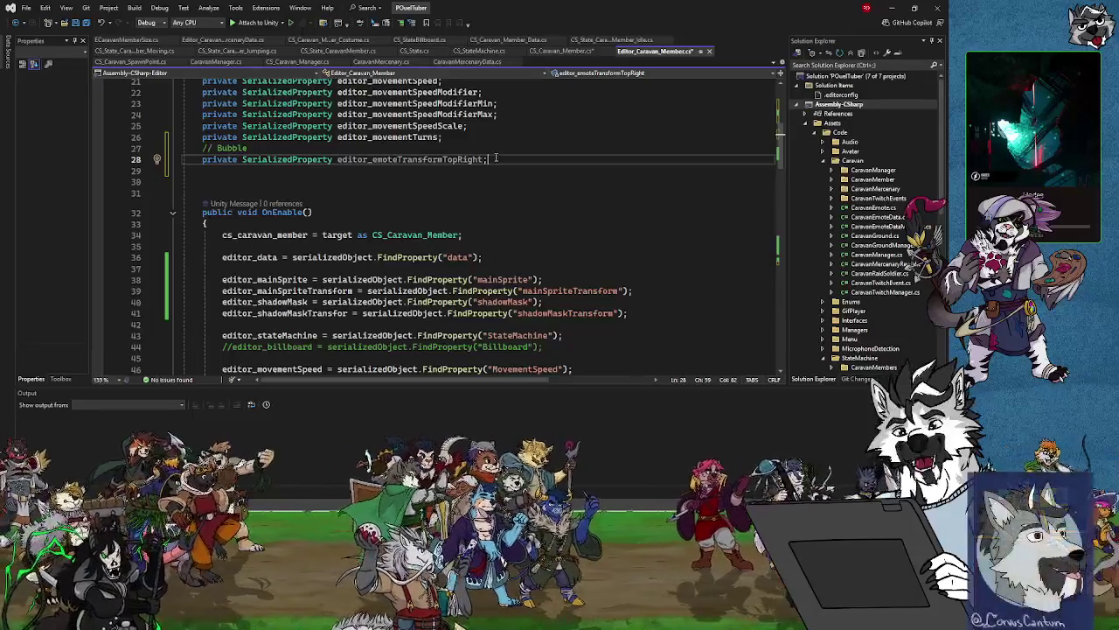
Rename the field EmoteTransformTopRight to EmoteTransformRight in CS_Caravan_Member.cs.
left_click(561, 50)
left_click(467, 178)
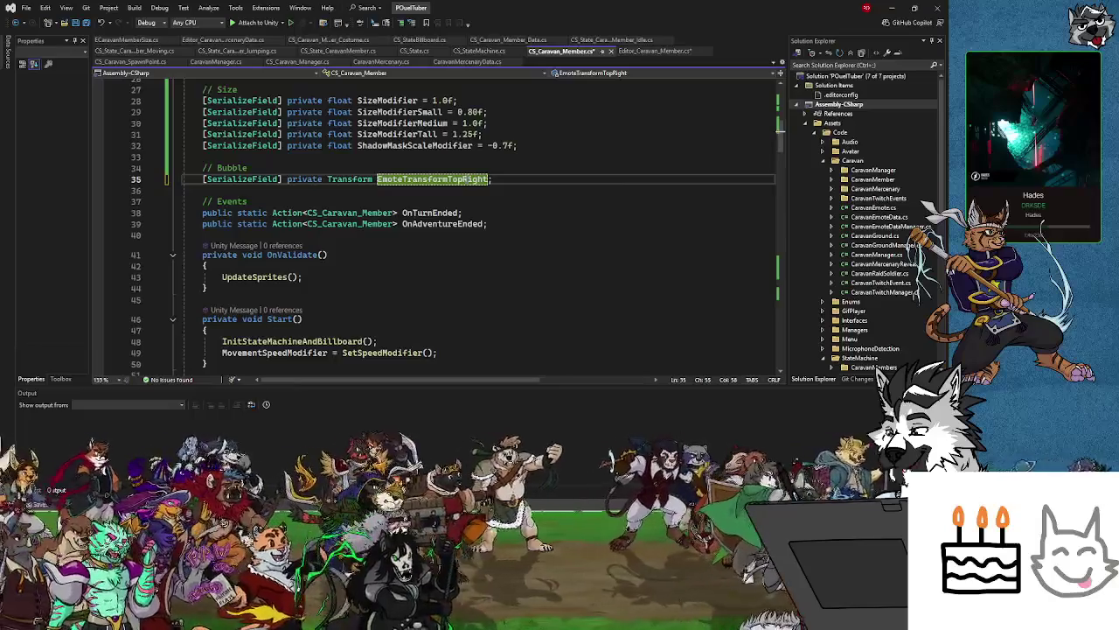
key("BackSpace")
key("BackSpace")
key("BackSpace")
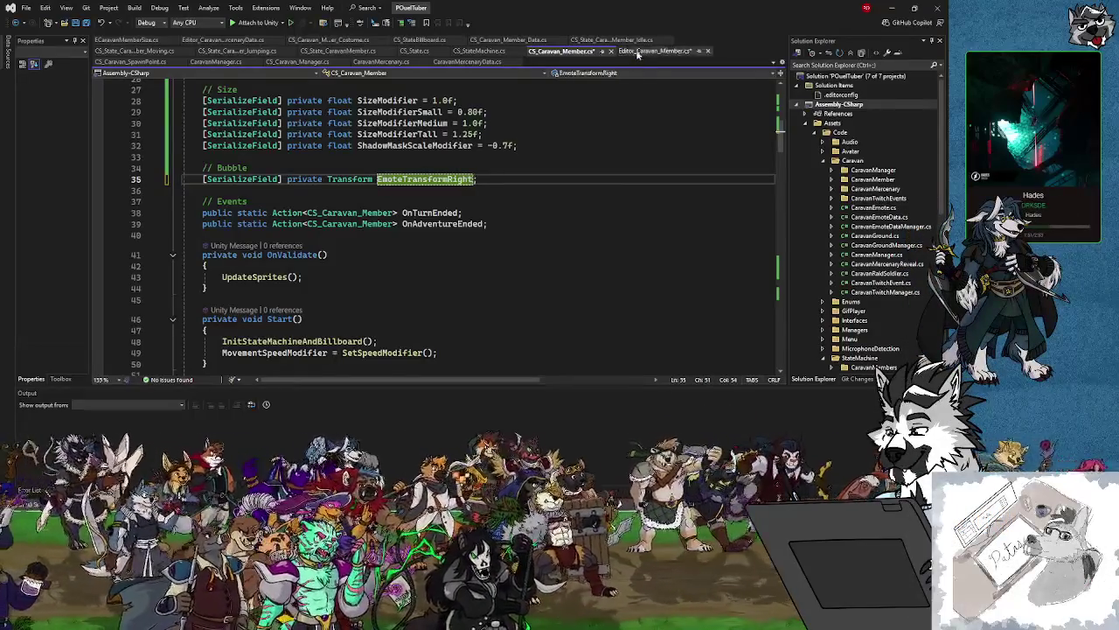
Rename editor_emoteTransformTopRight to editor_emoteTransformRight in Editor_Caravan_Member.cs and save it.
left_click(638, 51)
left_click(459, 159)
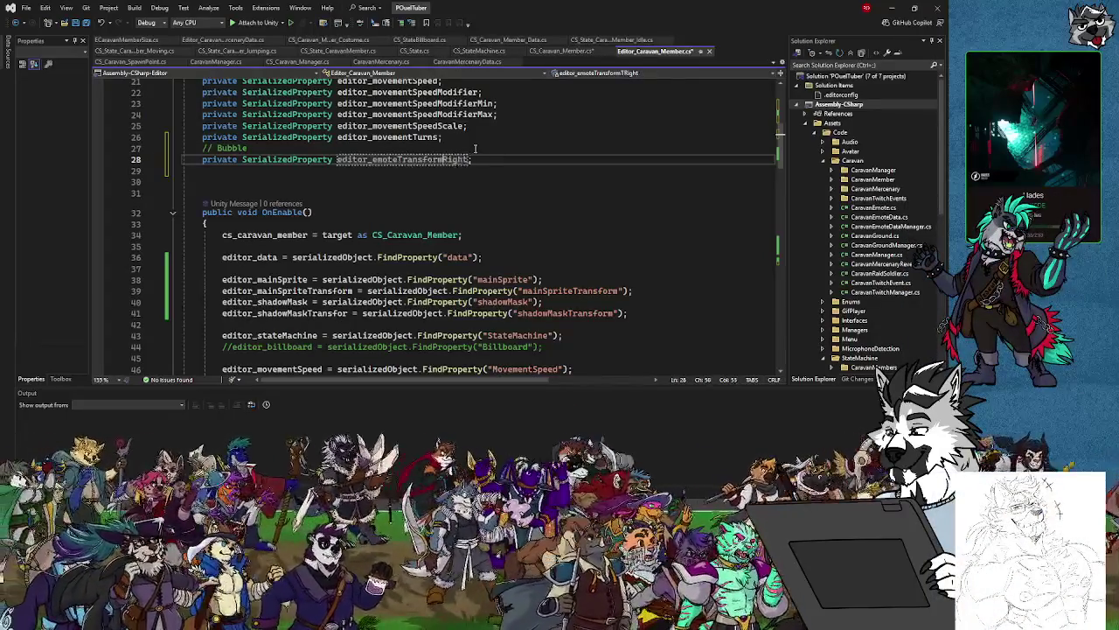
left_click(86, 22)
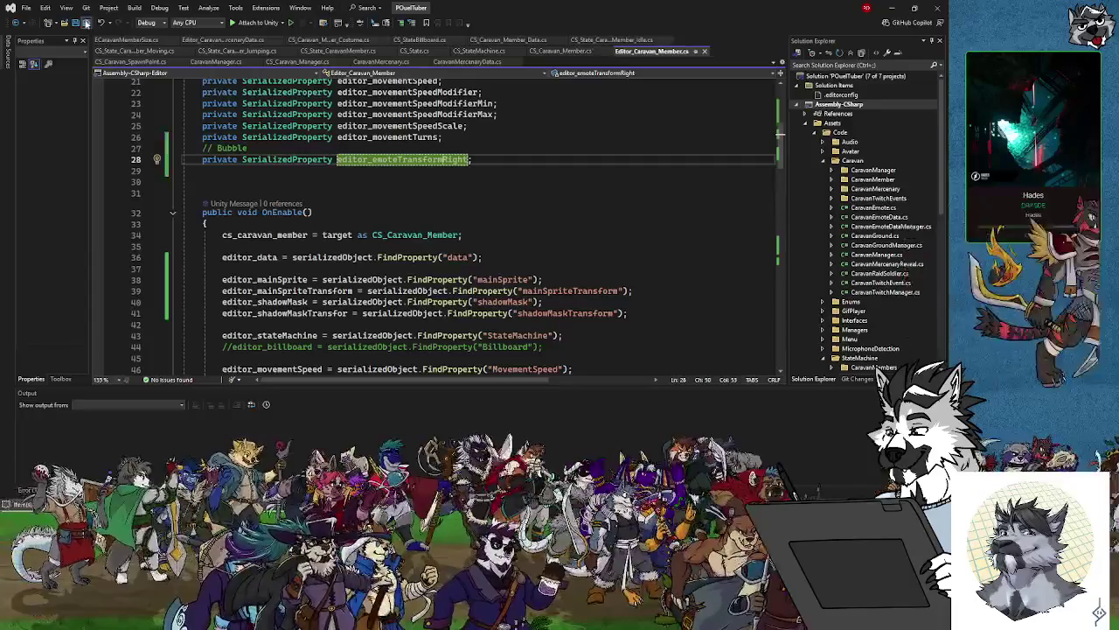
scroll(495, 173, "down", 5)
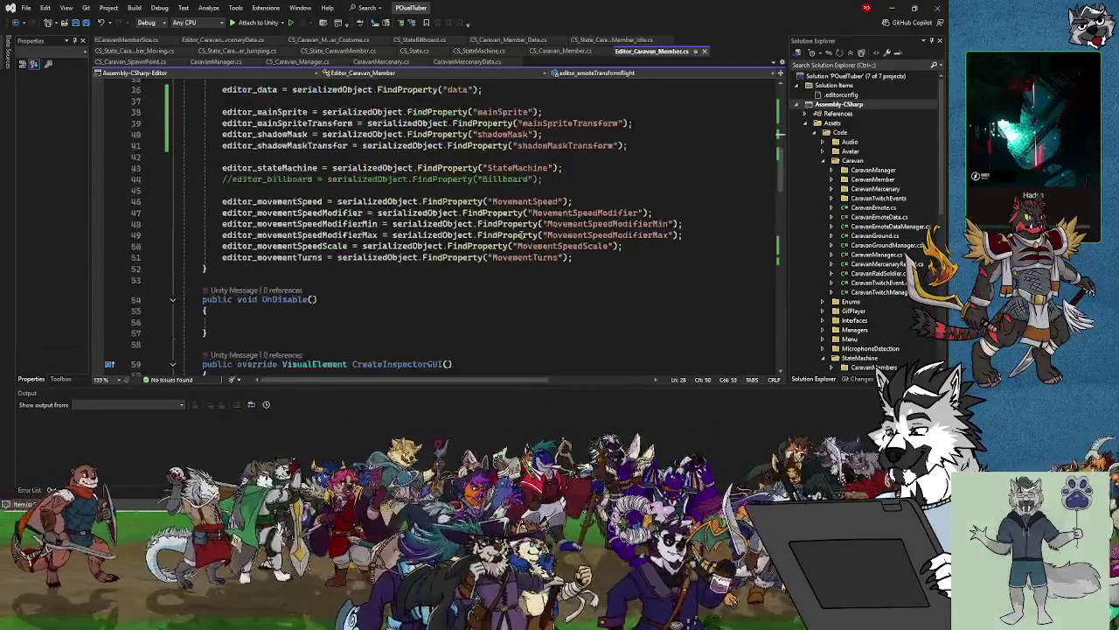
Delete the //editor_billboard line and add editor_emoteTransformRight = serializedObject.FindProperty("EmoteTransformRight") after MovementTurns.
left_click_drag(546, 178, 595, 168)
key("Delete")
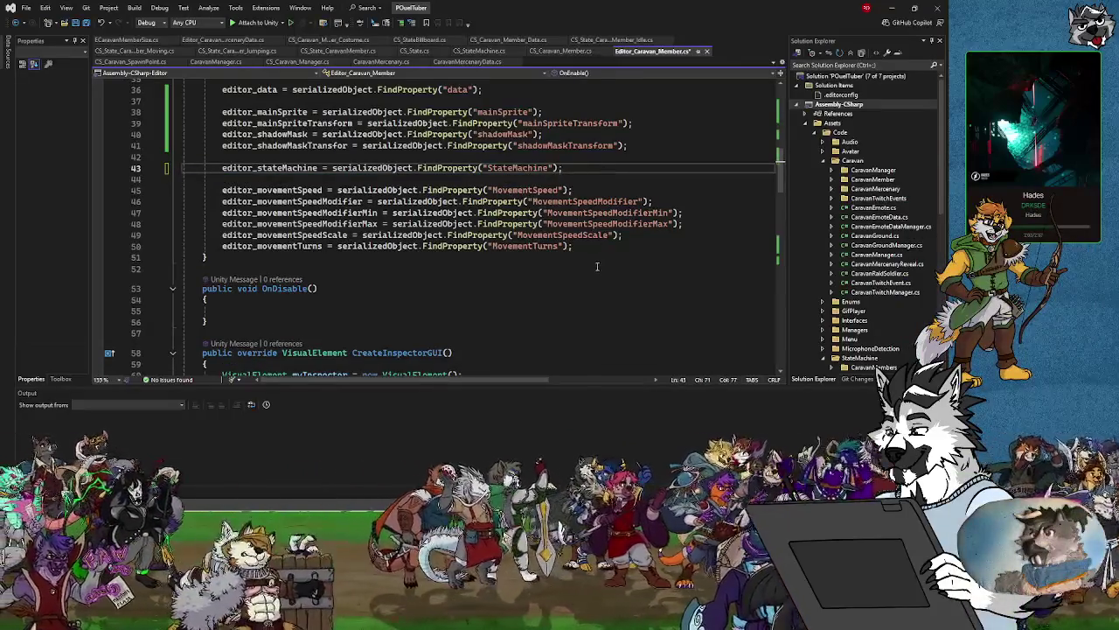
left_click(577, 246)
key("Return")
key("Return")
type("ed")
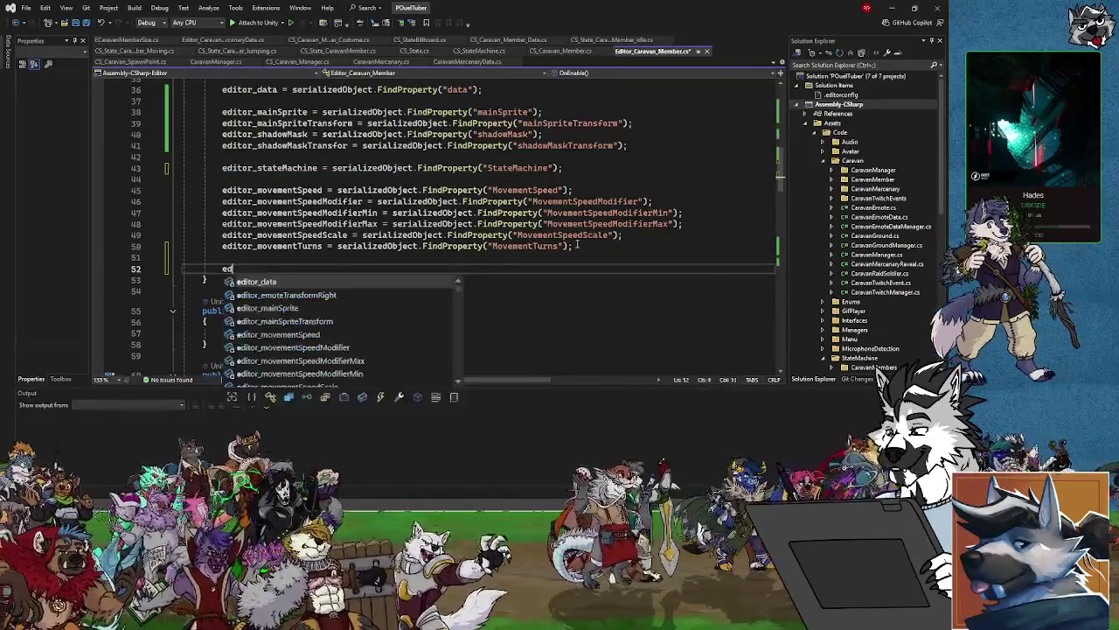
type("itor_e")
key("Tab")
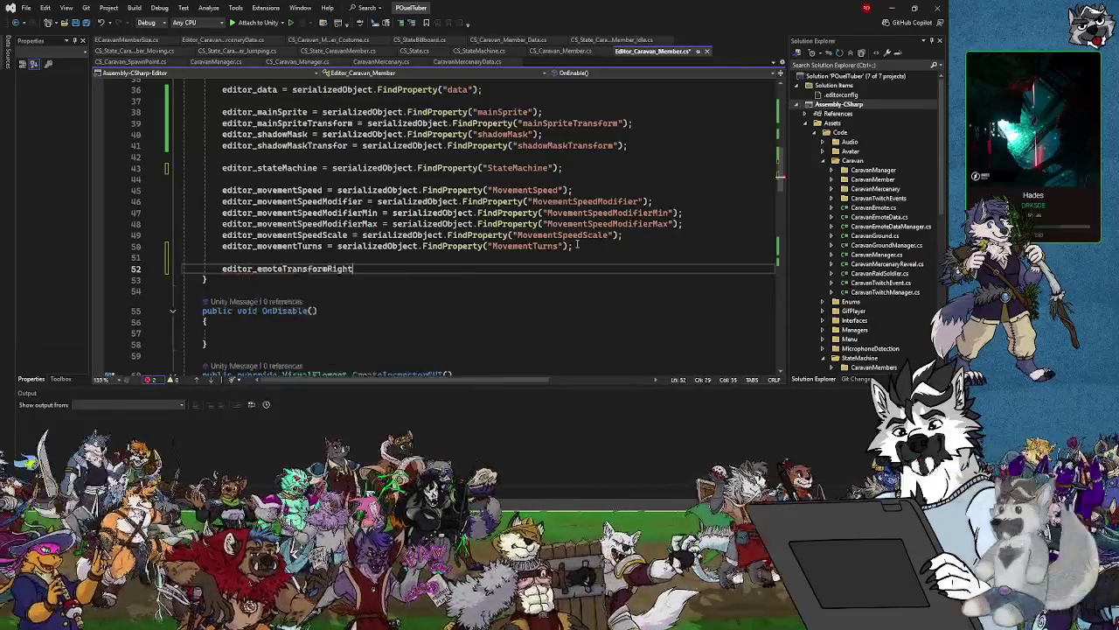
type(" = seriali")
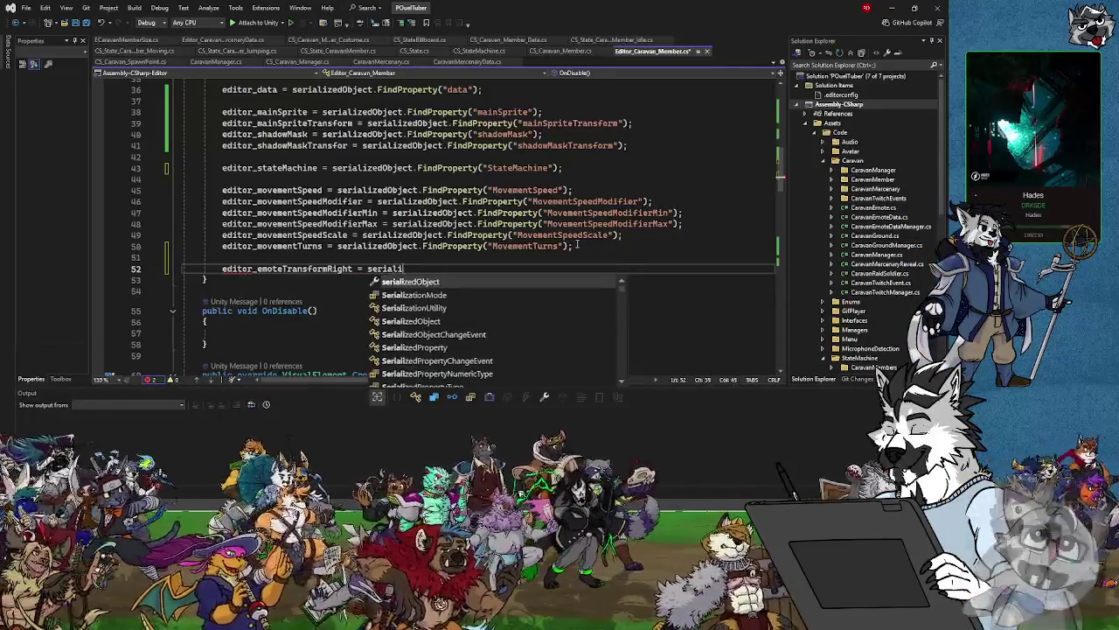
key("Tab")
type(".Fi")
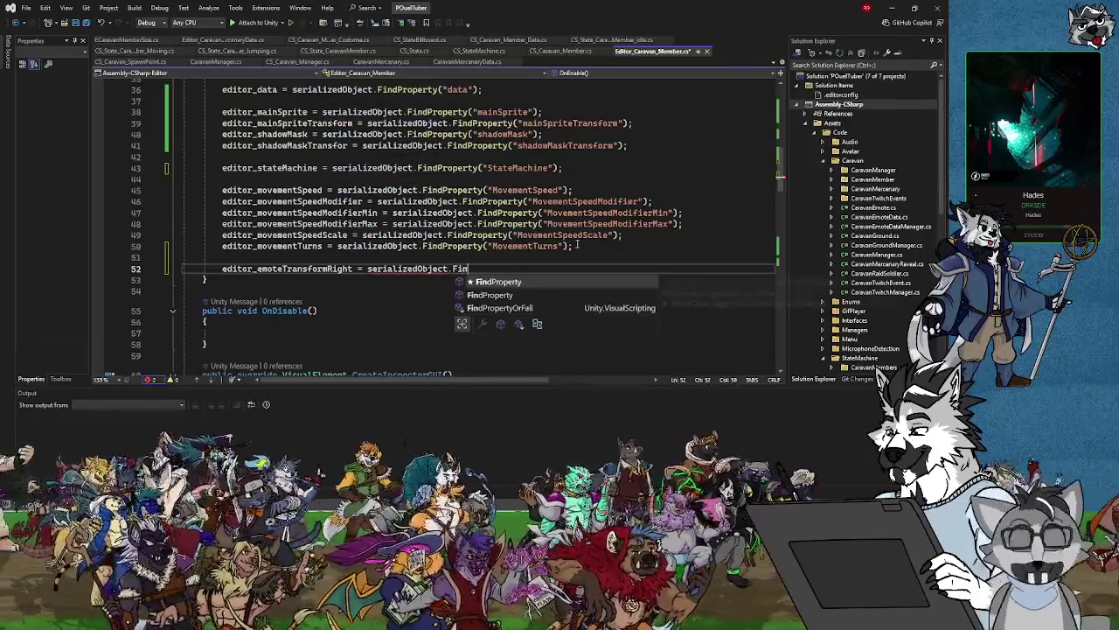
key("Tab")
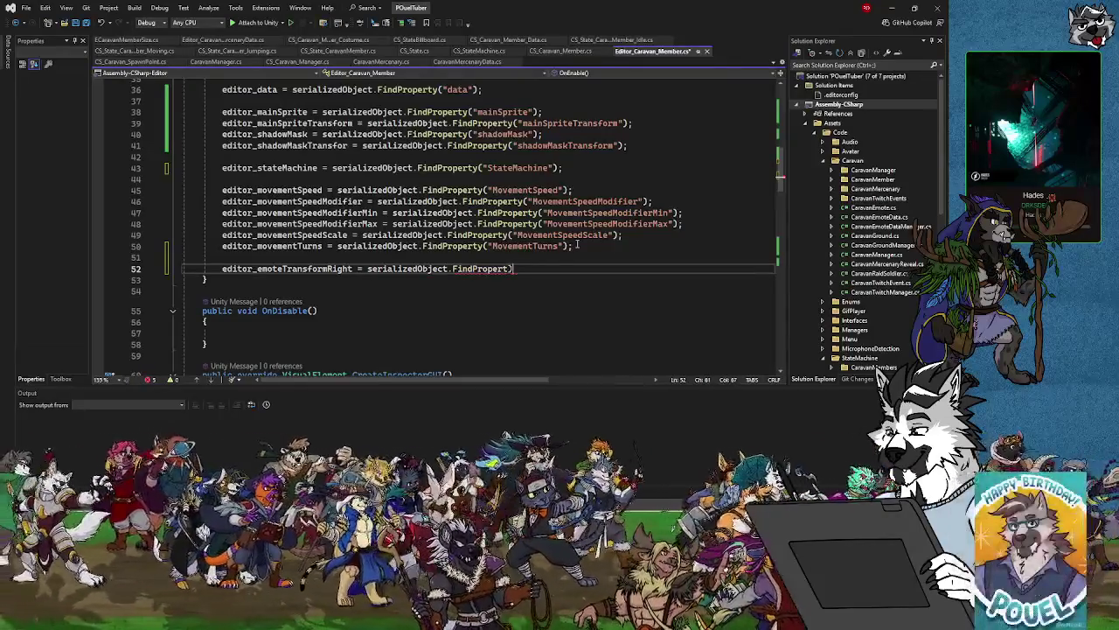
type("(\"")
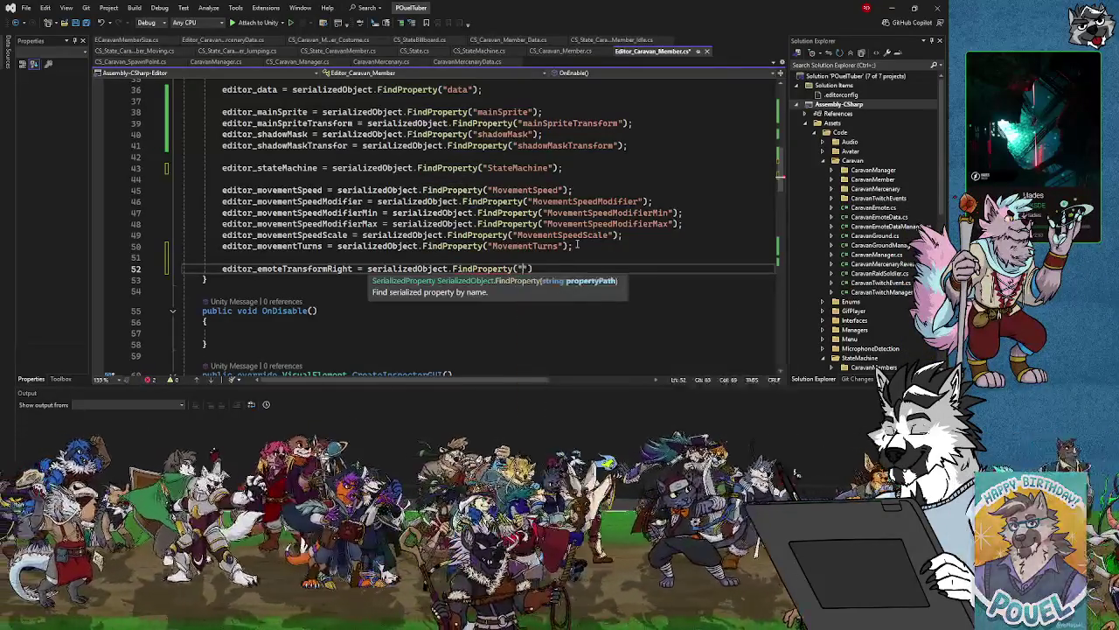
type("EmoteTransf")
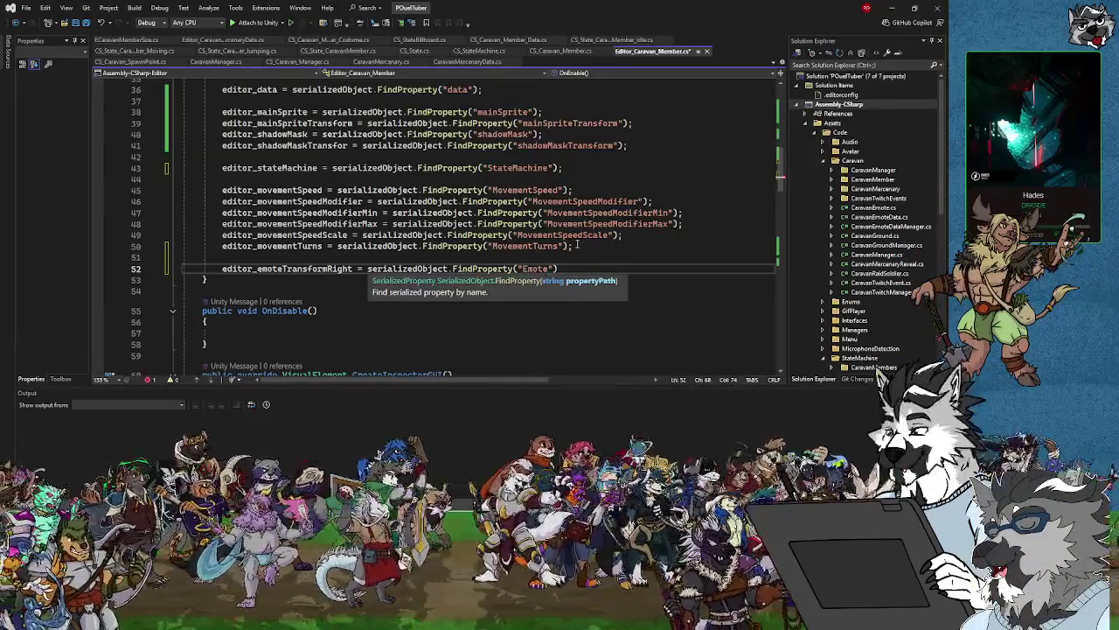
type("ormRig")
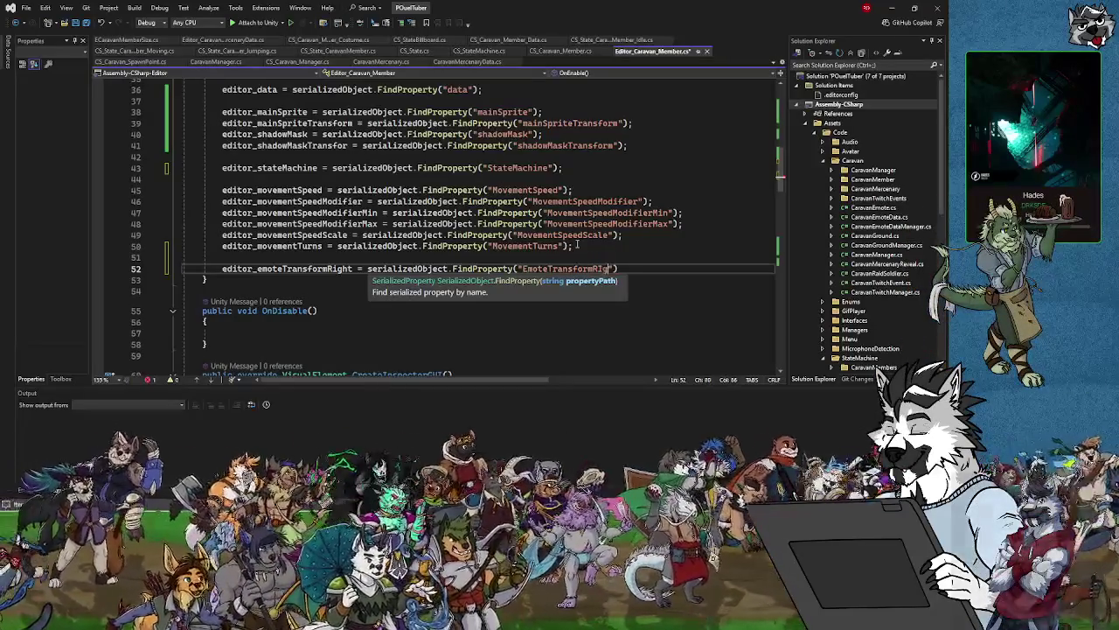
type("ht\")")
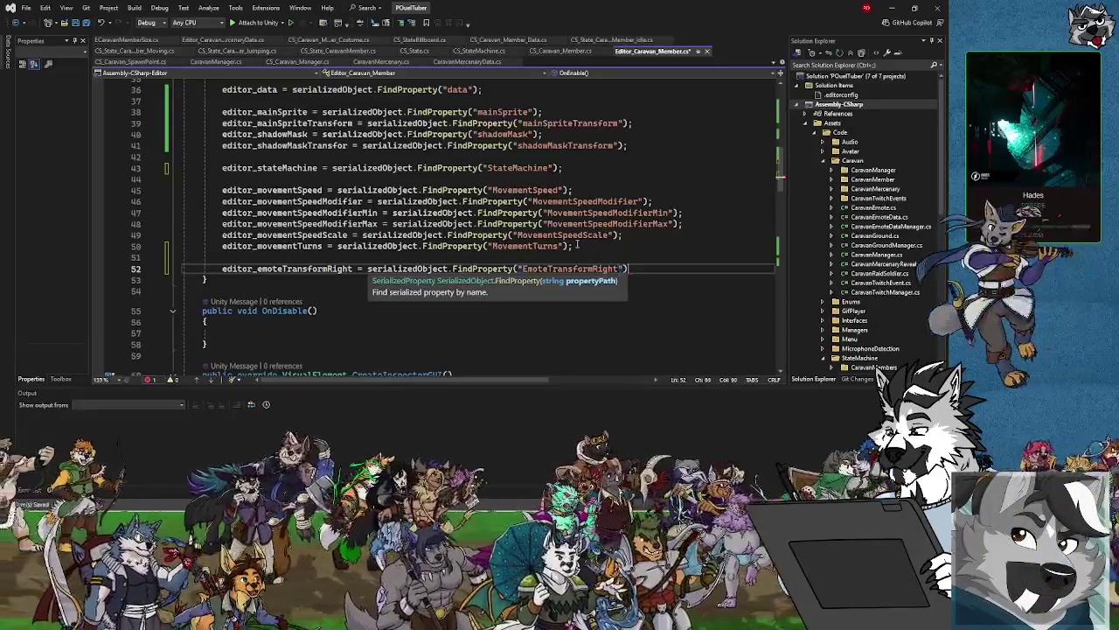
scroll(577, 245, "down", 20)
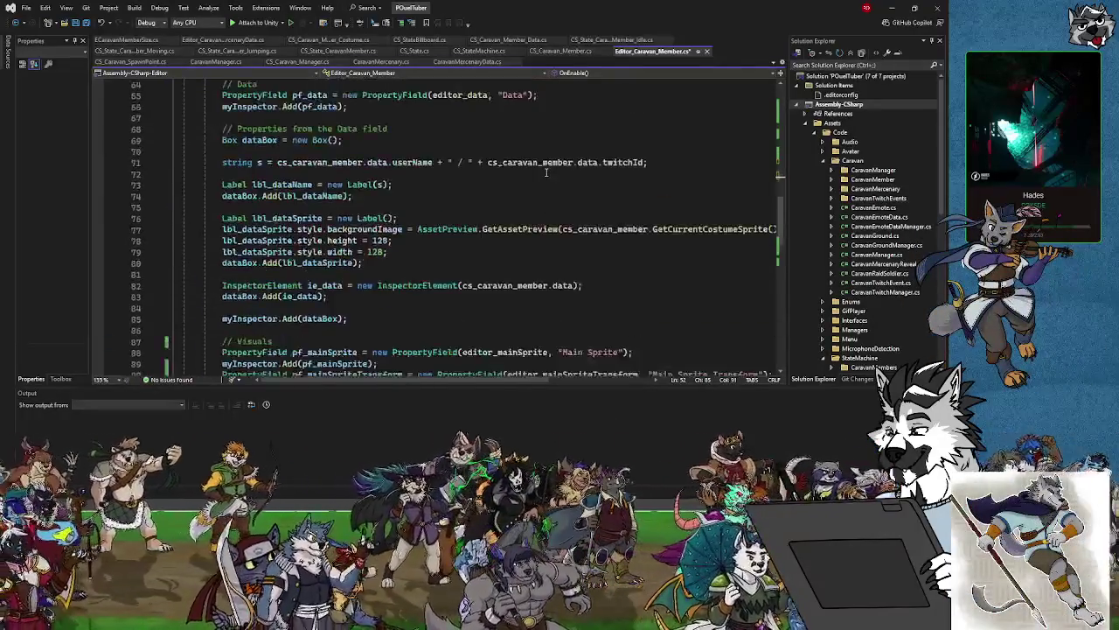
Add a '// Bubble' comment and a myInspector line after myInspector.Add(lbl_movementTurns).
left_click(413, 266)
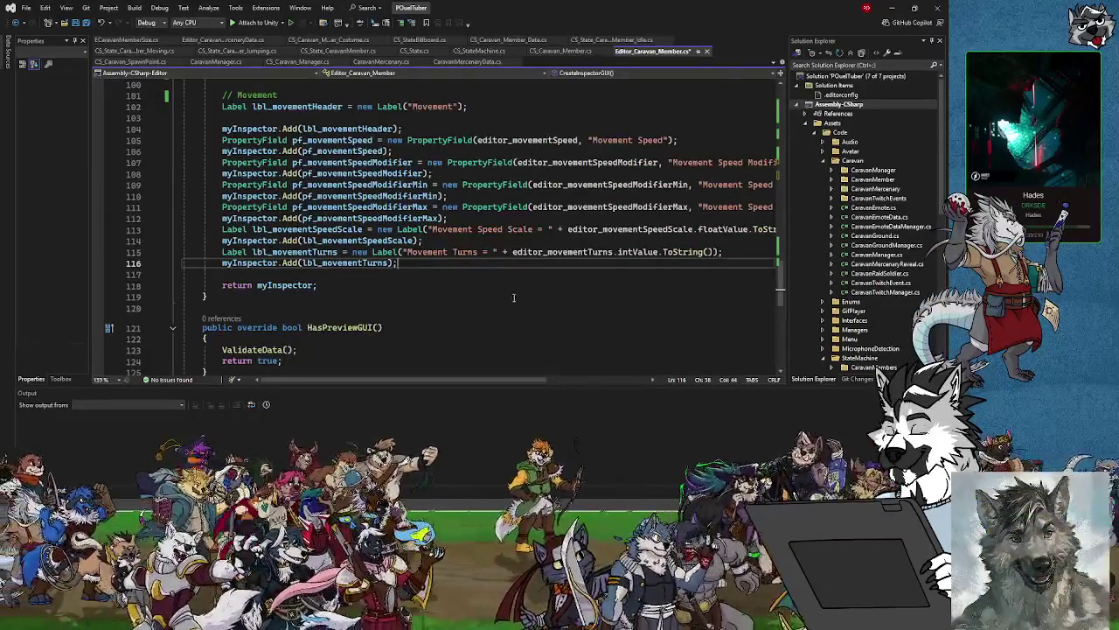
key("Return")
key("Return")
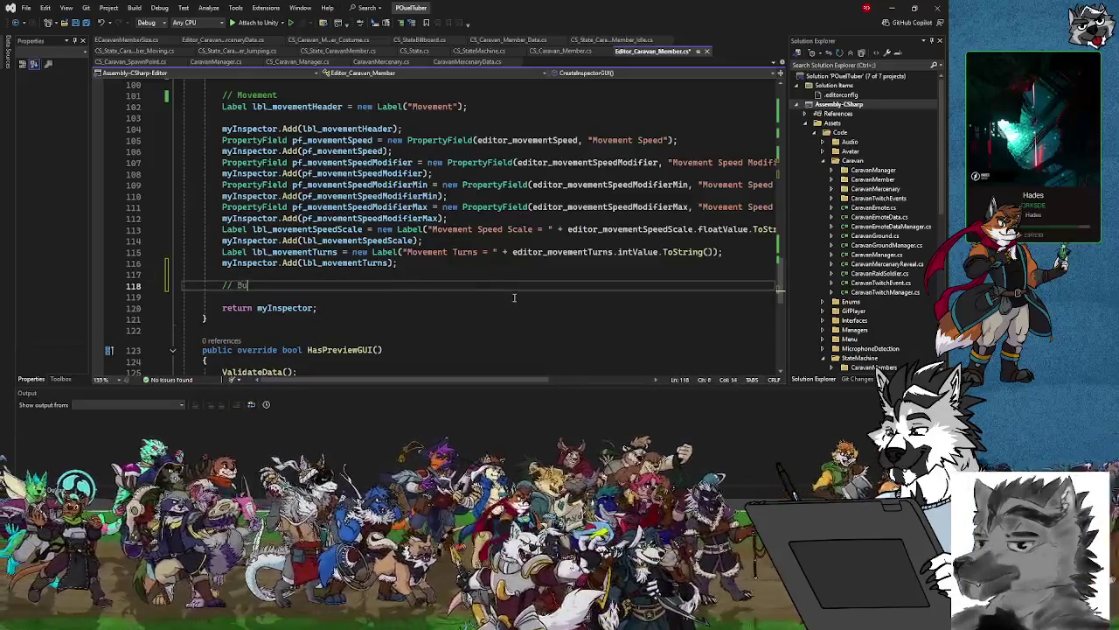
type("bble")
key("Return")
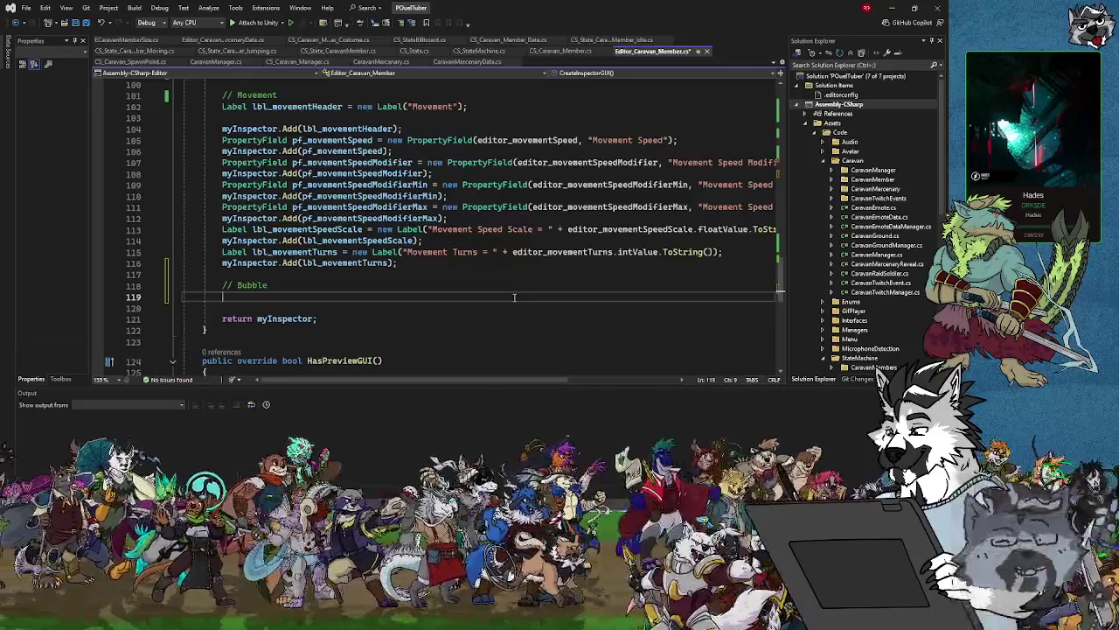
type("myI")
key("Tab")
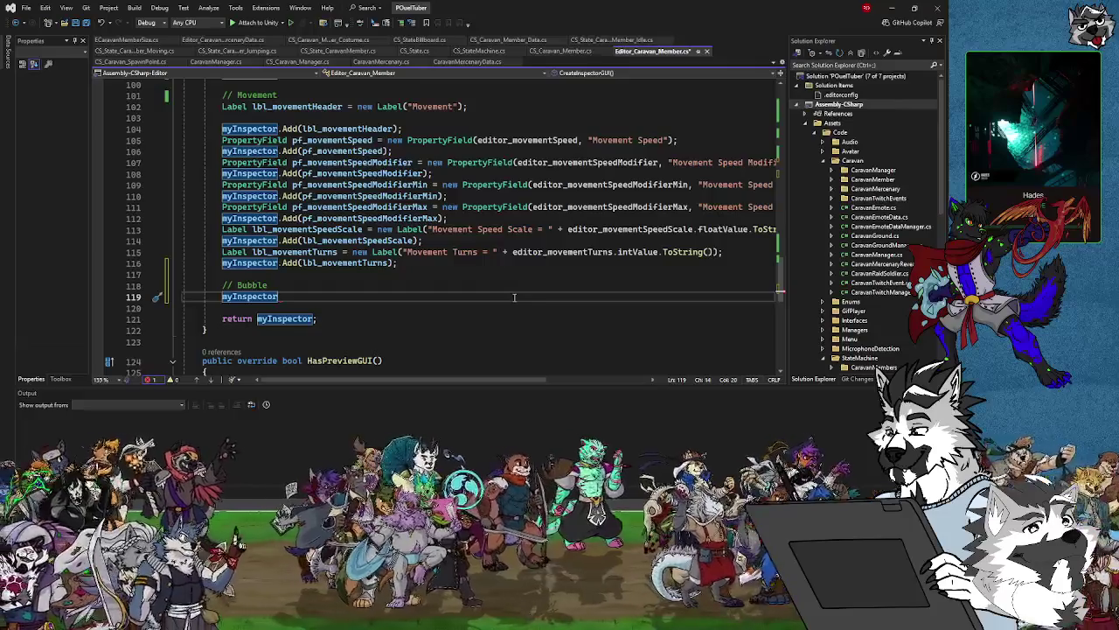
Move the blank line so it follows myInspector.Add(lbl_movementHeader).
left_click(419, 121)
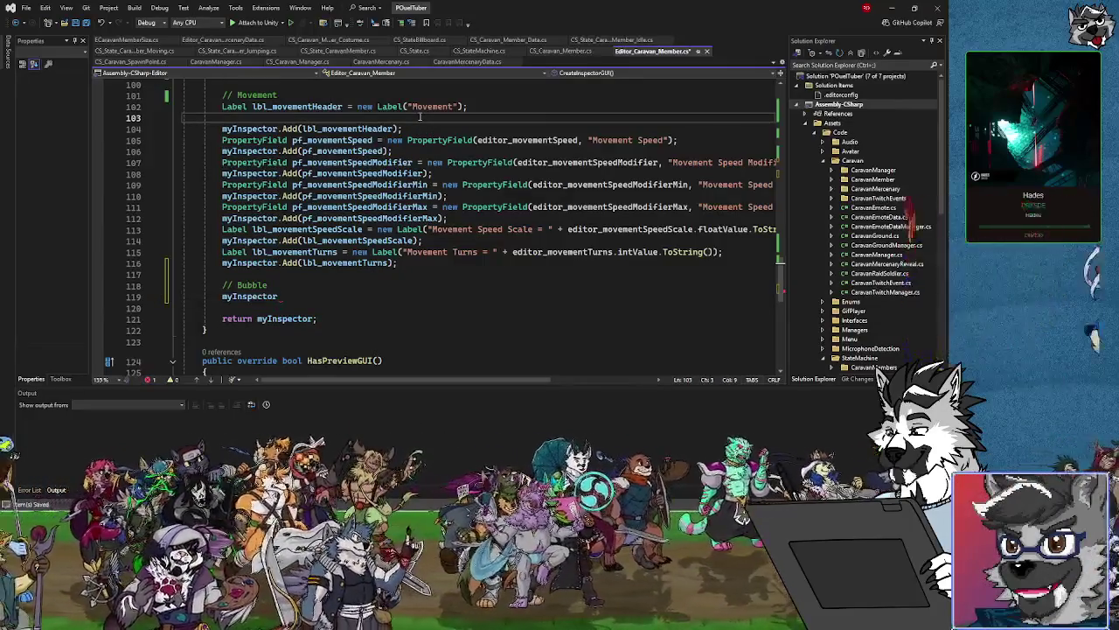
key("BackSpace")
left_click(419, 116)
key("Return")
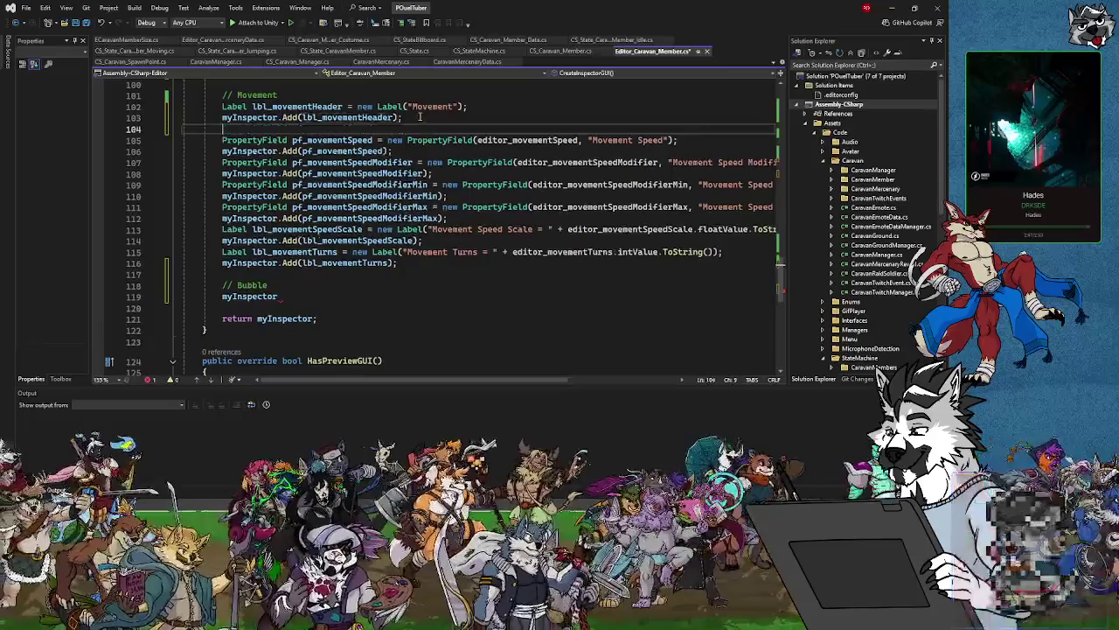
left_click(225, 297)
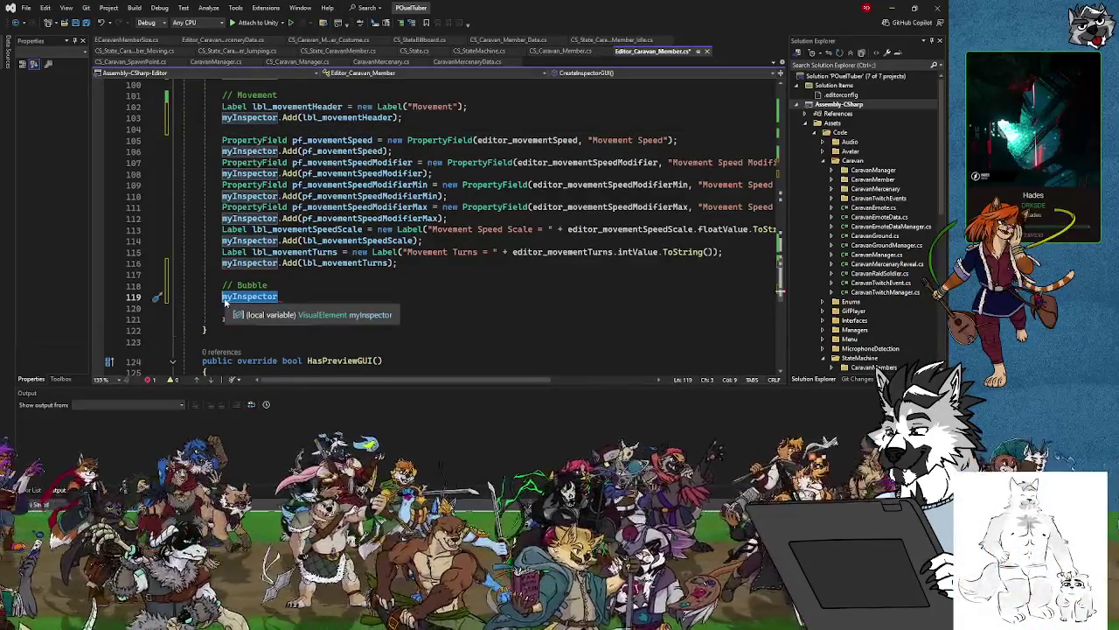
Declare PropertyField pf_emoteTransformRight from editor_emoteTransformRight, labelled "Emote Transform Right".
type("Property")
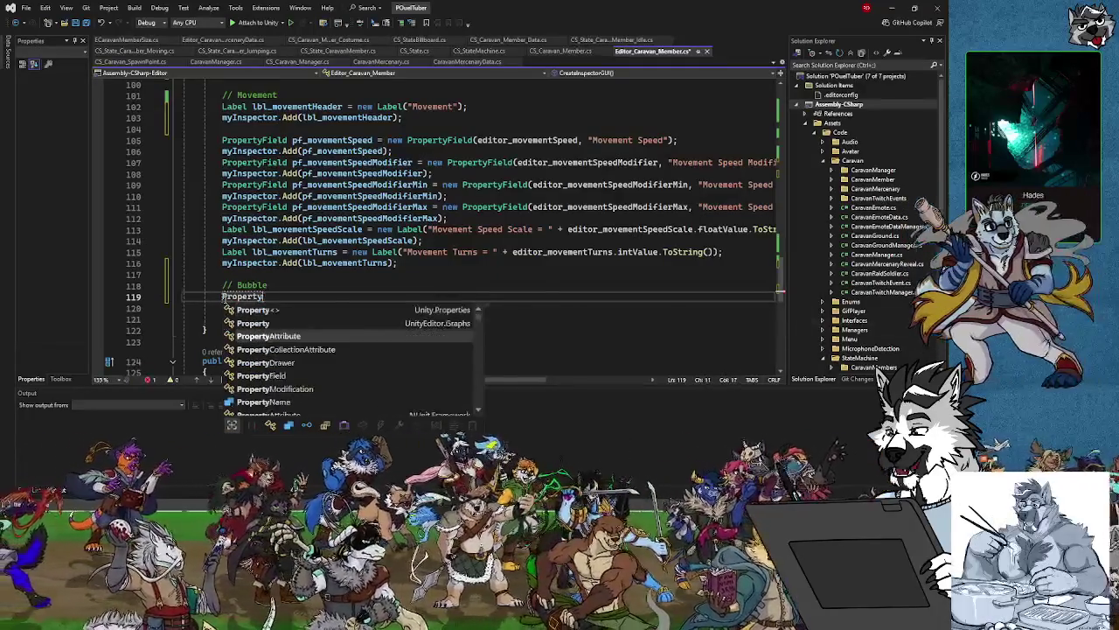
type("Fie")
key("BackSpace")
key("BackSpace")
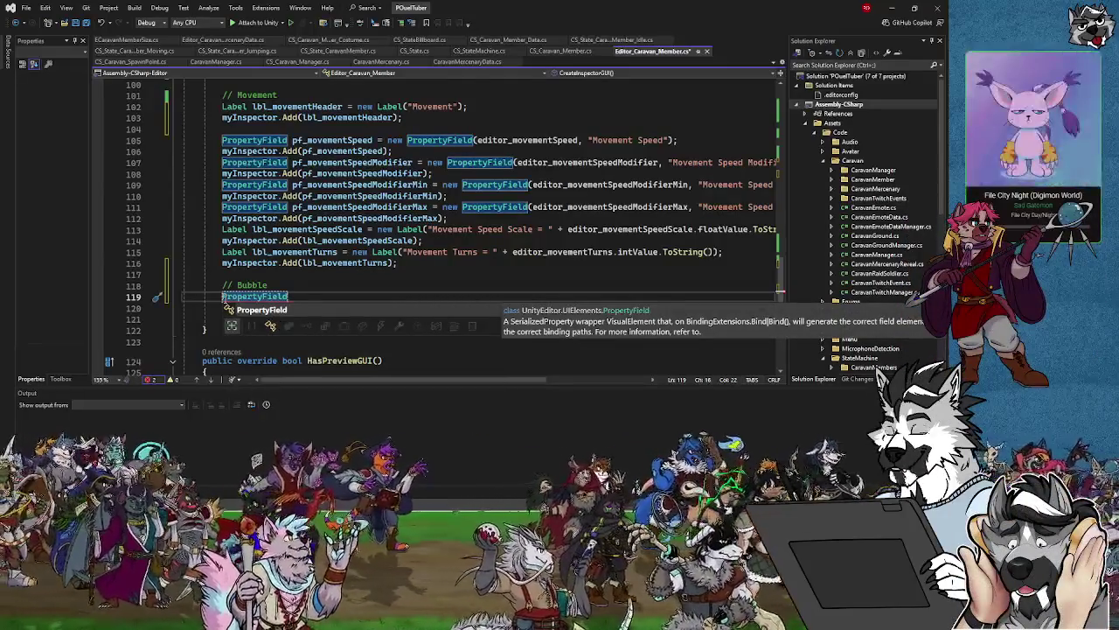
type("pf_moveme")
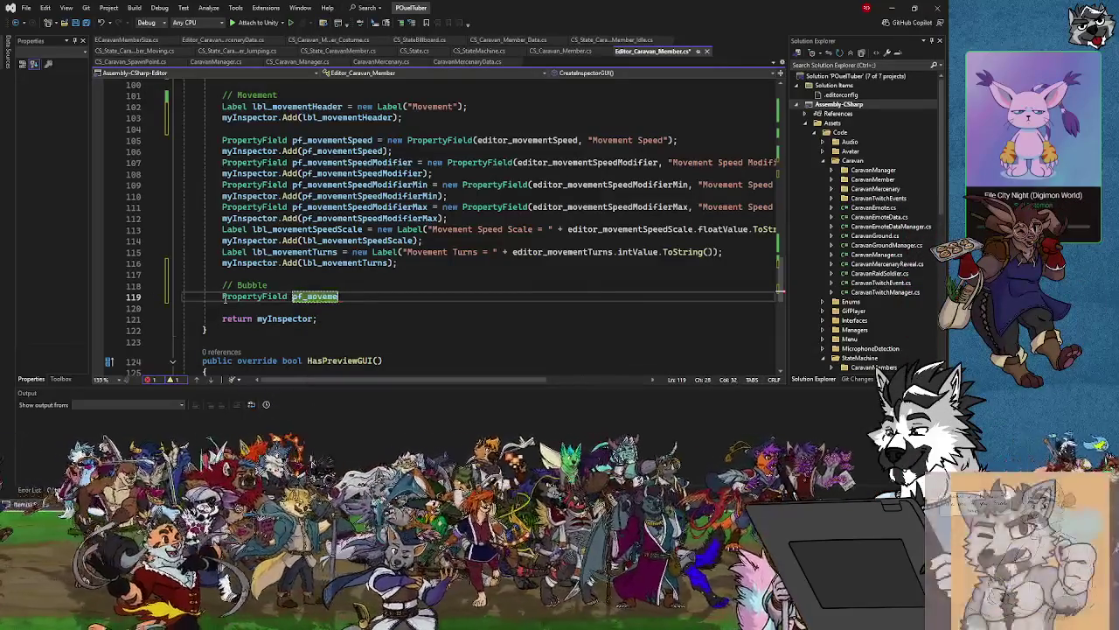
key("BackSpace")
key("BackSpace")
key("BackSpace")
type("emoteTransfor")
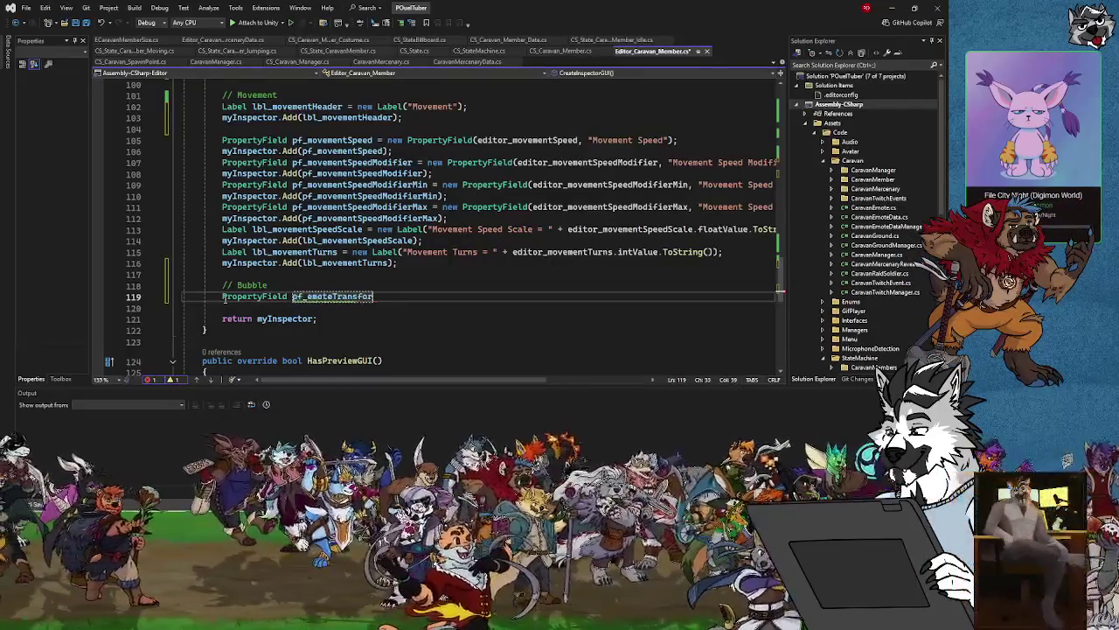
type("mRight = ")
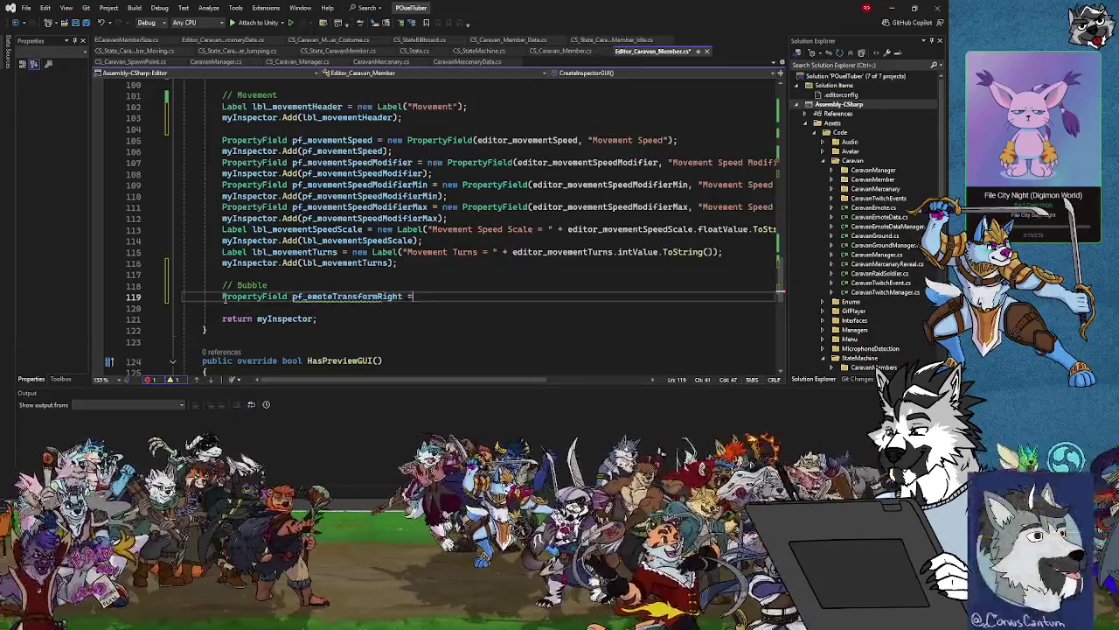
type("new")
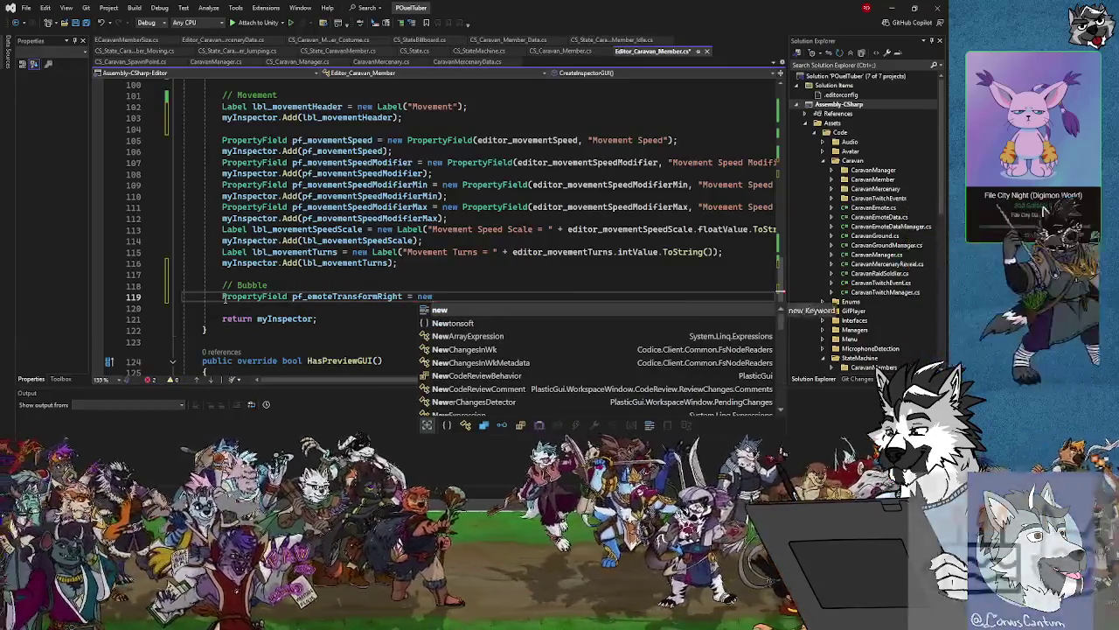
type(" Prop")
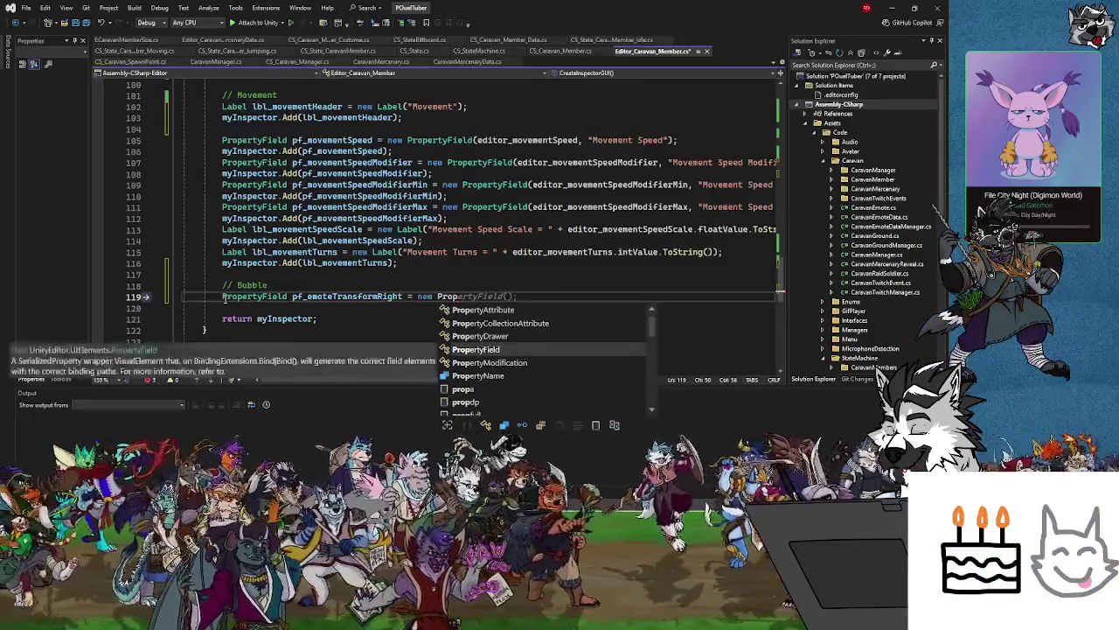
key("Tab")
type("(edit")
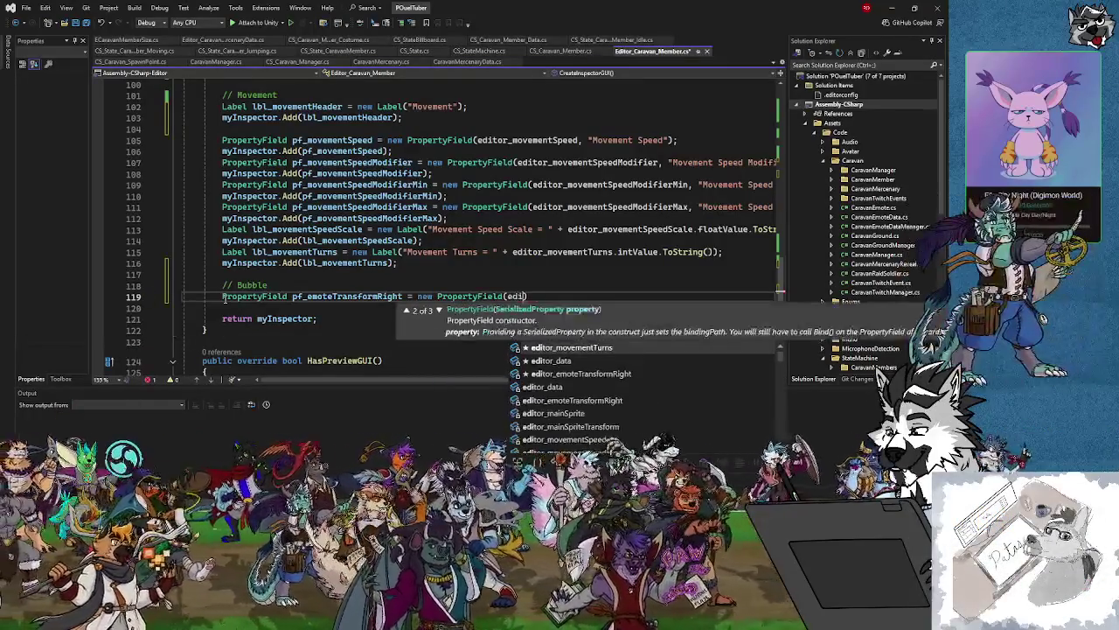
type("or_emote")
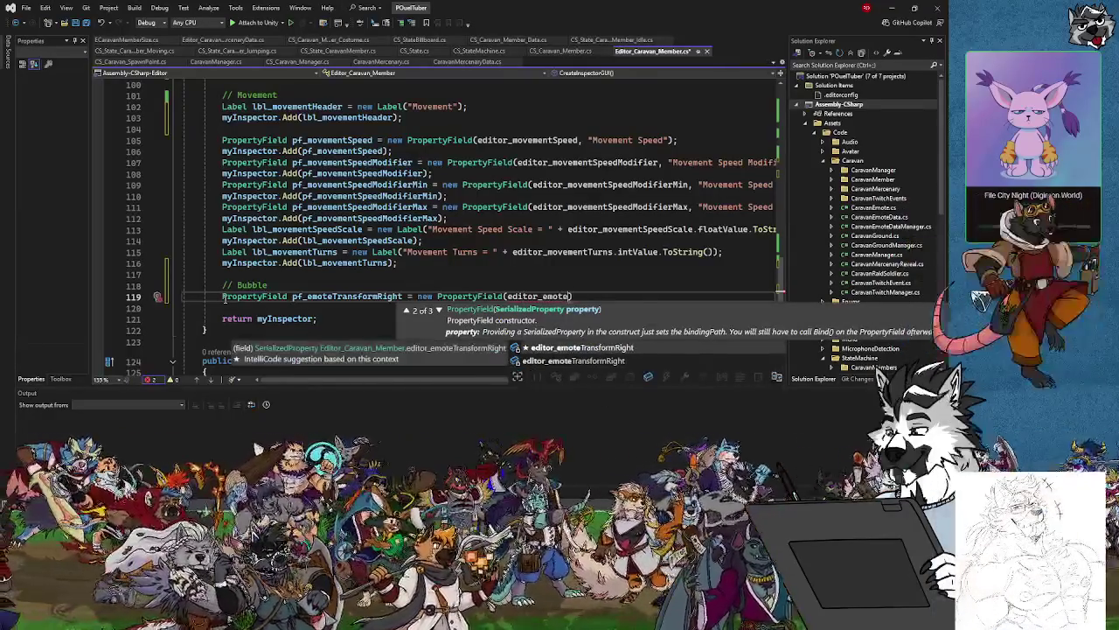
key("Tab")
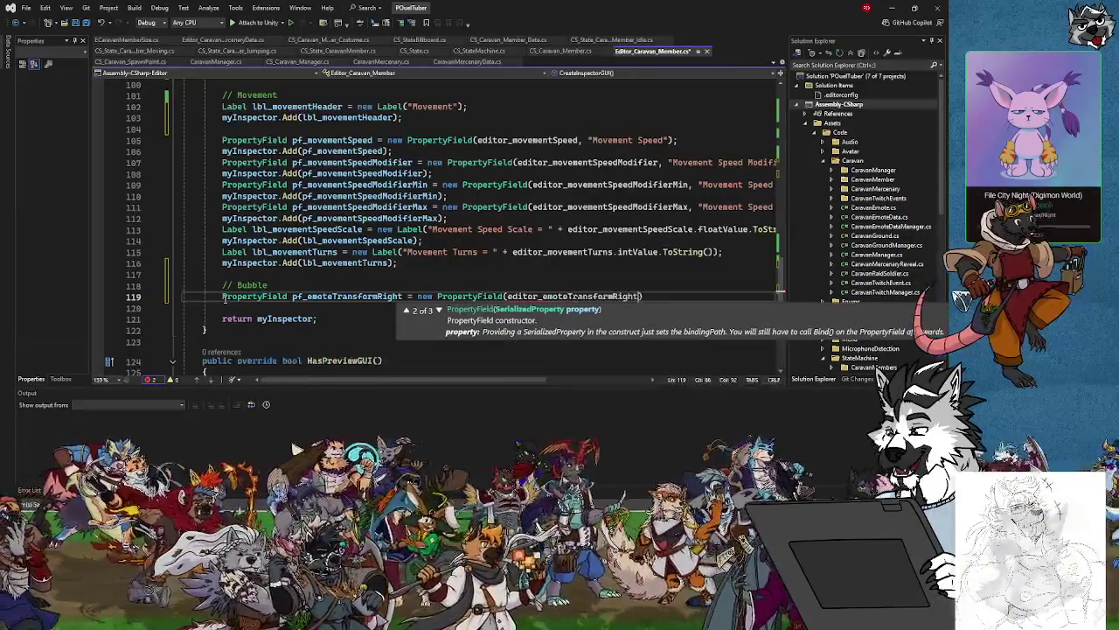
type("\"\"")
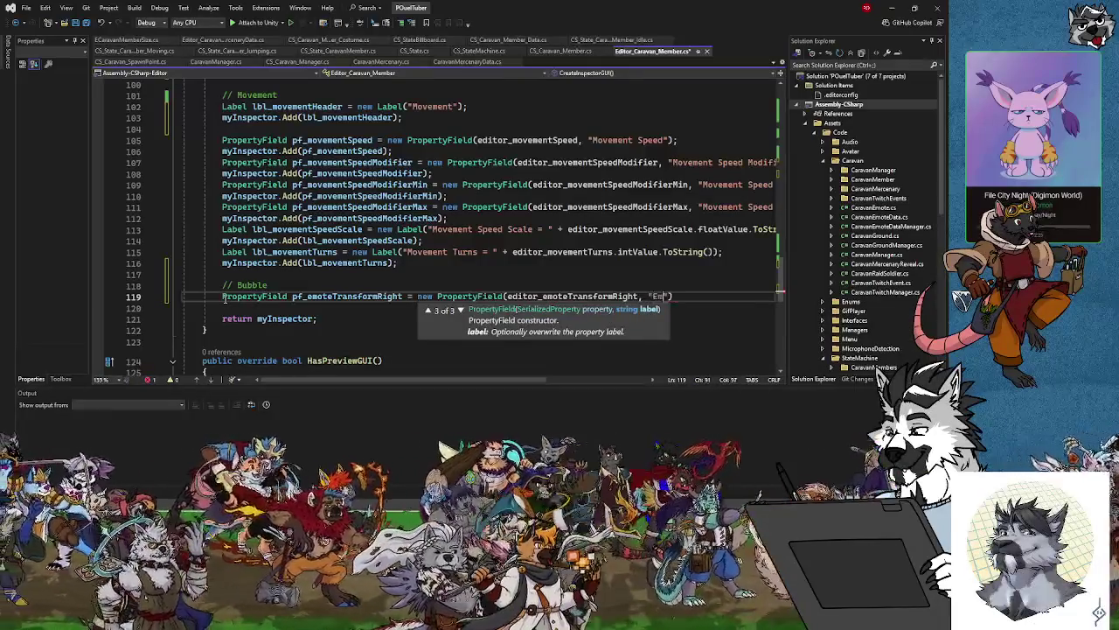
type("Transform Right")
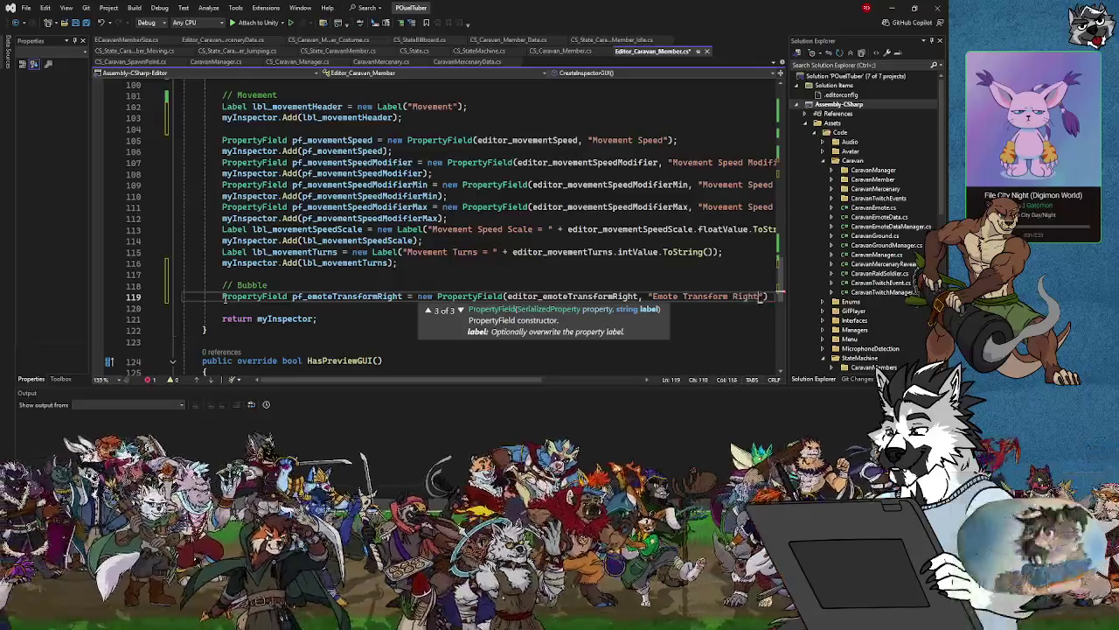
key("End")
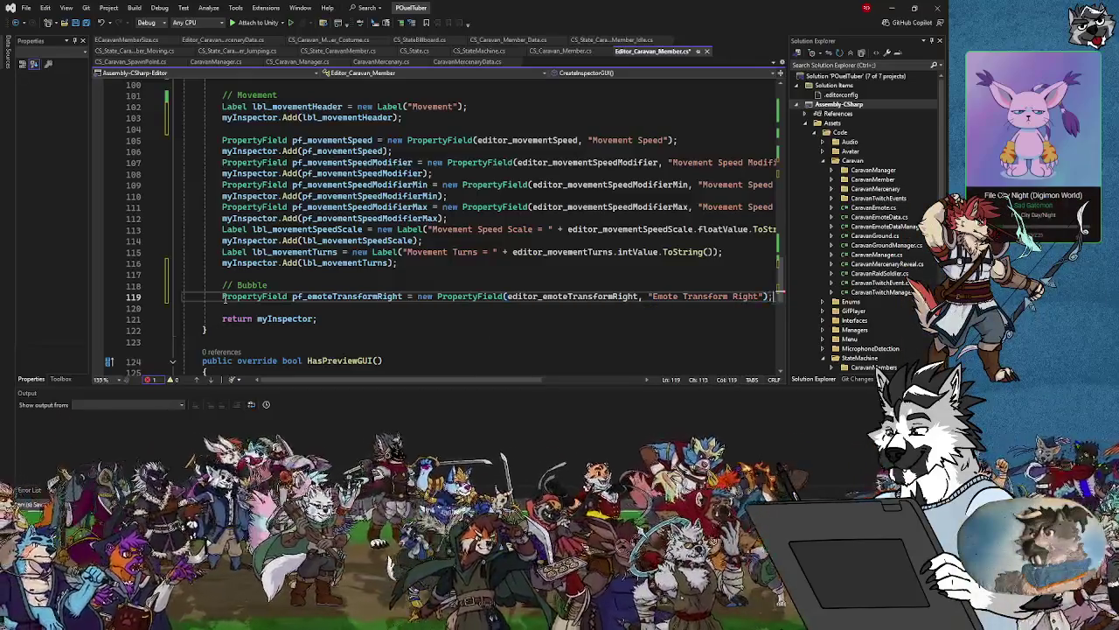
Add myInspector.Add(pf_emoteTransformRight); on the next line.
key("Return")
type("myI")
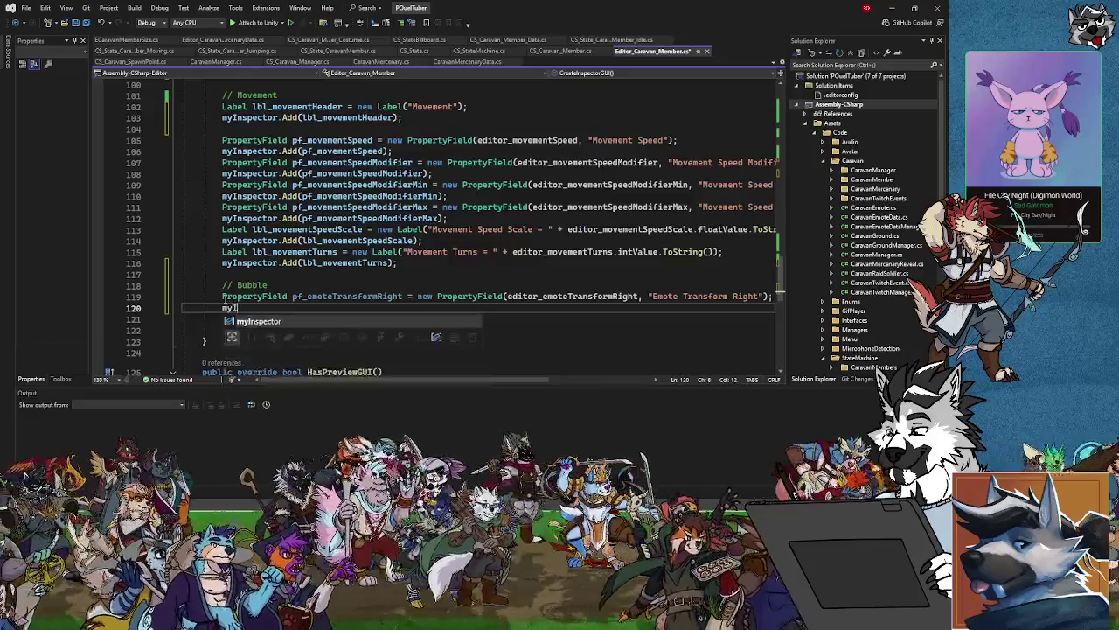
type("nspector.A")
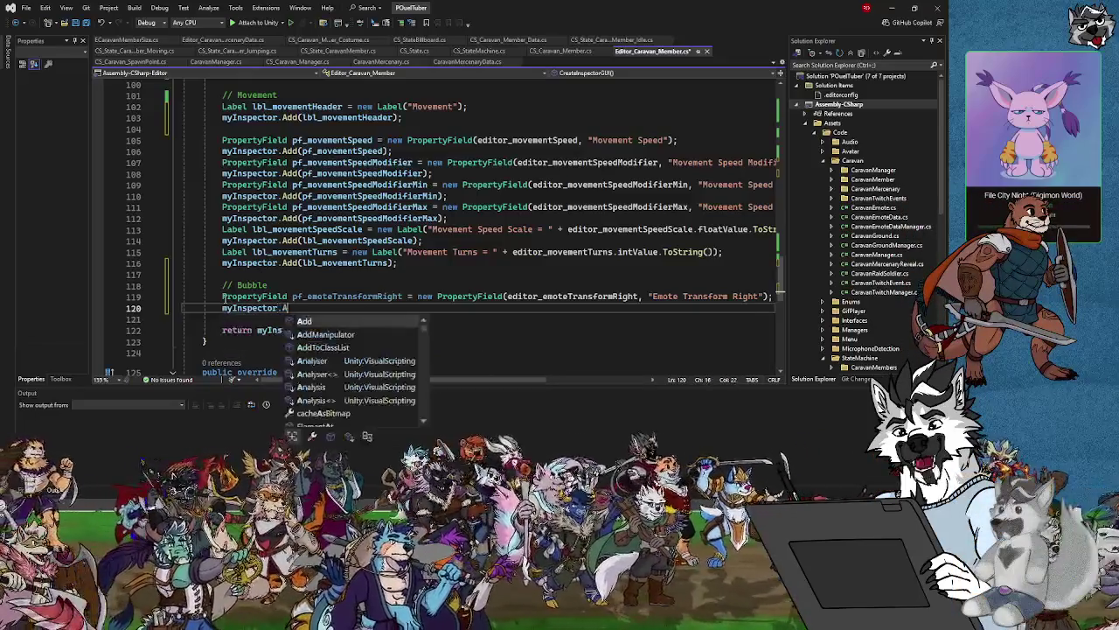
type("dd(pf")
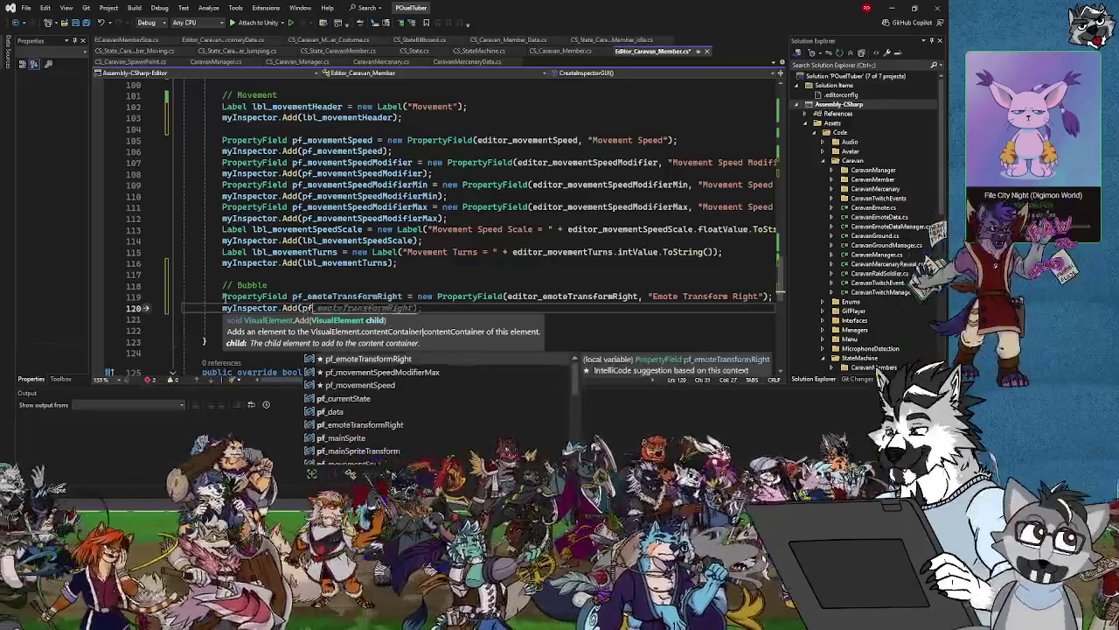
key("Tab")
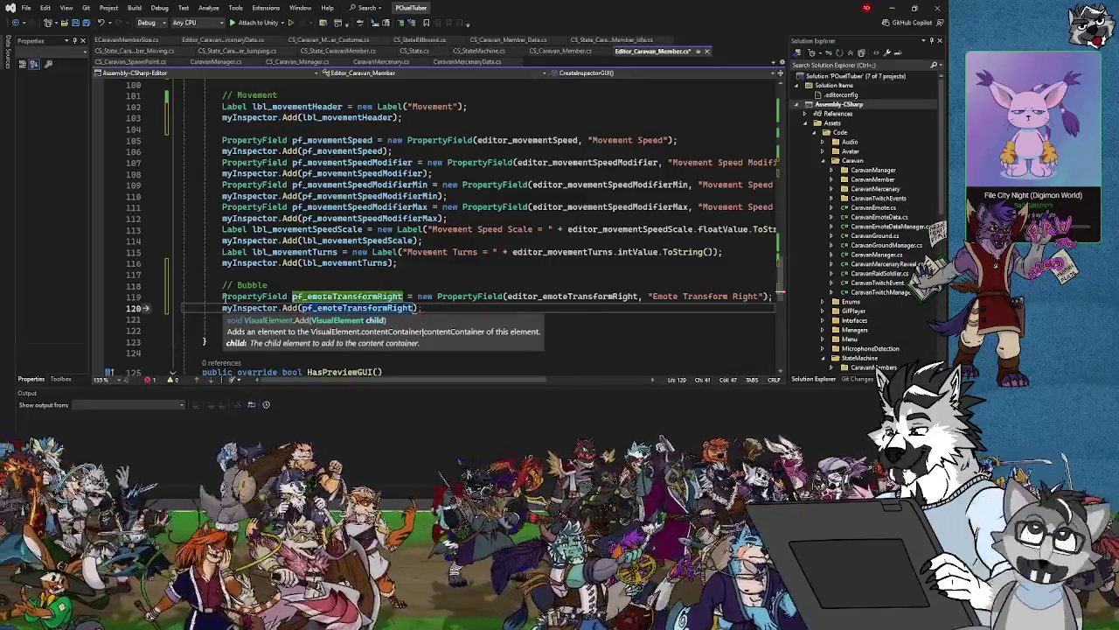
type(");")
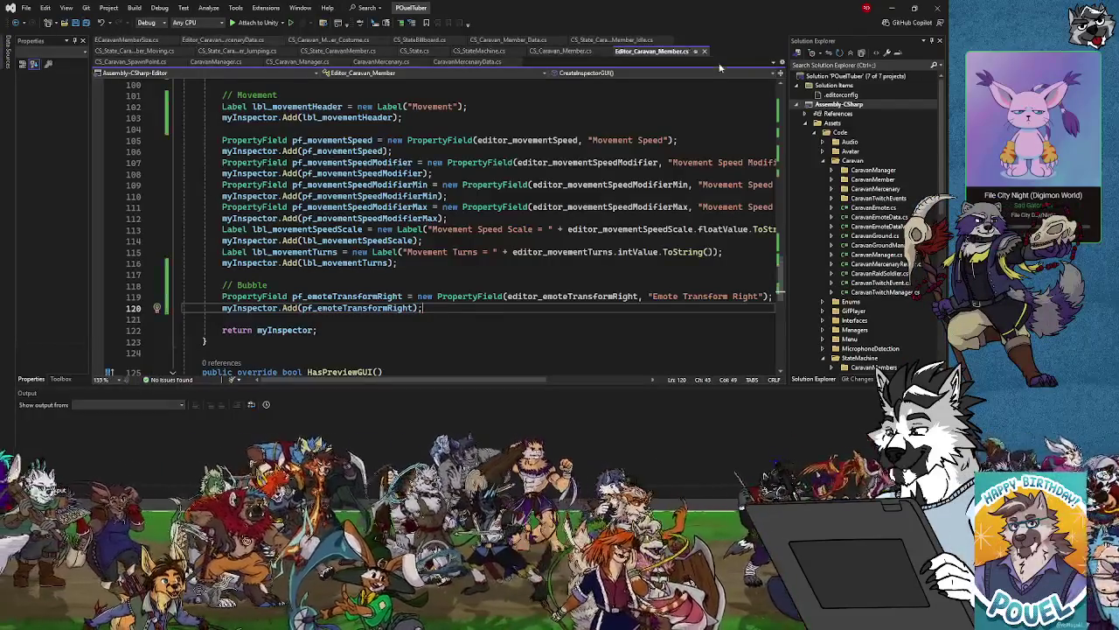
Return to Unity to recompile the scripts and select Mercenary Shadow in the Hierarchy.
left_click(891, 9)
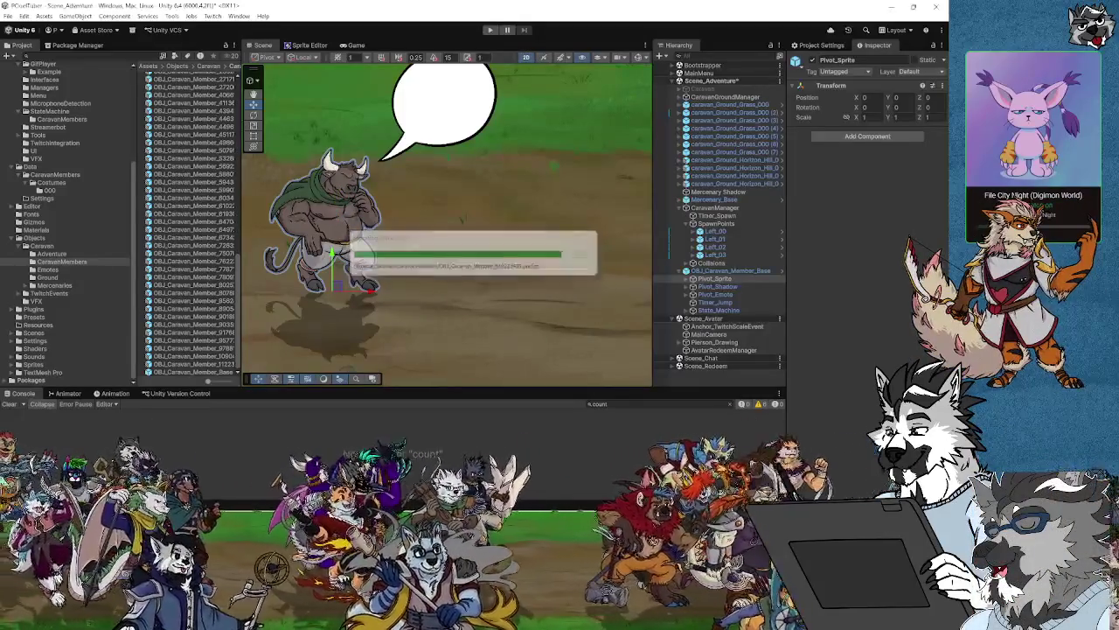
left_click(716, 191)
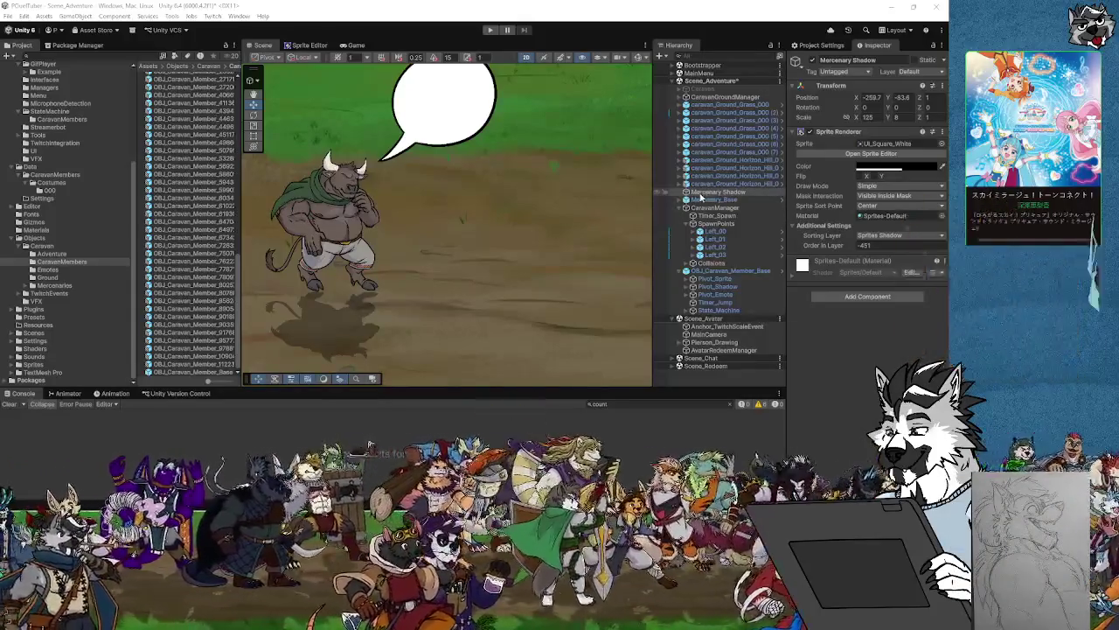
Select OBJ_Caravan_Member_Base and scroll its Inspector down to the Emote Transform Right field.
left_click(330, 230)
scroll(378, 222, "down", 3)
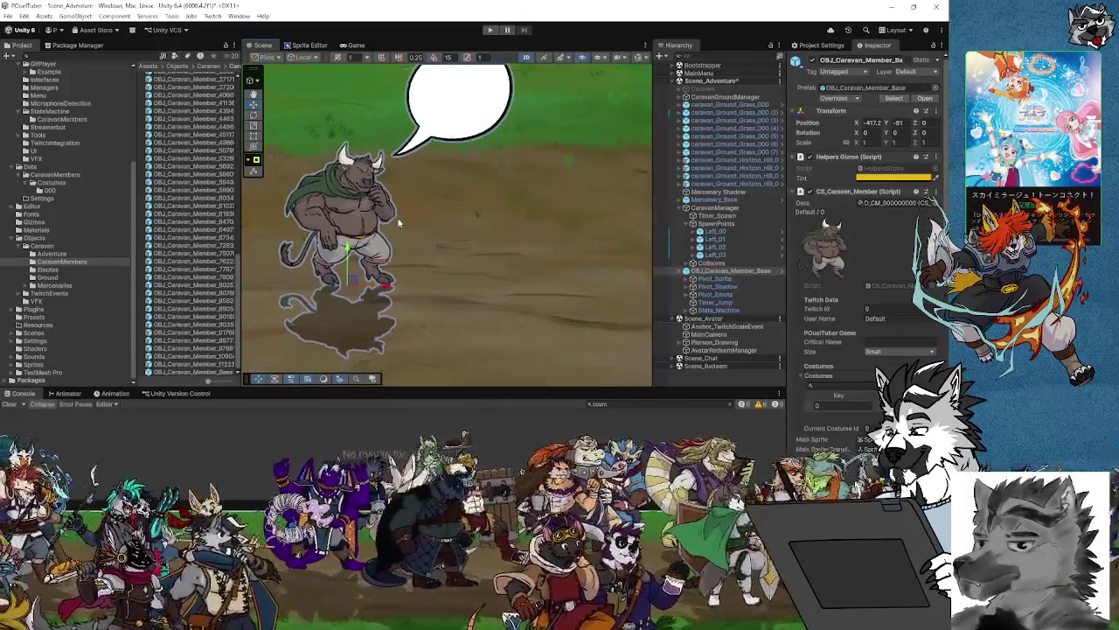
left_click_drag(439, 231, 414, 235)
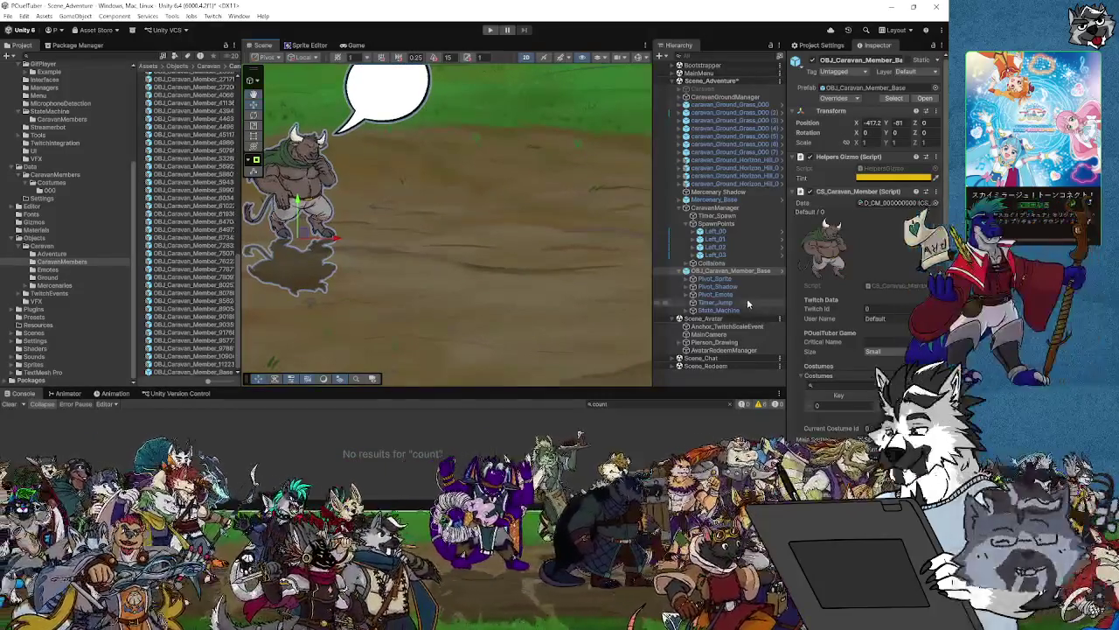
left_click_drag(532, 279, 668, 284)
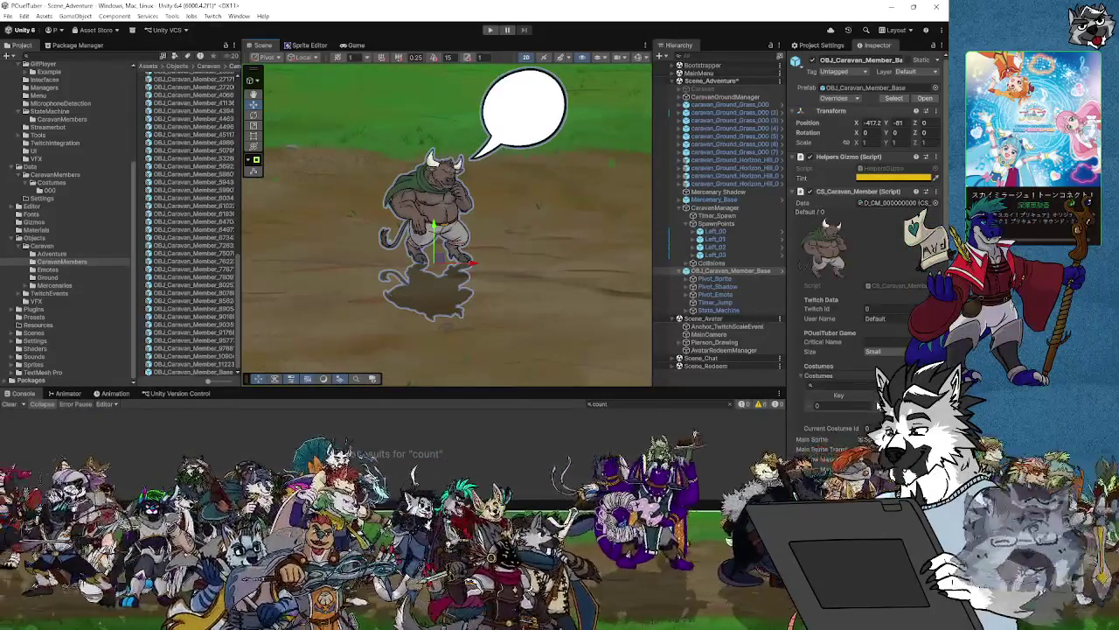
scroll(878, 404, "down", 3)
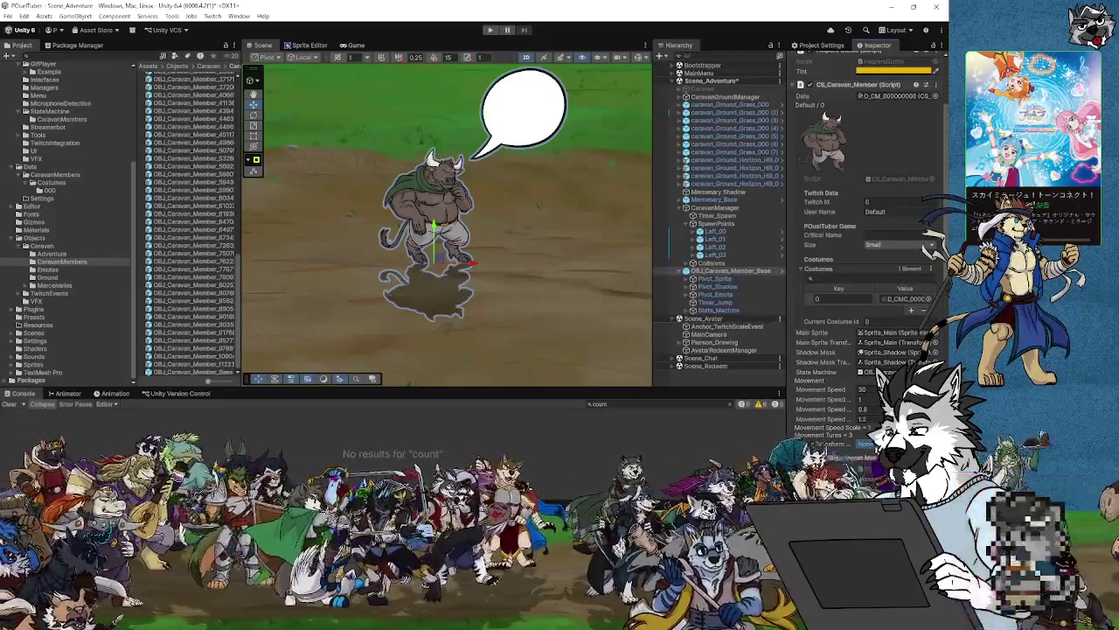
Toggle the Pivot_Emote object off and back on to check the speech bubble.
left_click(710, 295)
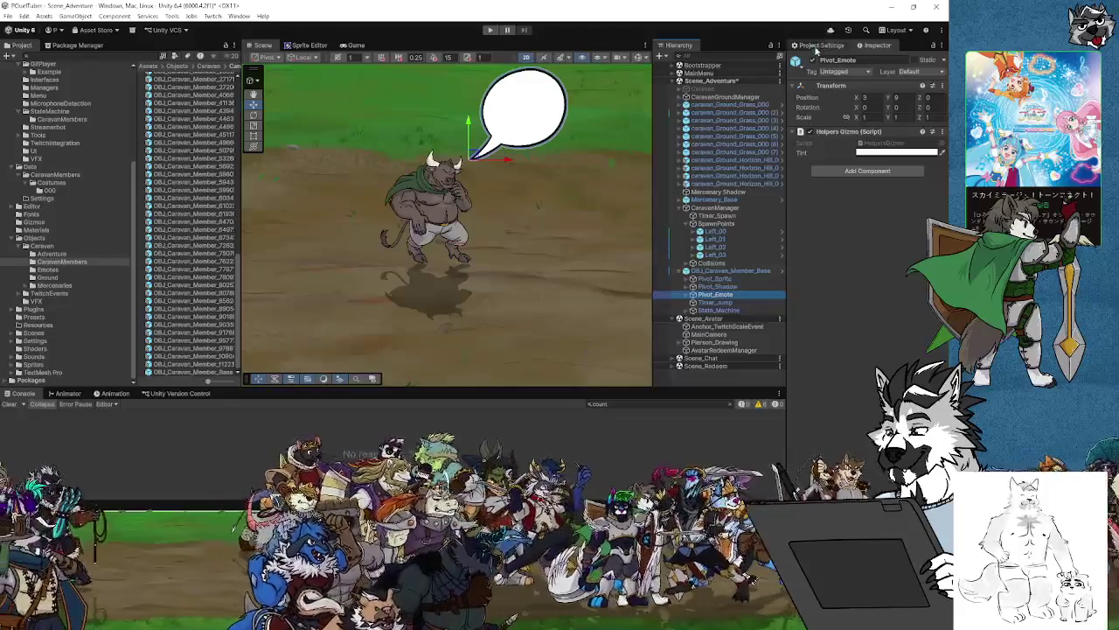
left_click(812, 60)
left_click(812, 60)
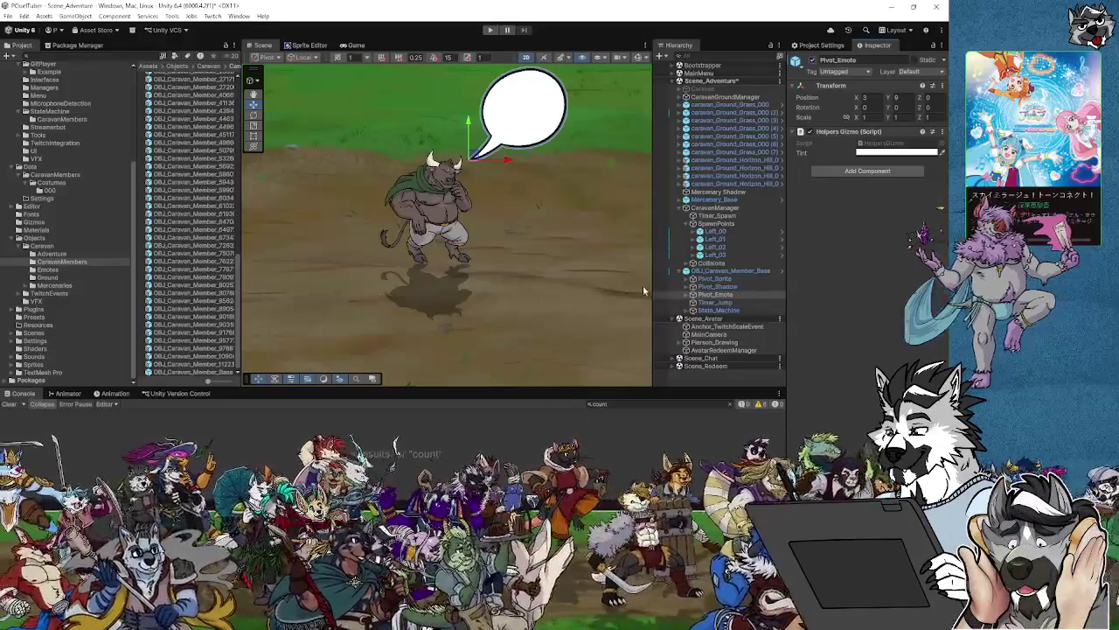
Set Pivot_Emote's X and Y position to 0.
left_click(715, 294)
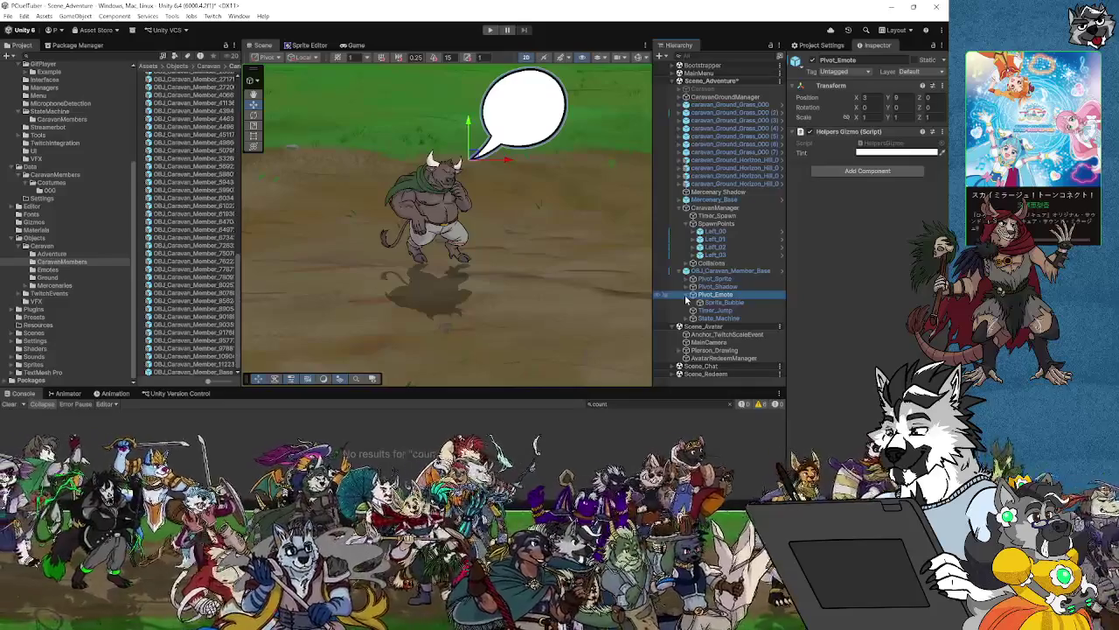
scroll(482, 233, "up", 5)
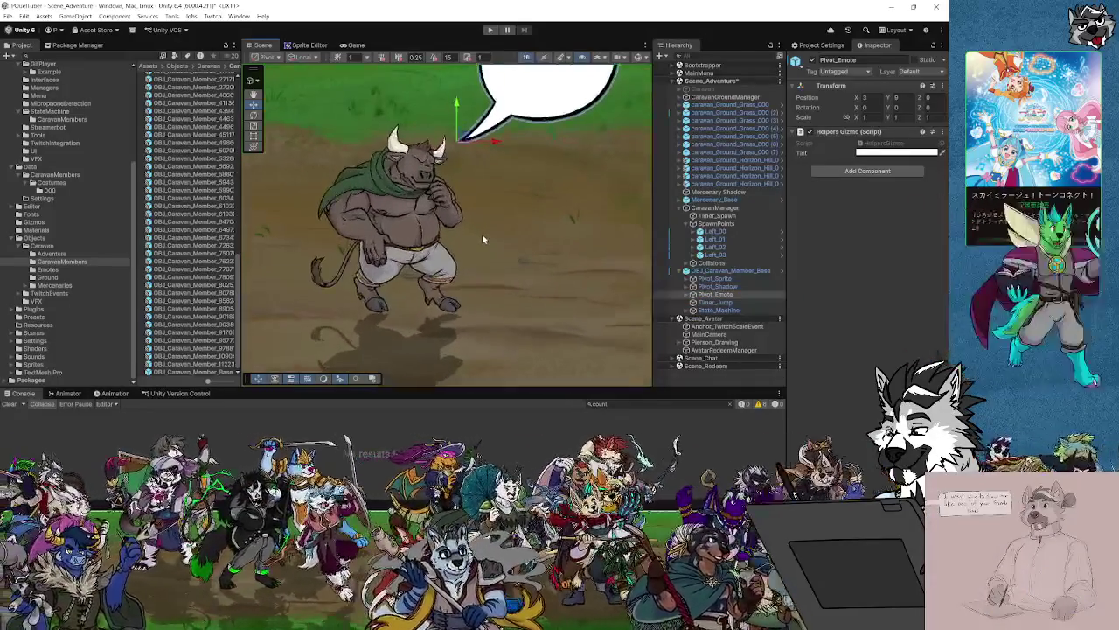
scroll(482, 233, "down", 3)
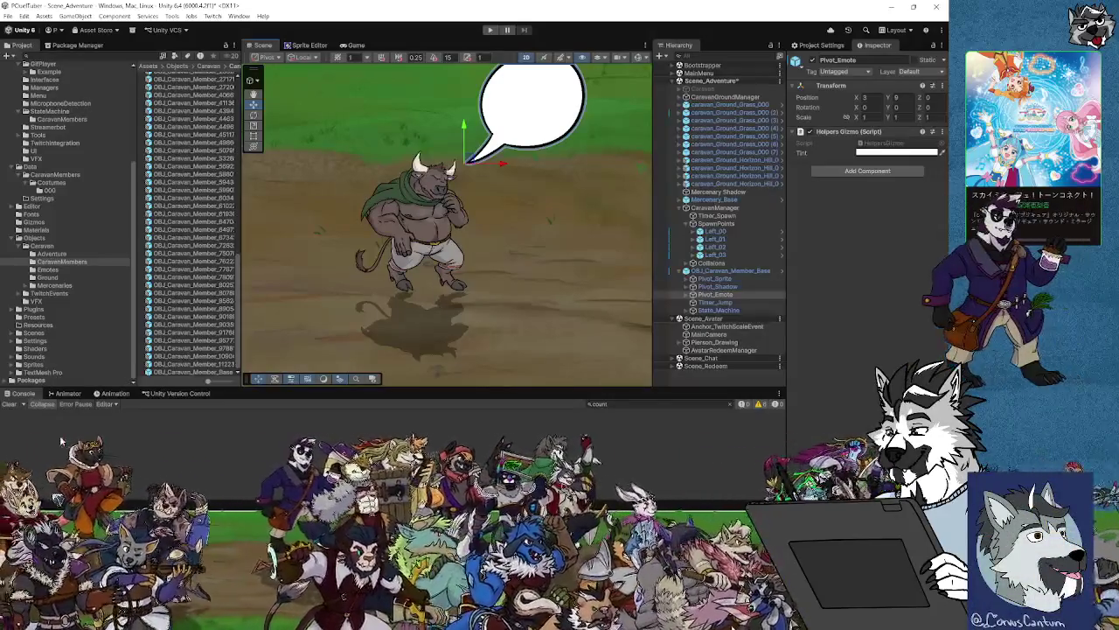
left_click(864, 97)
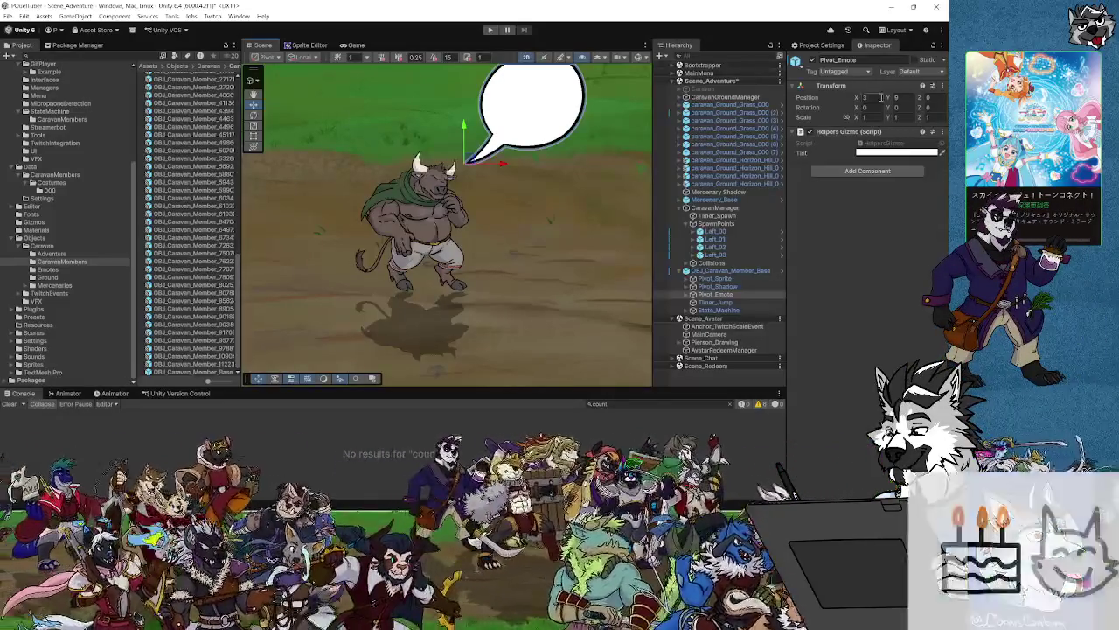
left_click(896, 97)
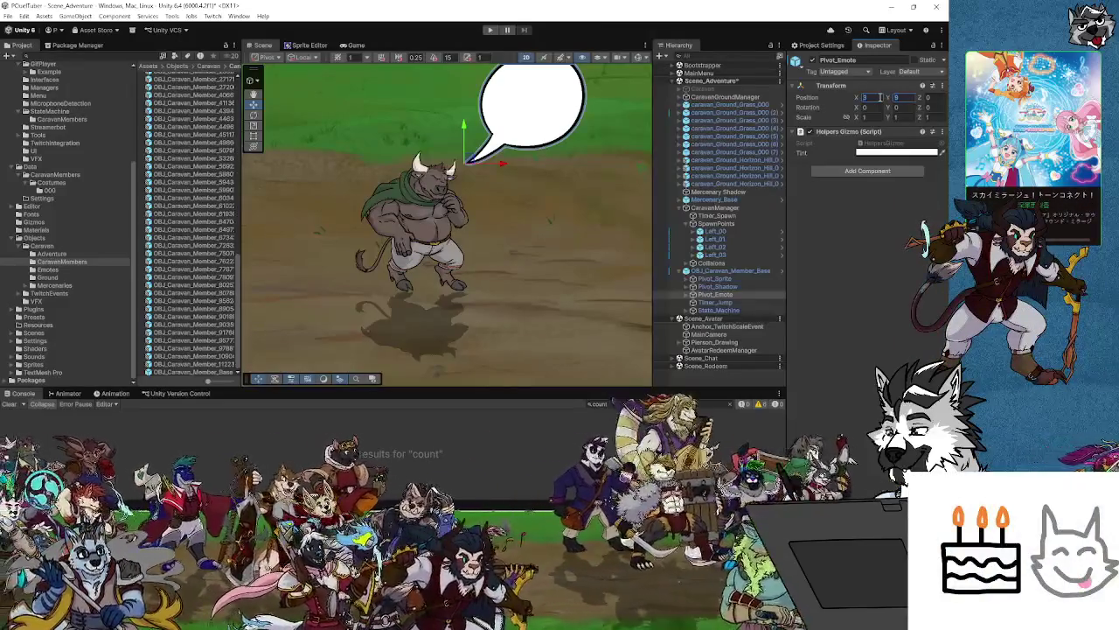
left_click(865, 97)
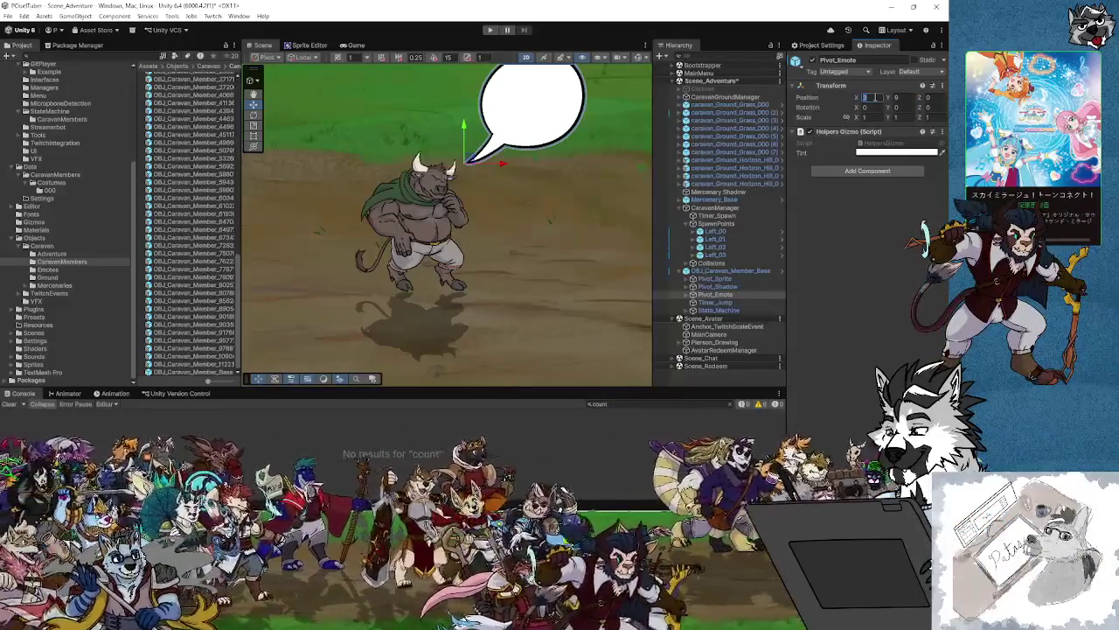
type("0")
key("Tab")
type("0")
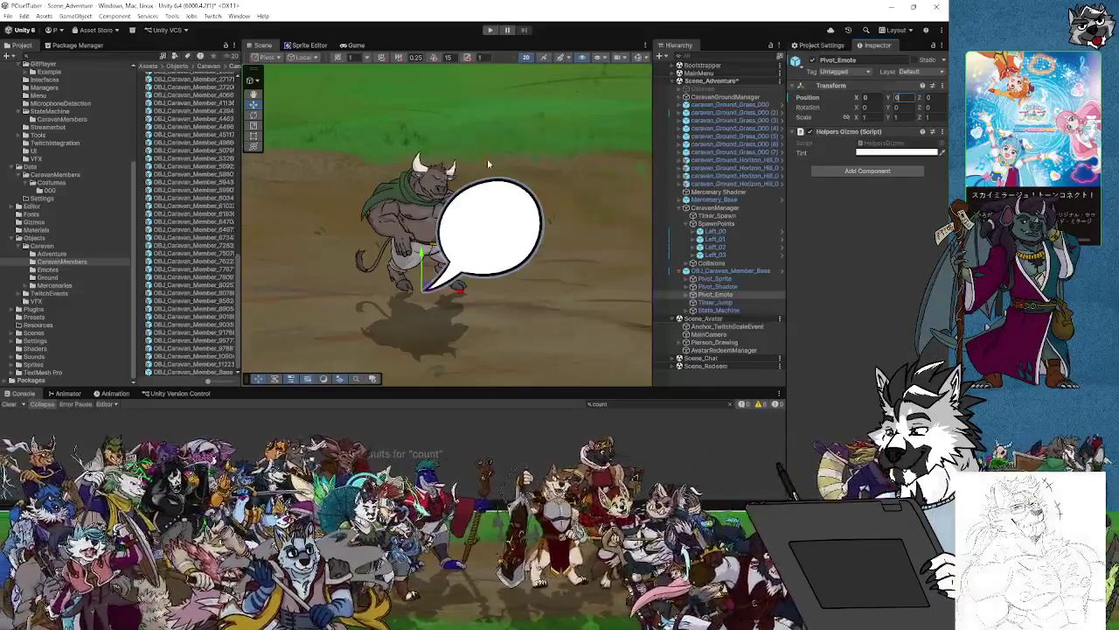
left_click(715, 295)
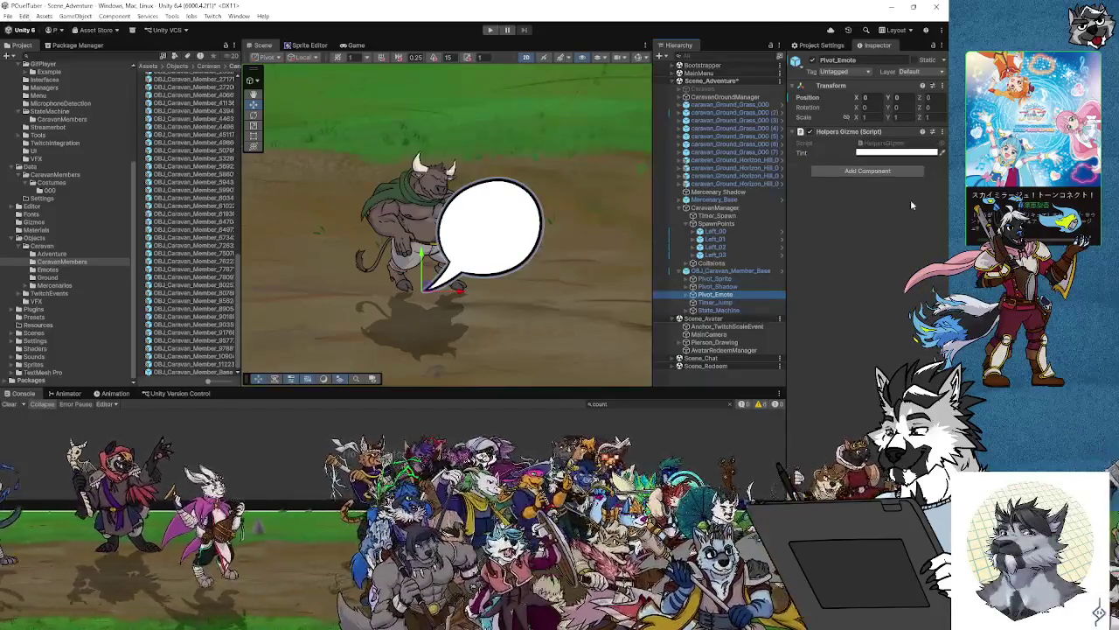
Apply all overrides of OBJ_Caravan_Member_Base to its prefab and return to Visual Studio.
left_click(844, 71)
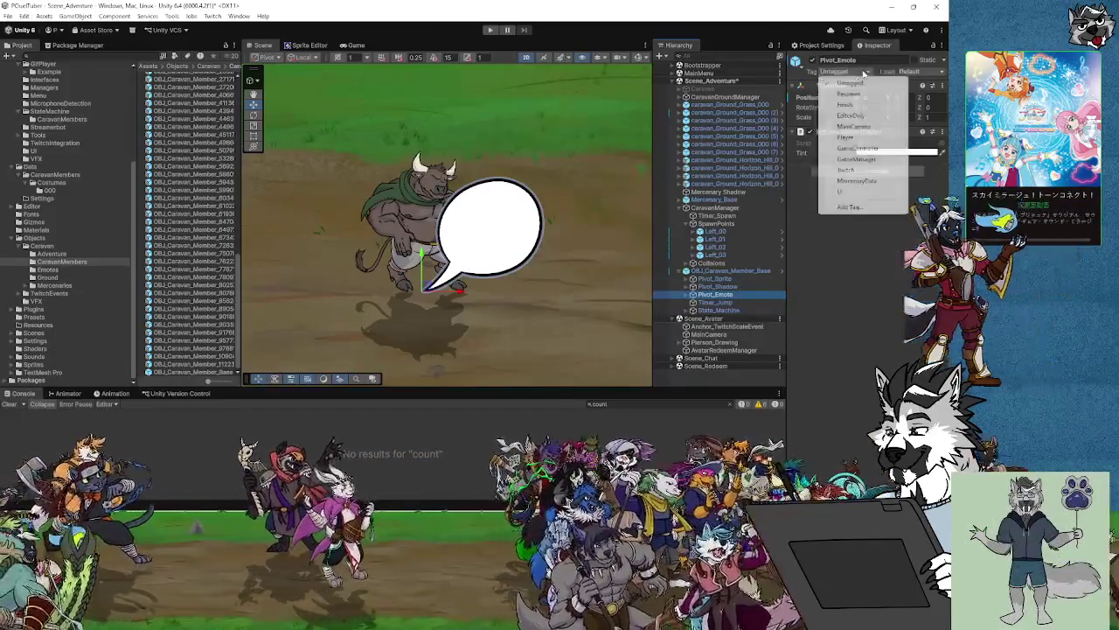
left_click(731, 271)
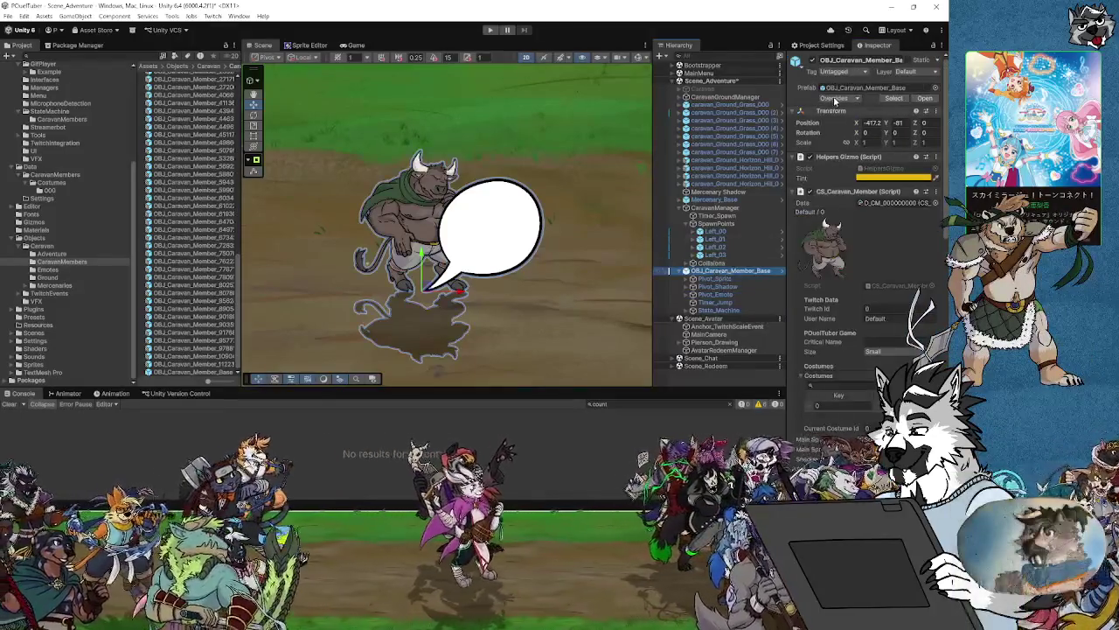
left_click(835, 98)
left_click(912, 178)
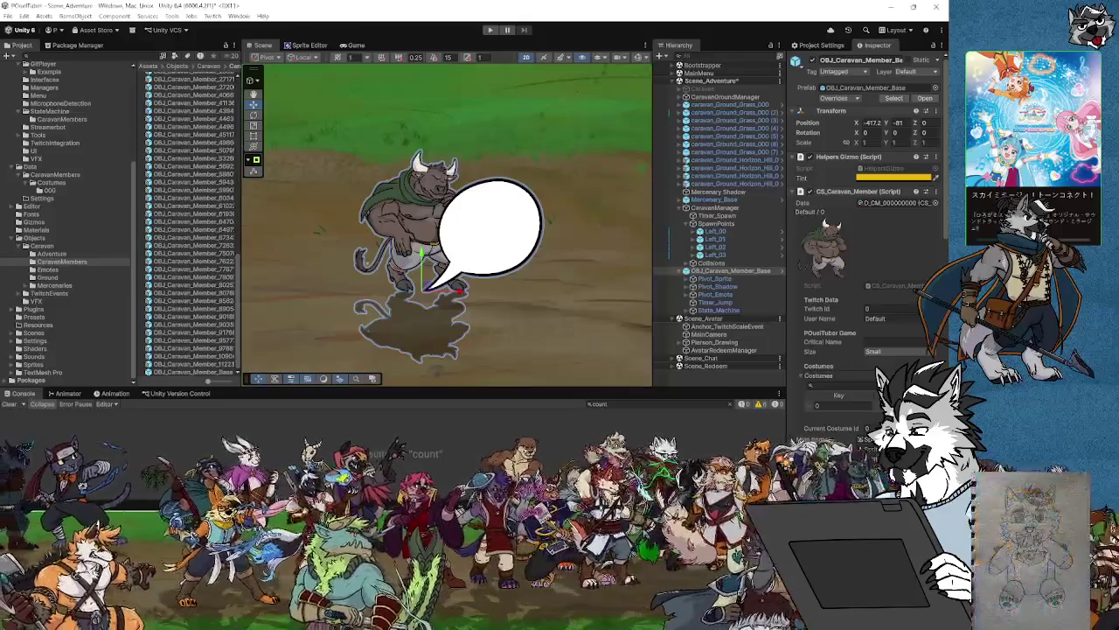
key("alt+Tab")
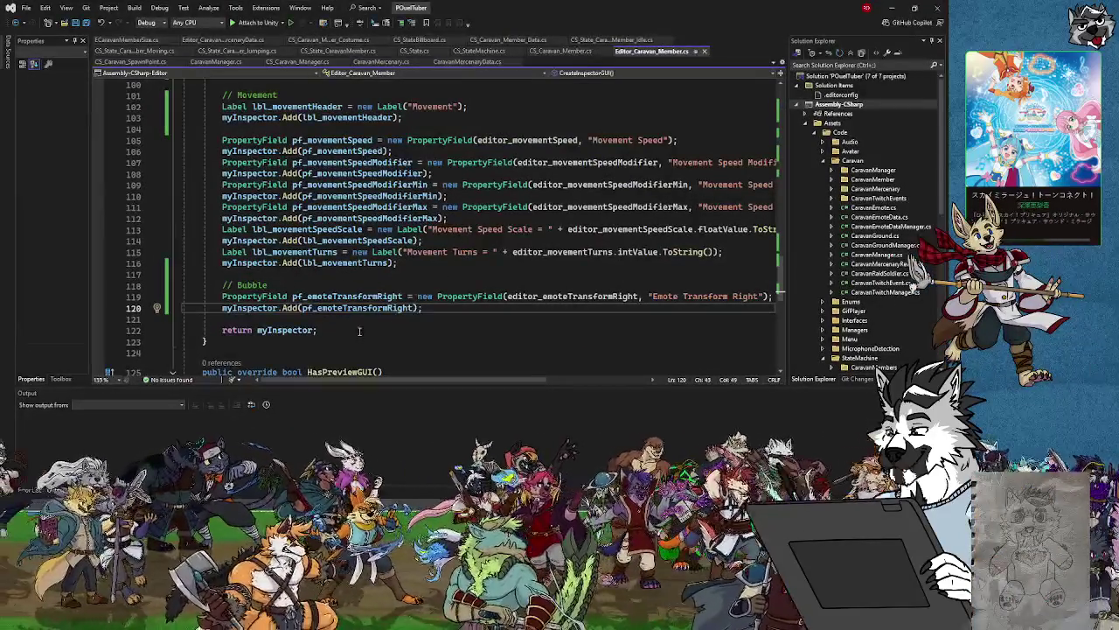
Go to the definition of EmoteTransformRight in CS_Caravan_Member.cs and find SetValuesFromSpawnPoint.
right_click(380, 329)
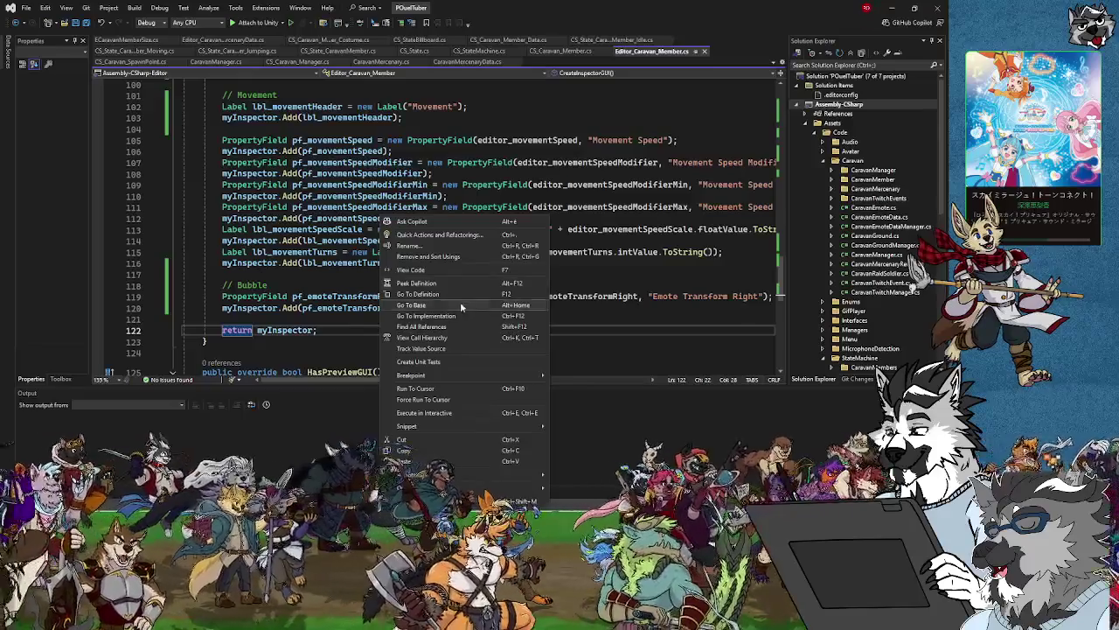
left_click(564, 51)
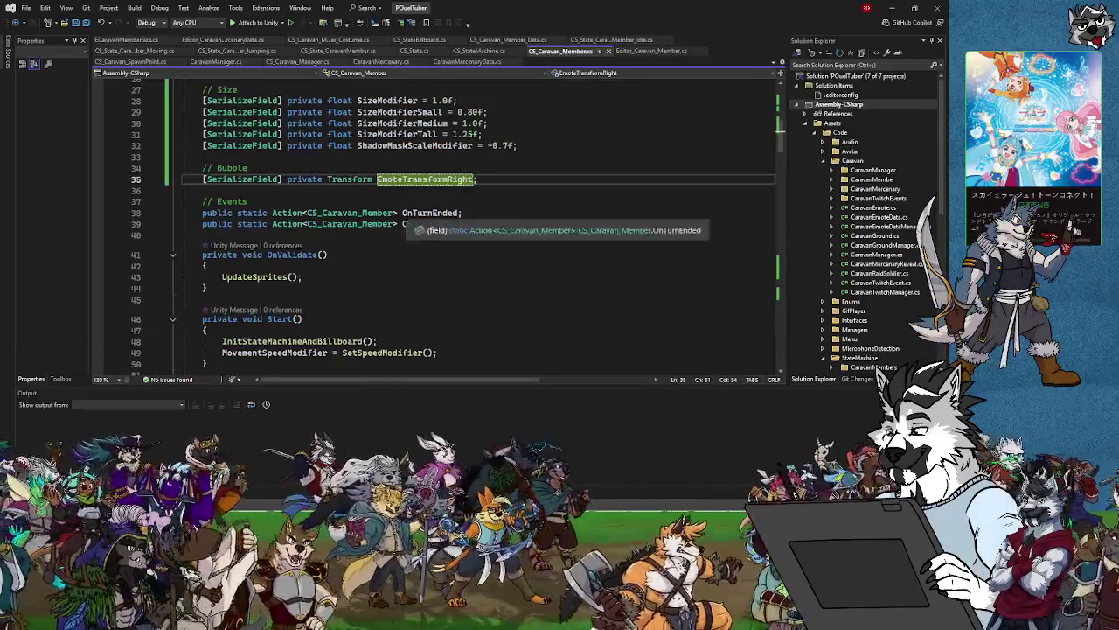
scroll(401, 263, "down", 4)
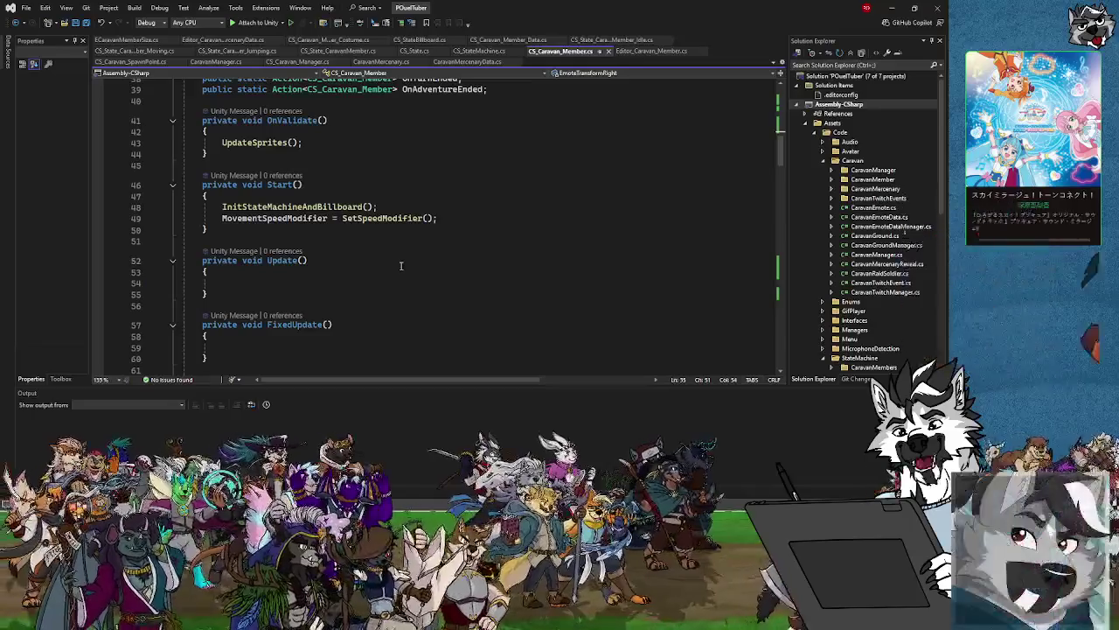
scroll(401, 266, "down", 14)
scroll(401, 267, "down", 20)
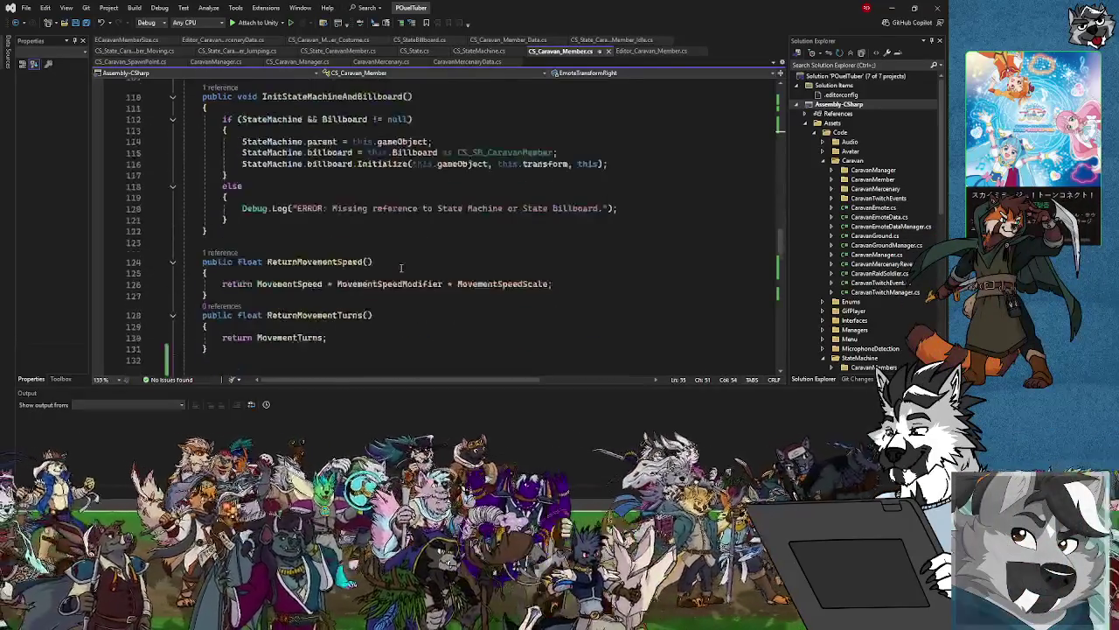
scroll(403, 269, "up", 3)
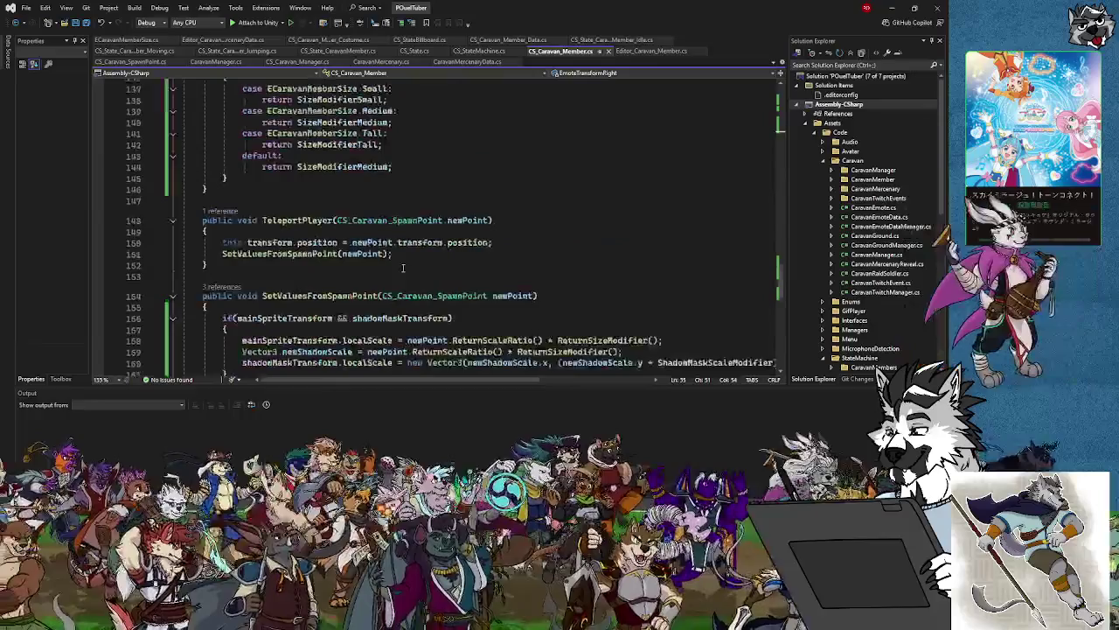
scroll(334, 298, "down", 2)
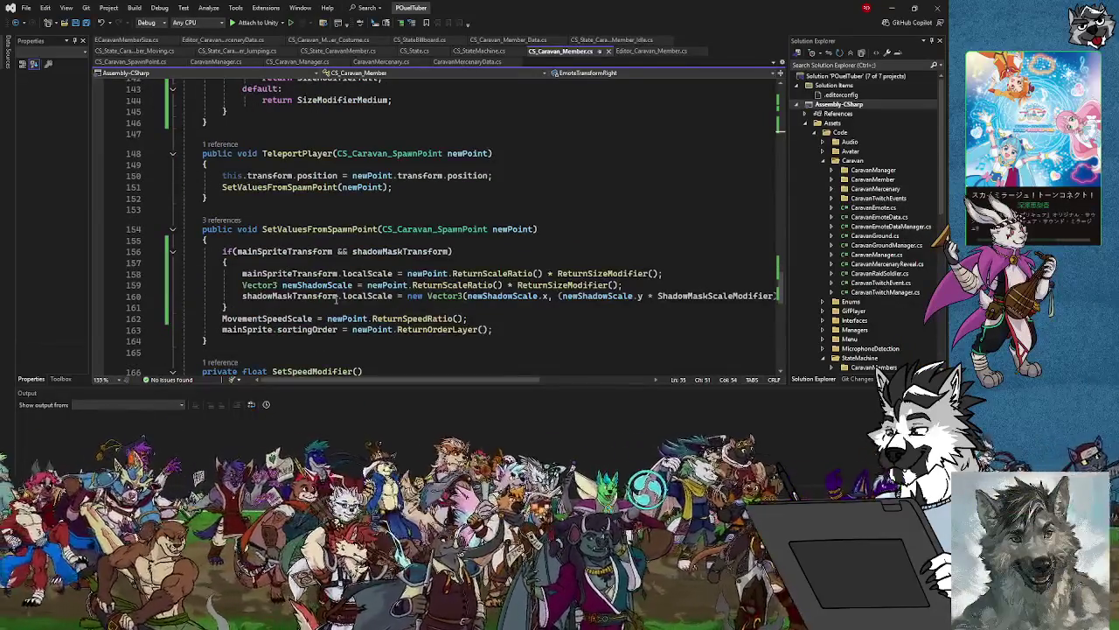
Add an if (EmoteTransformRight) { } block after the sortingOrder line.
left_click(552, 330)
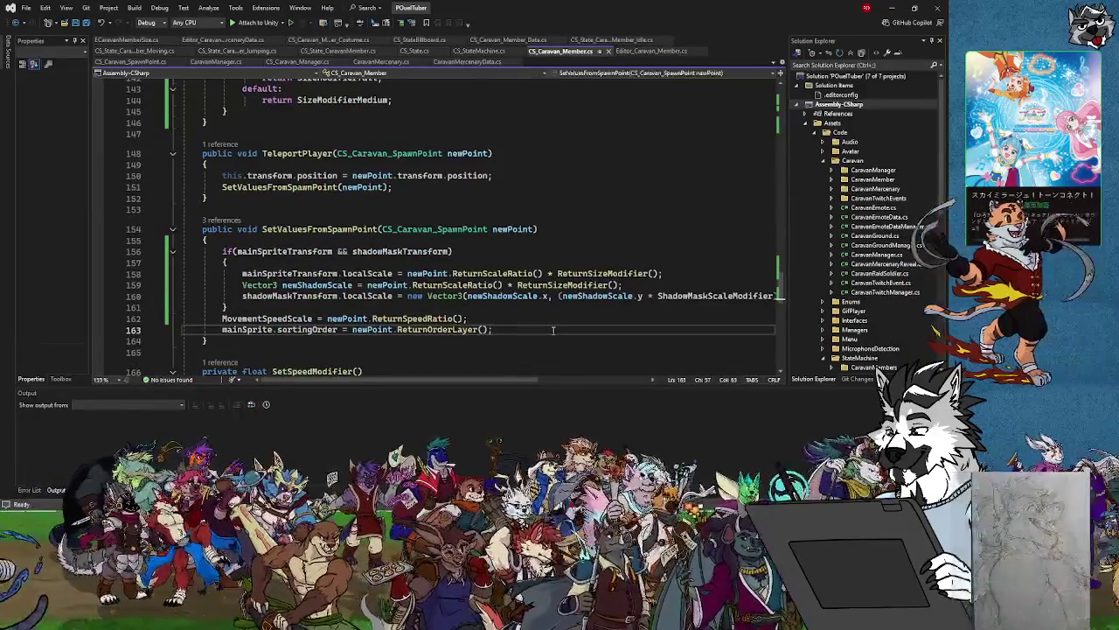
key("Return")
type("if(")
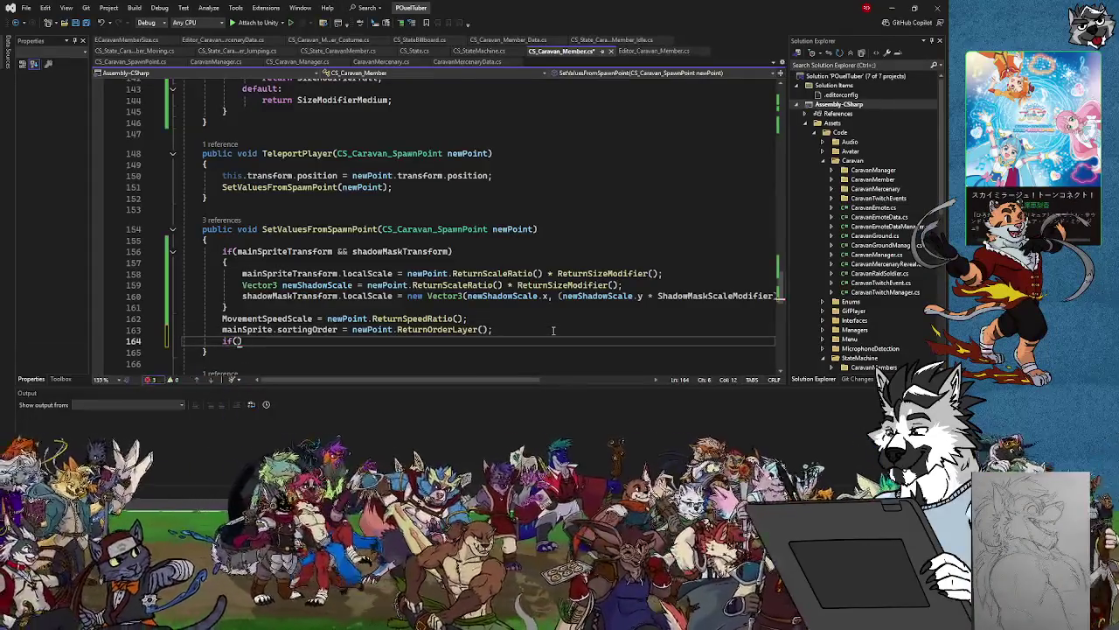
type("EmoteTransformRight")
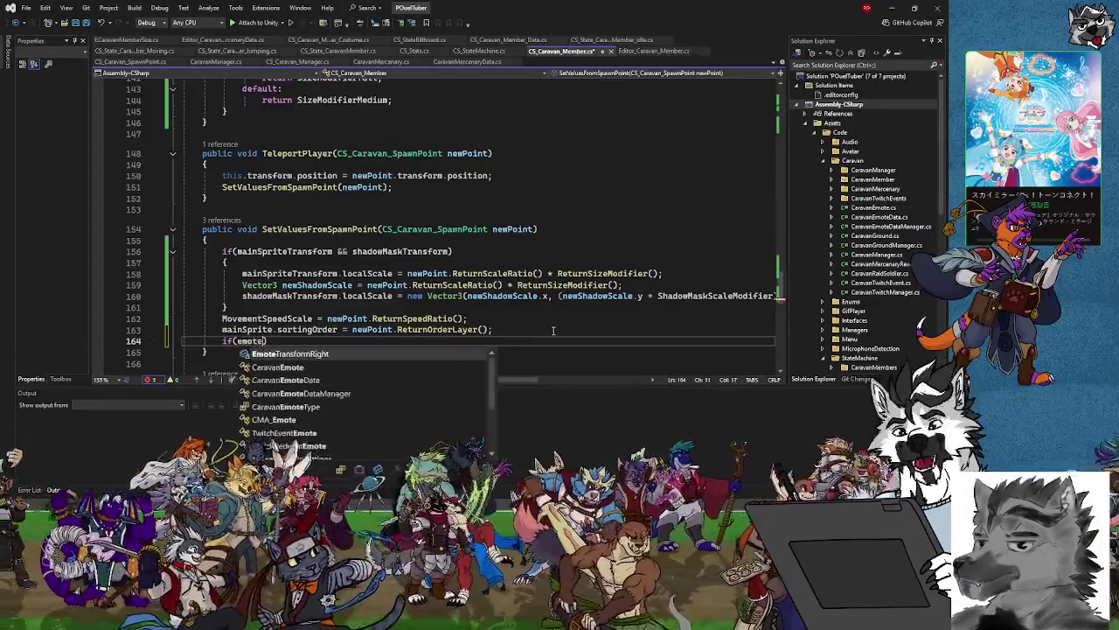
type("){")
key("Return")
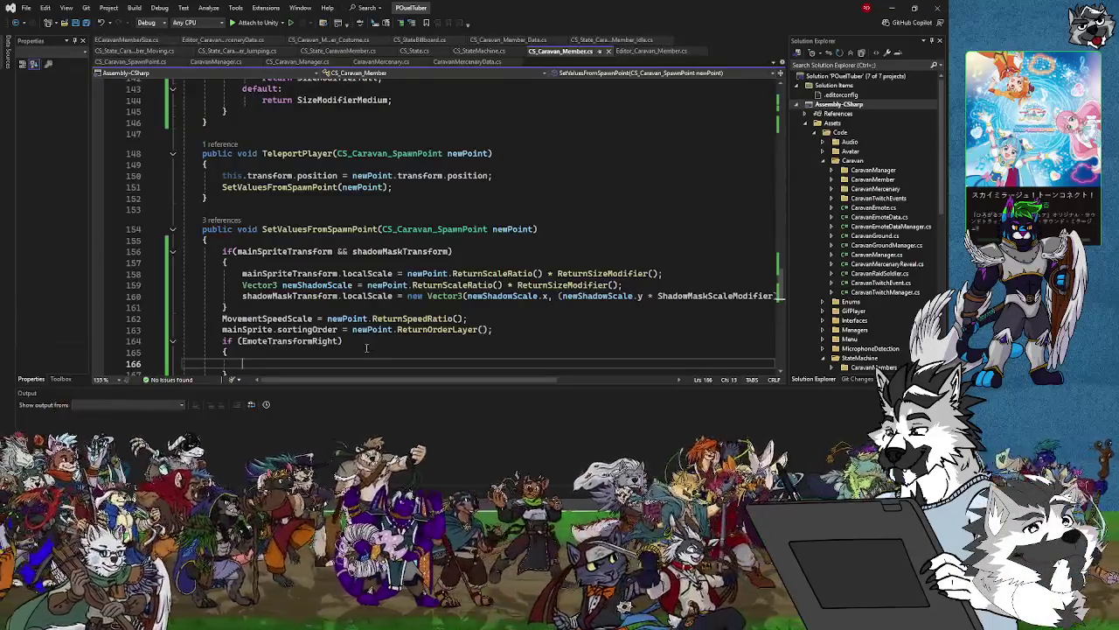
scroll(367, 347, "down", 4)
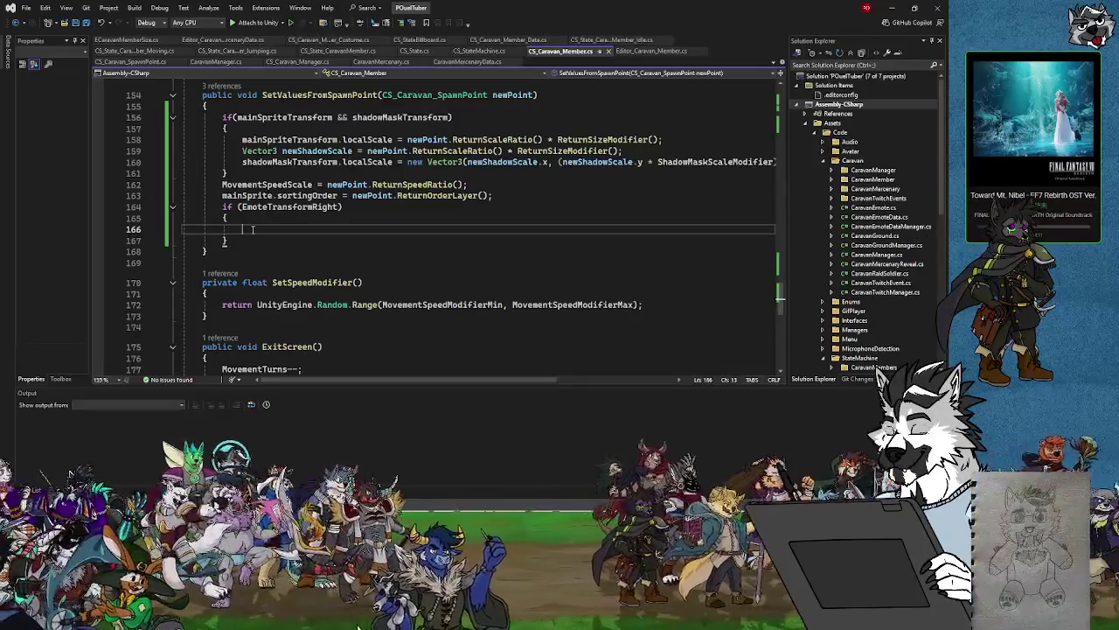
type("mainSpr")
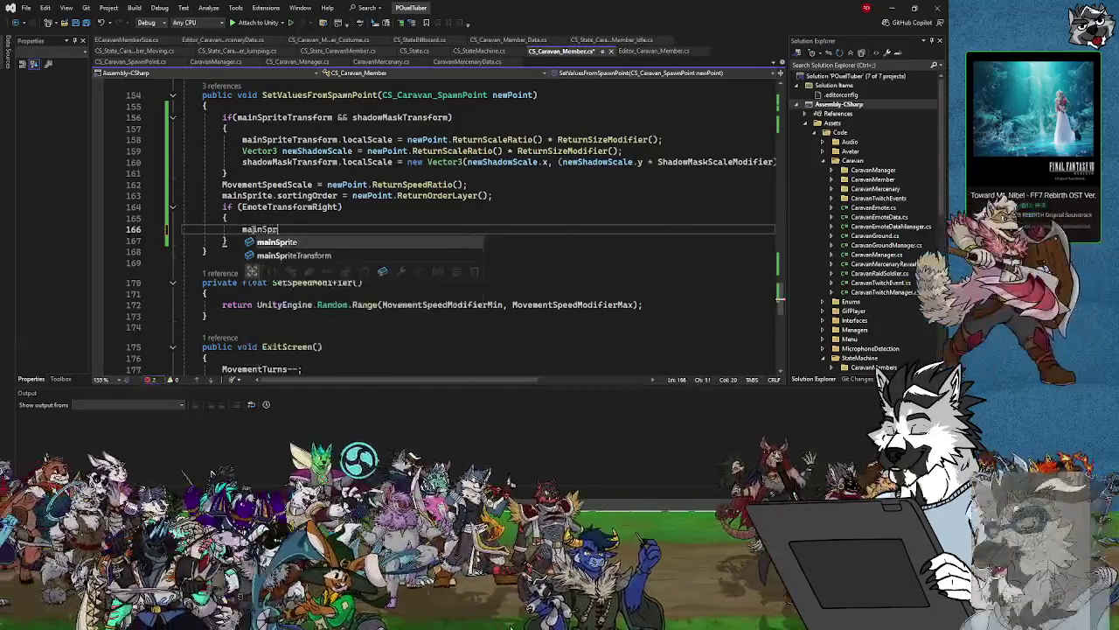
type("ite.sprite.")
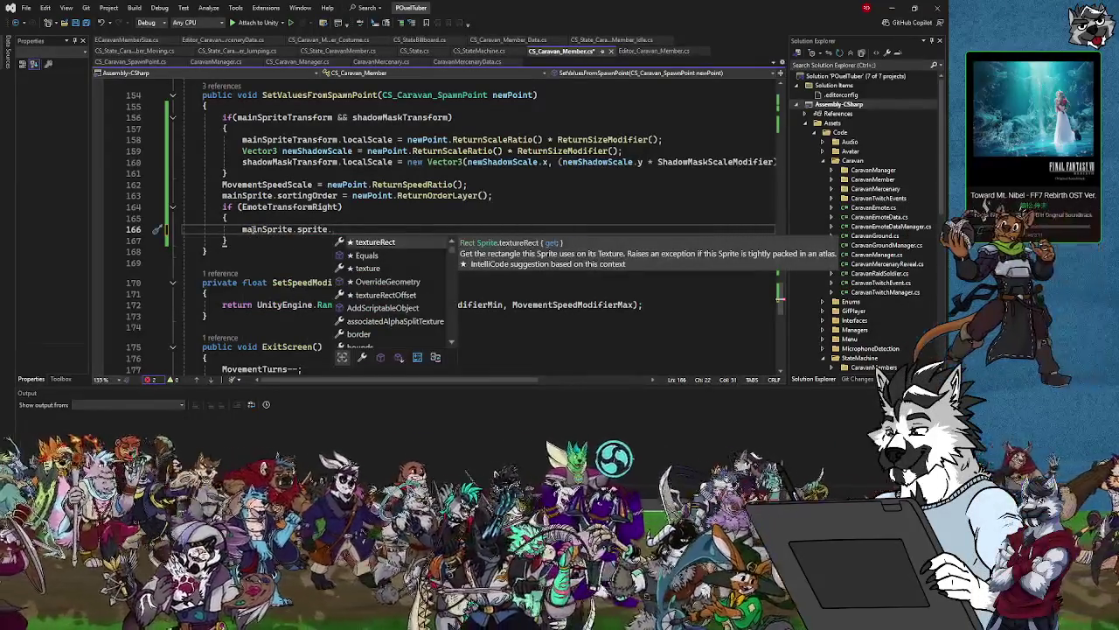
Save the script, then start a mainSprite.bounds call in the EmoteTransformRight block.
key("BackSpace")
key("BackSpace")
key("BackSpace")
key("BackSpace")
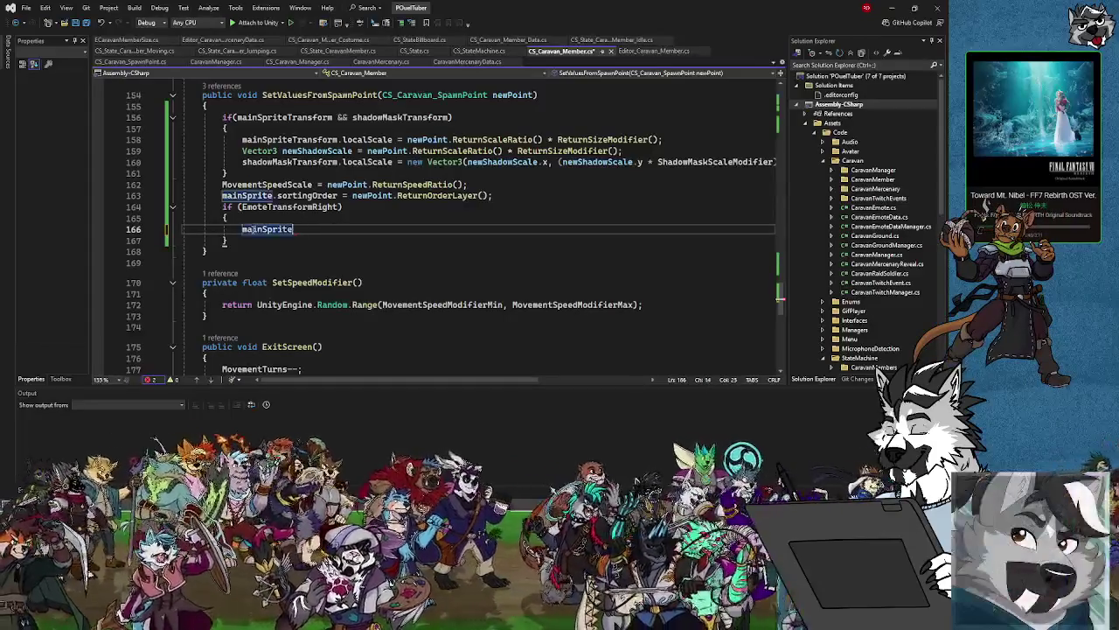
key("ctrl+s")
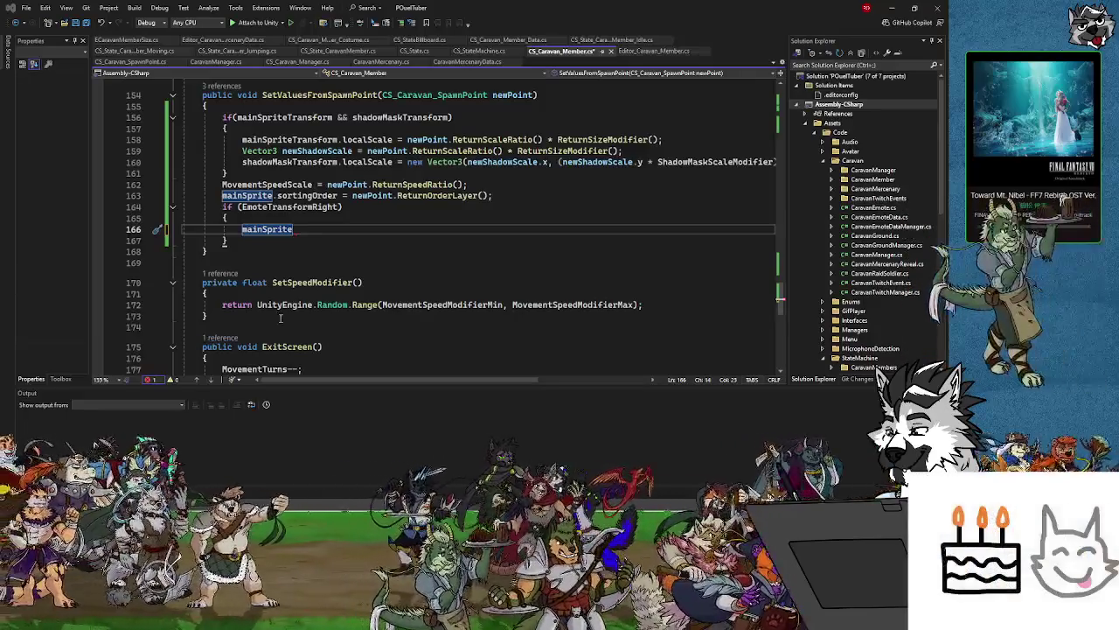
type(".main")
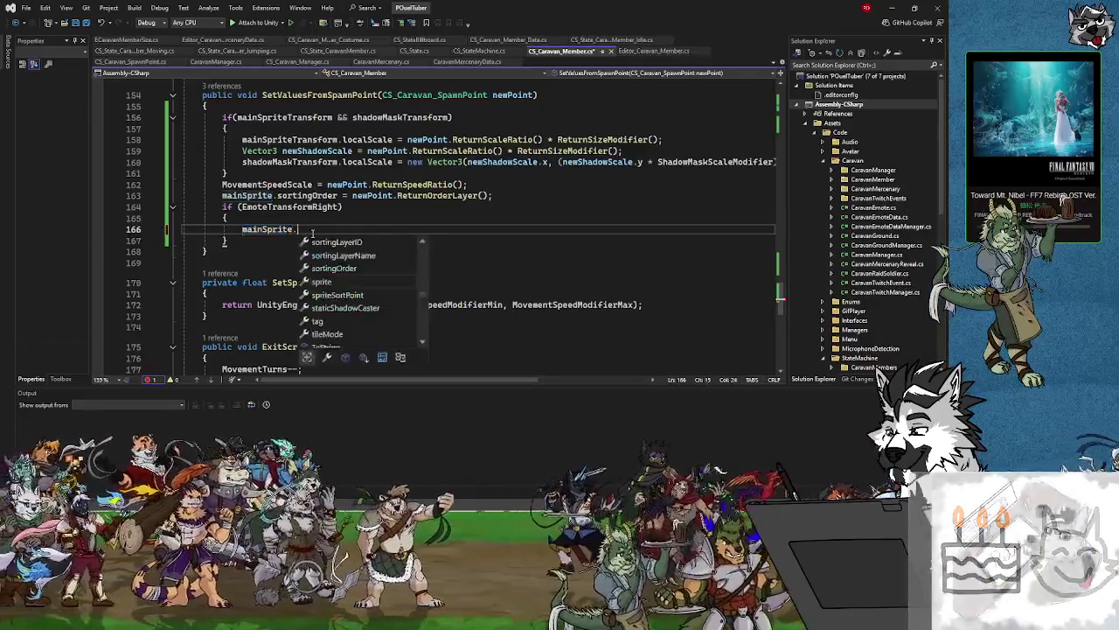
key("BackSpace")
key("BackSpace")
key("BackSpace")
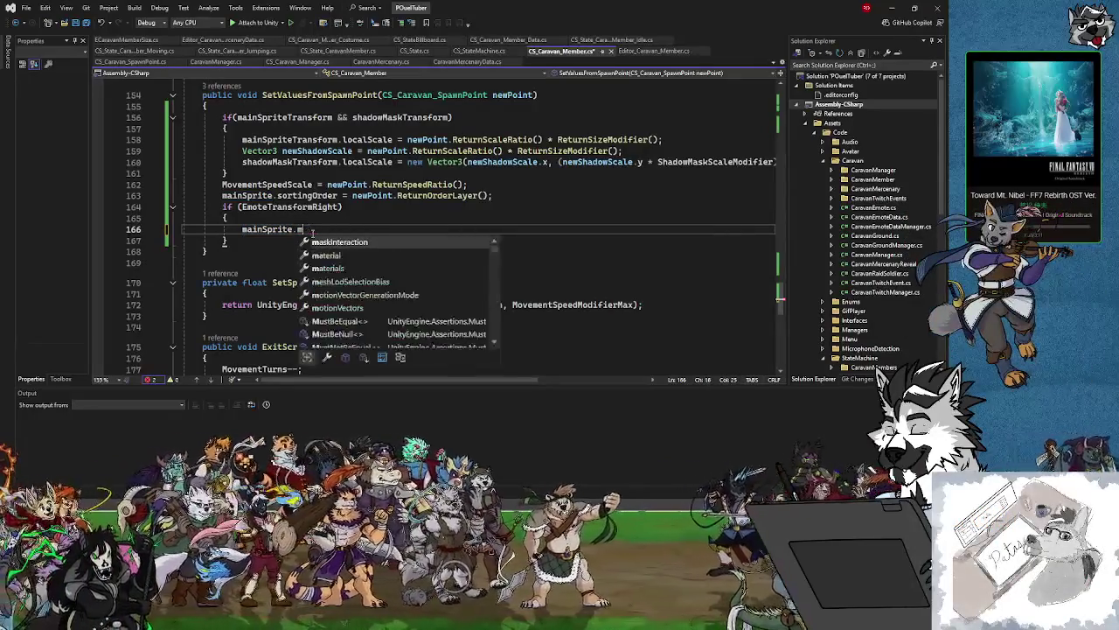
type("bhounds")
key("BackSpace")
key("BackSpace")
key("BackSpace")
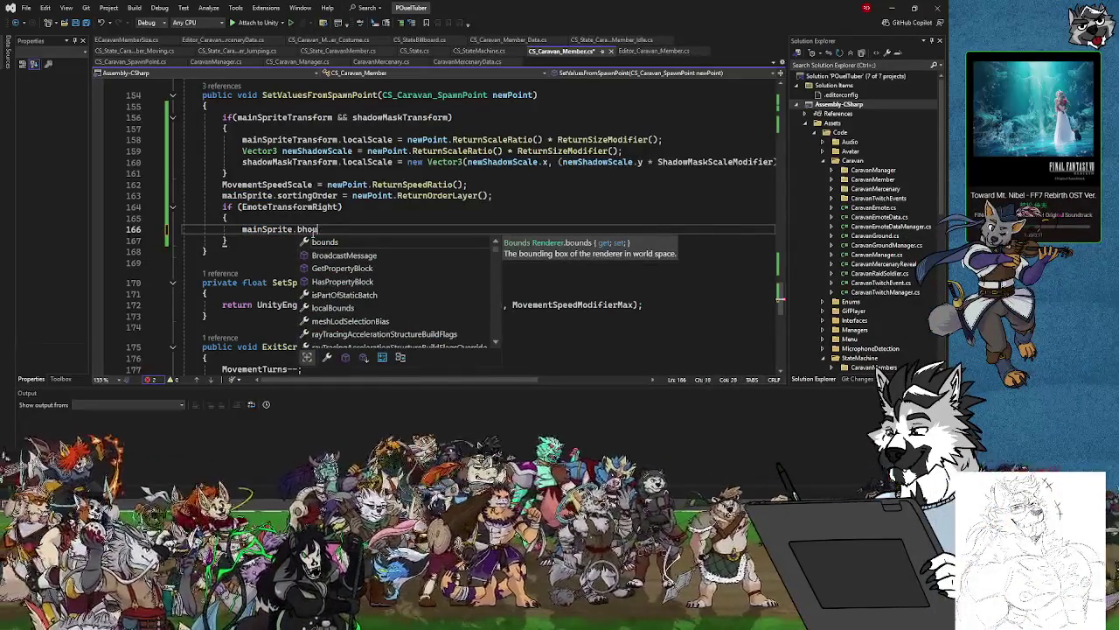
type("ounds(")
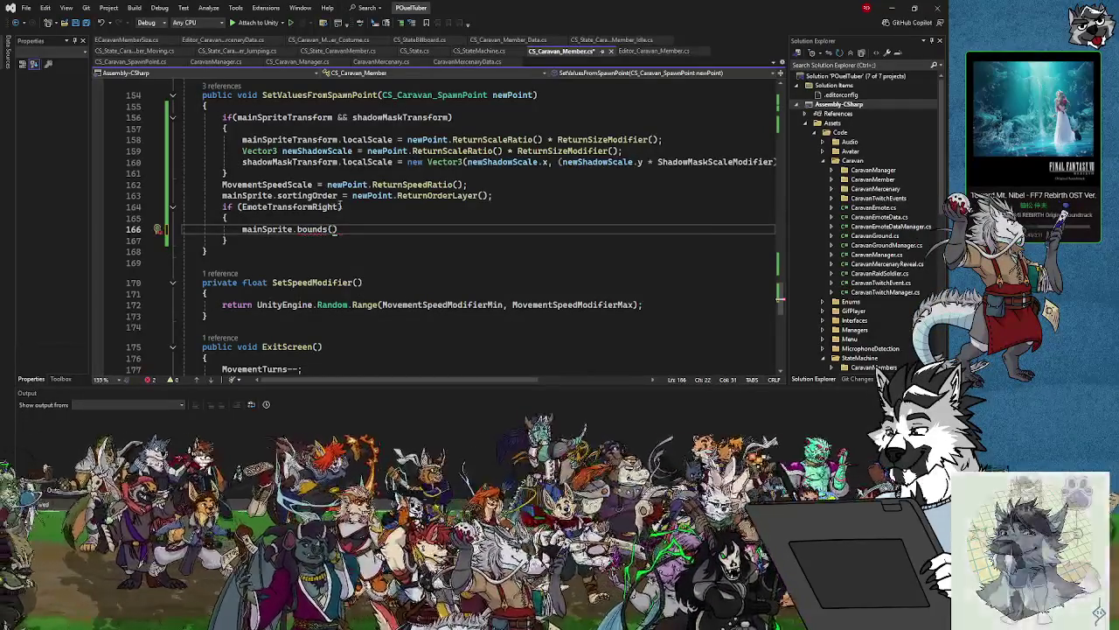
Try adding '&& mainSprite' to the if condition, then remove it.
left_click(342, 206)
type("&&")
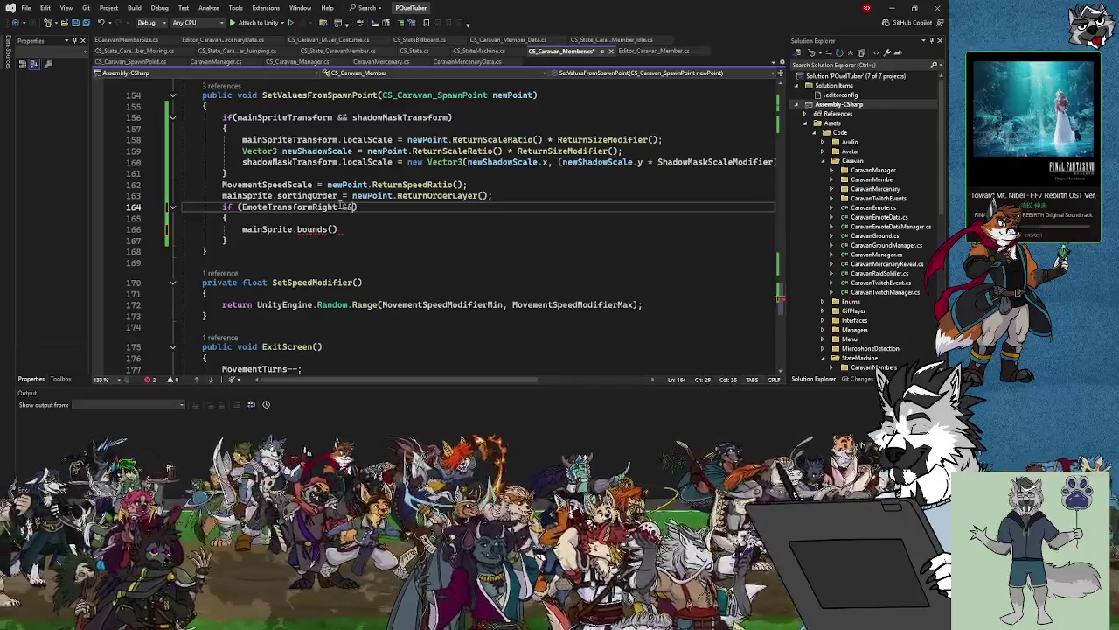
type(" mainSprite")
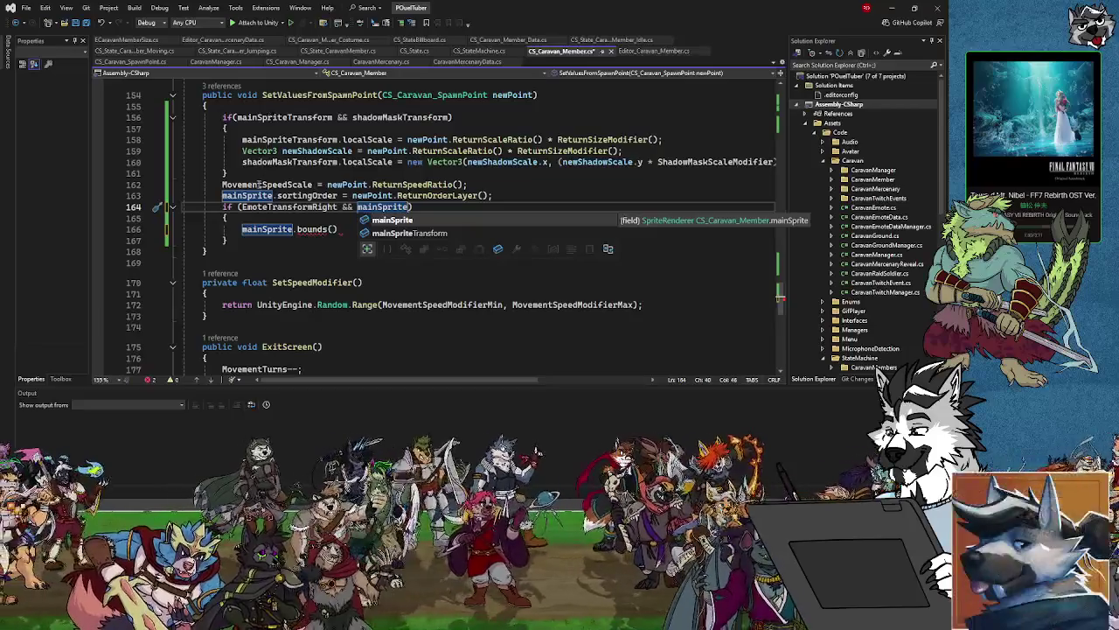
scroll(468, 228, "up", 1)
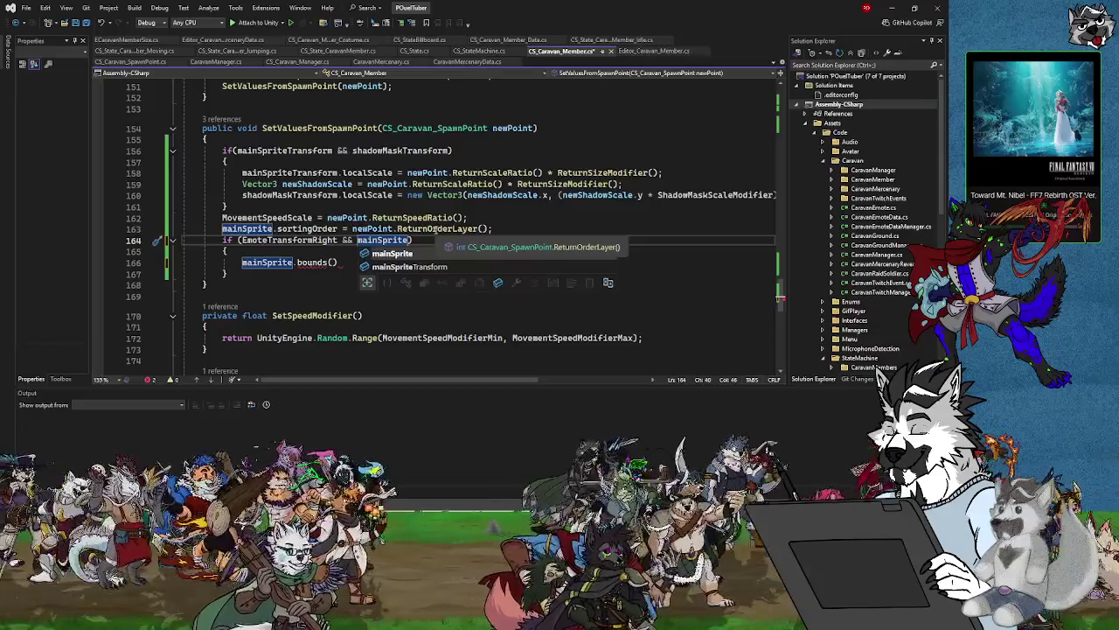
key("BackSpace")
key("BackSpace")
key("BackSpace")
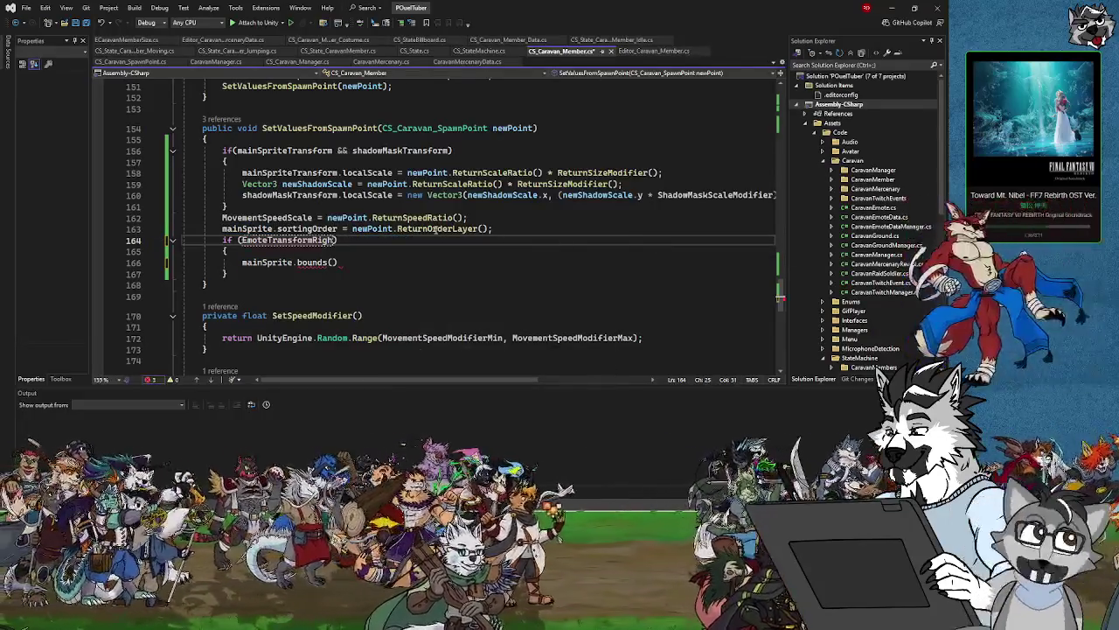
type("t")
Change the bounds call into the expression mainSprite.bounds.max.x.
left_click(333, 262)
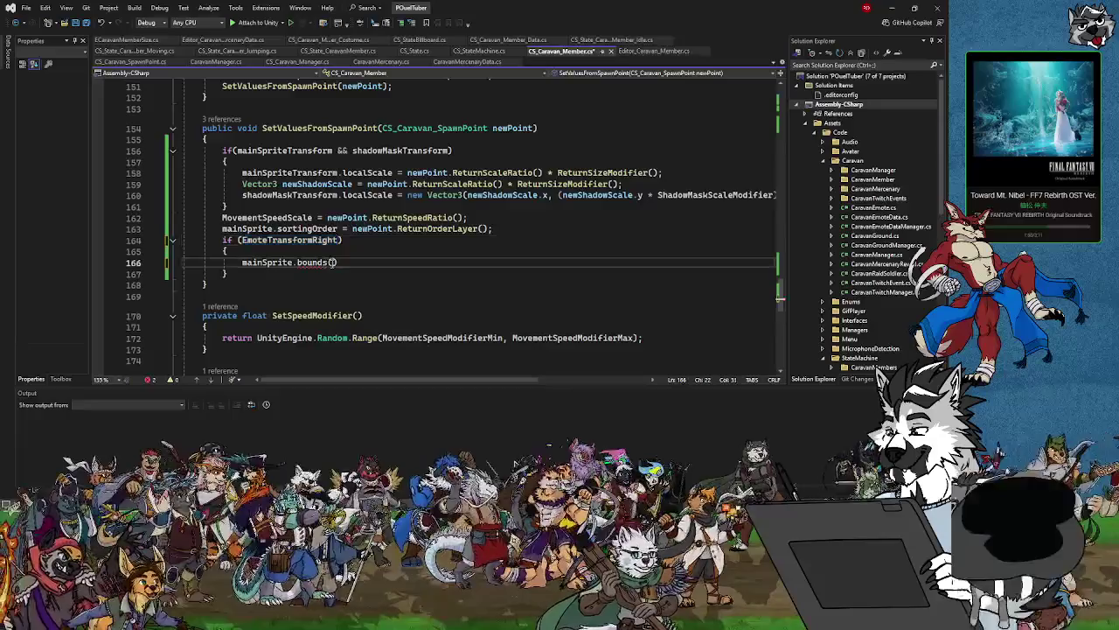
key("BackSpace")
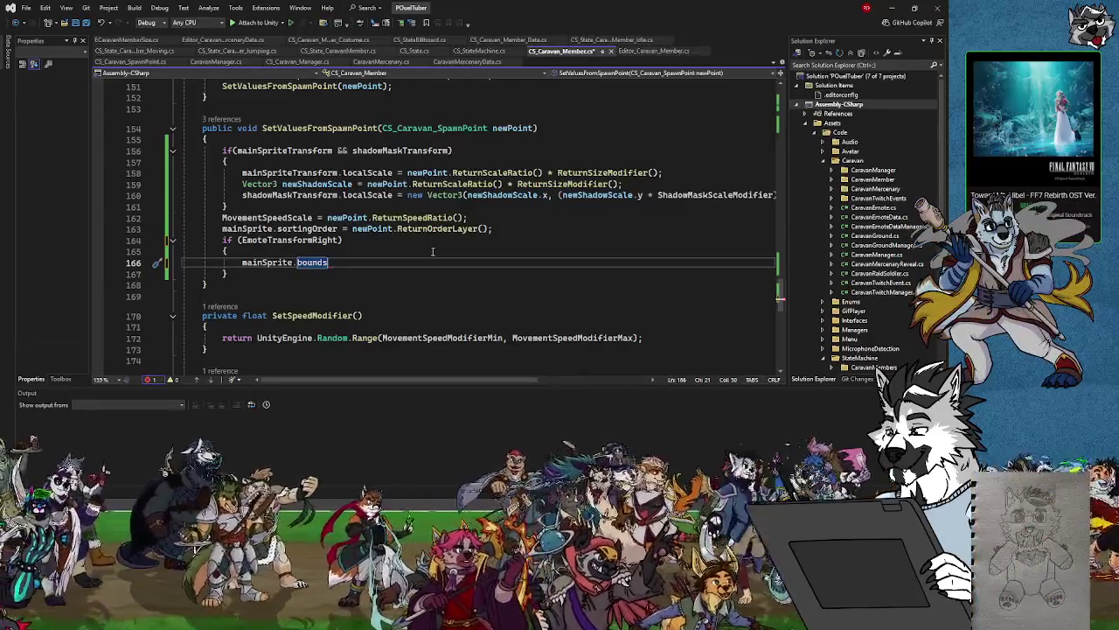
type(".")
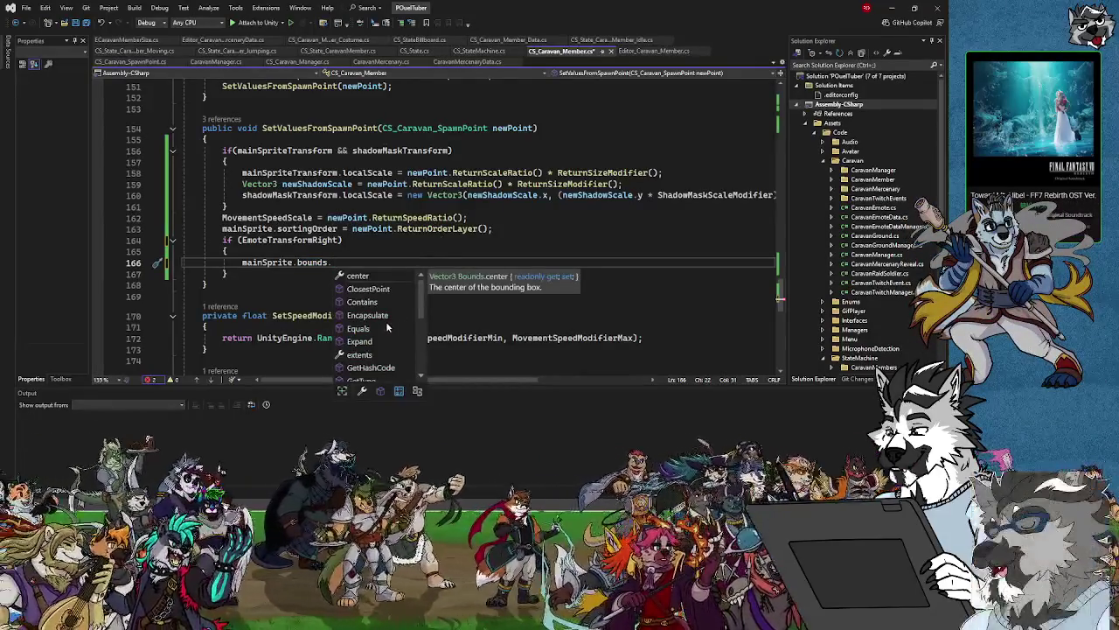
scroll(364, 316, "down", 3)
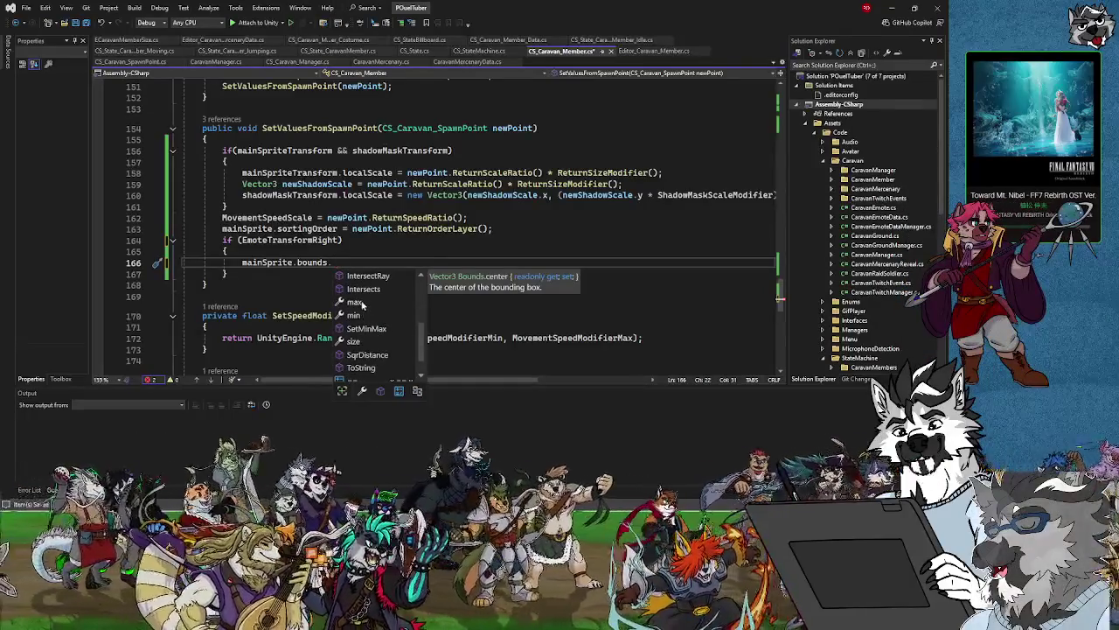
scroll(376, 325, "up", 2)
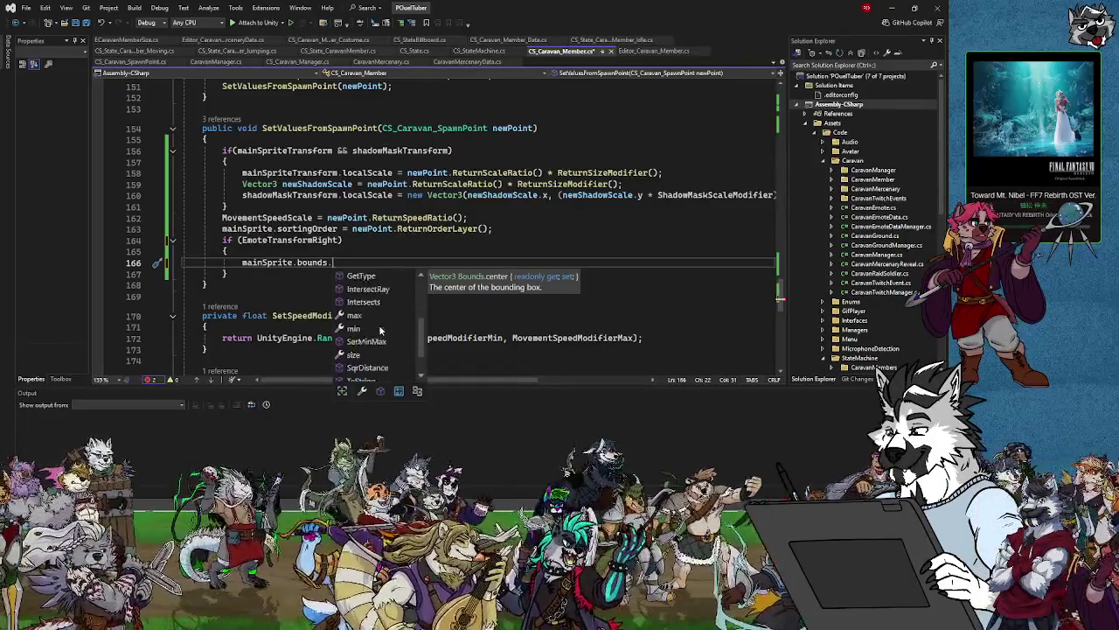
left_click(362, 355)
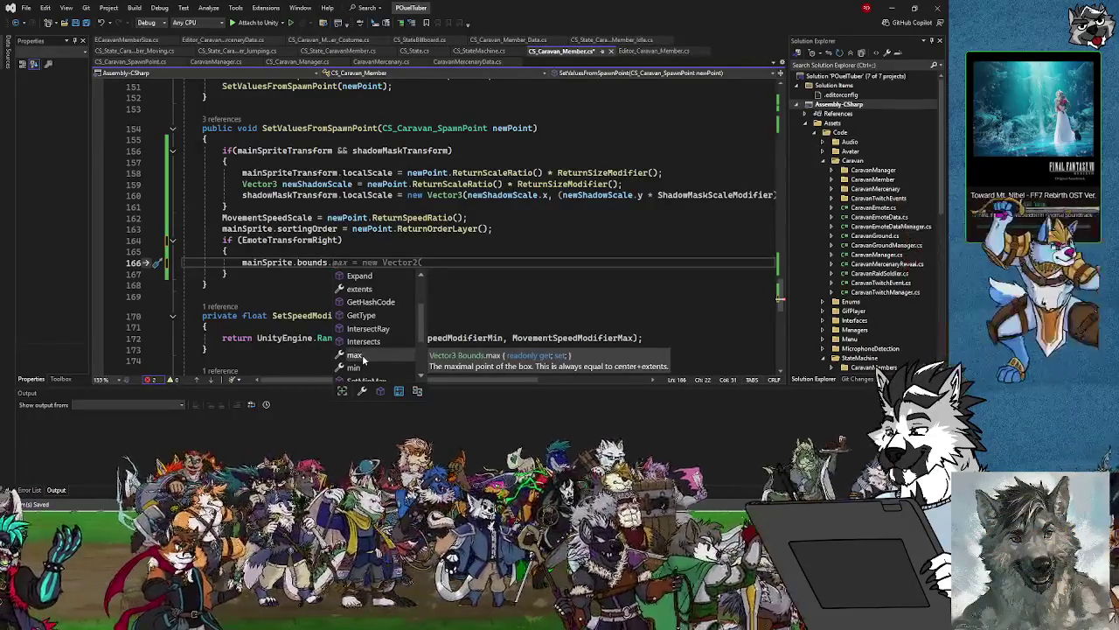
double_click(362, 356)
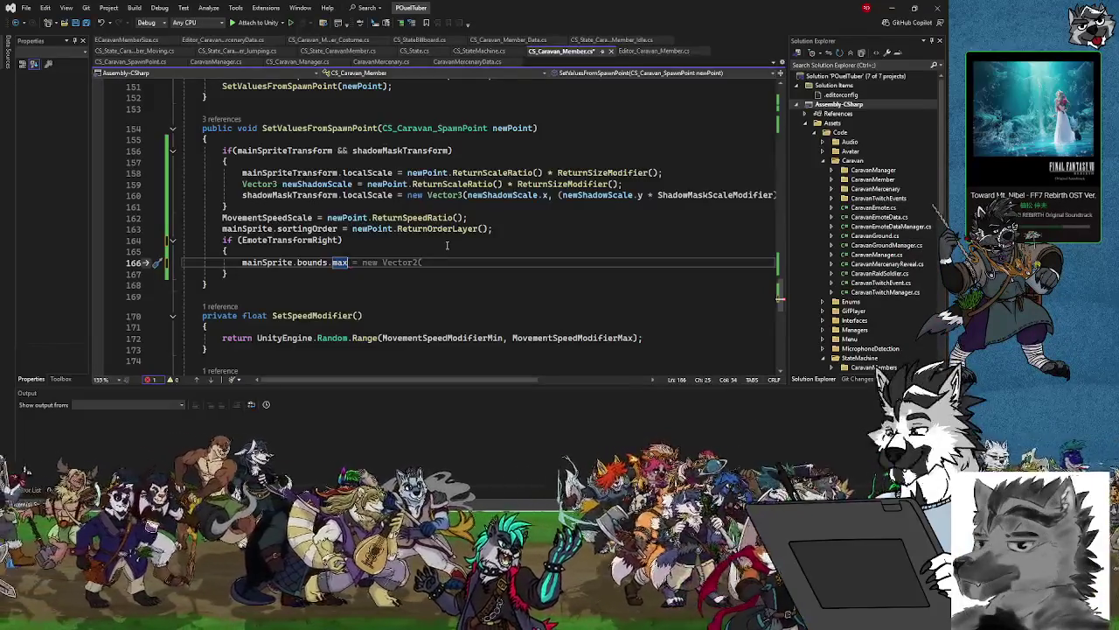
type(".x")
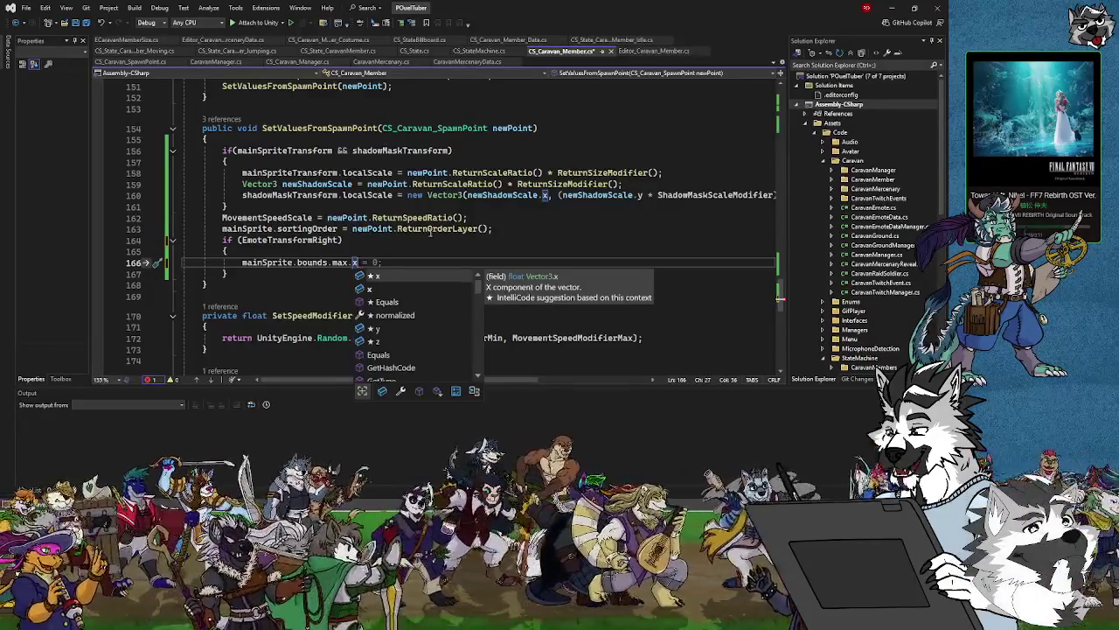
key("Escape")
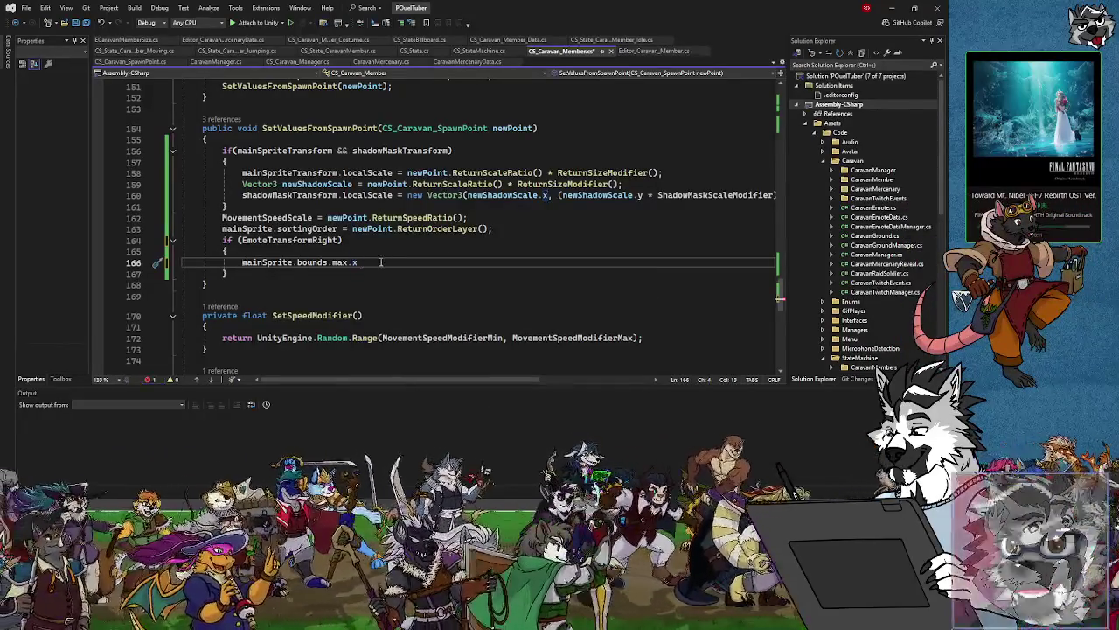
Select and delete the trial mainSprite.bounds.max.x expression.
key("shift+Home")
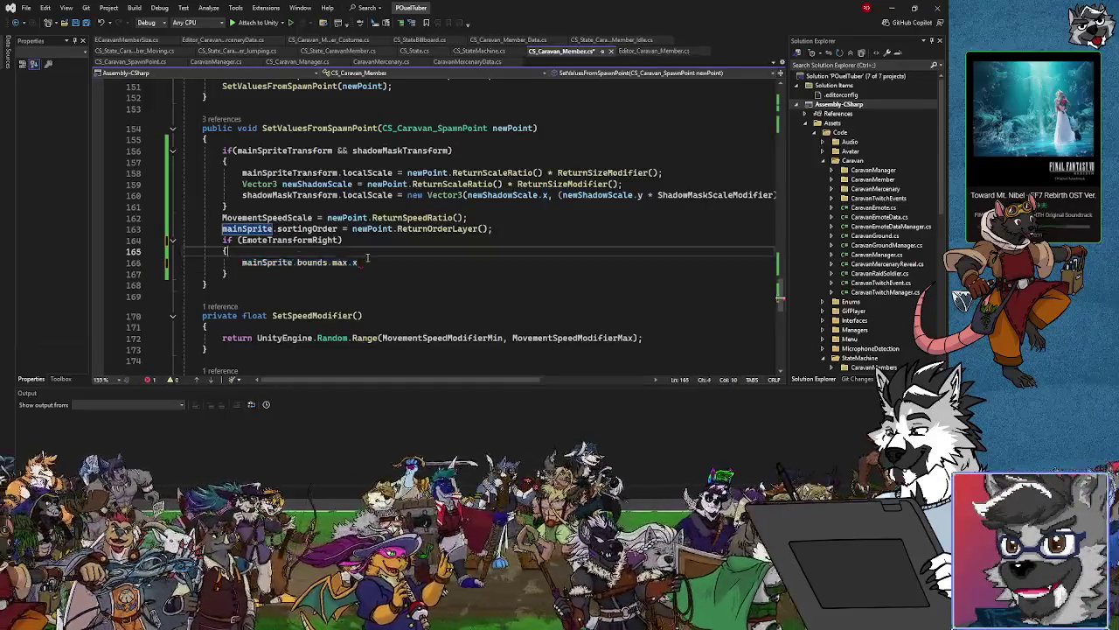
left_click(366, 264)
key("shift+Home")
key("BackSpace")
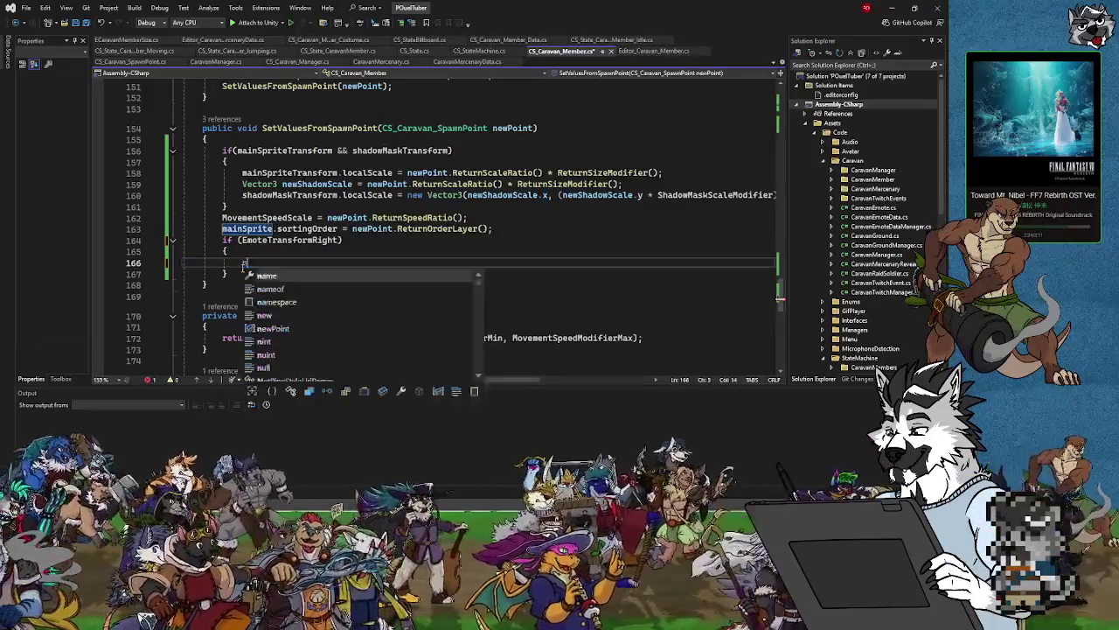
Write 'new Vector3 emotePosition = mainSprite.bounds.max;' inside the EmoteTransformRight block.
type("new V")
type("ector3")
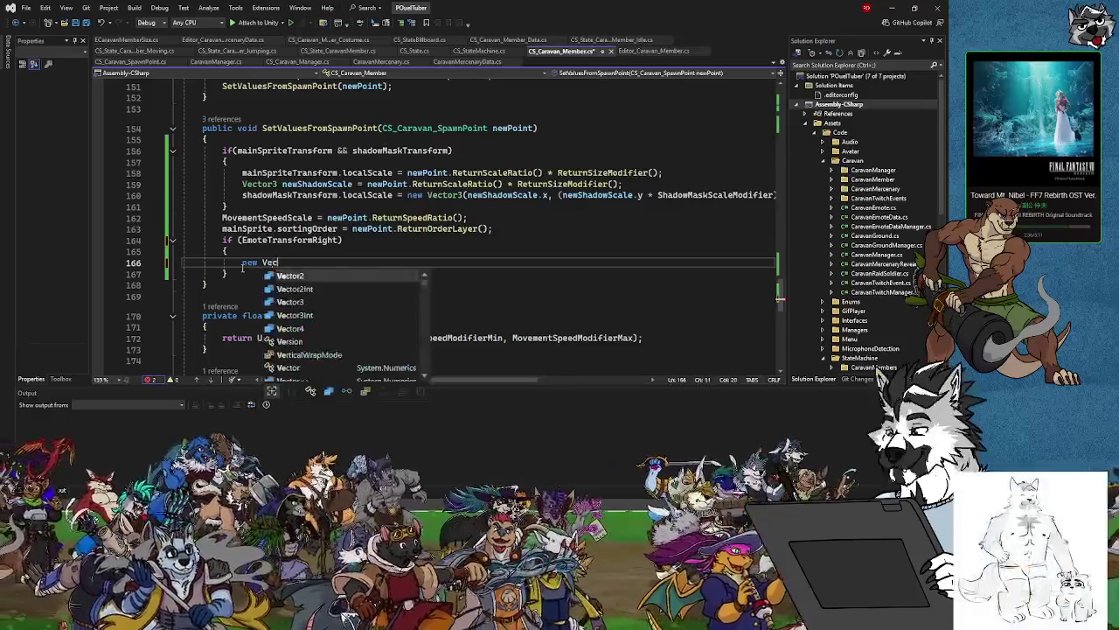
key("Escape")
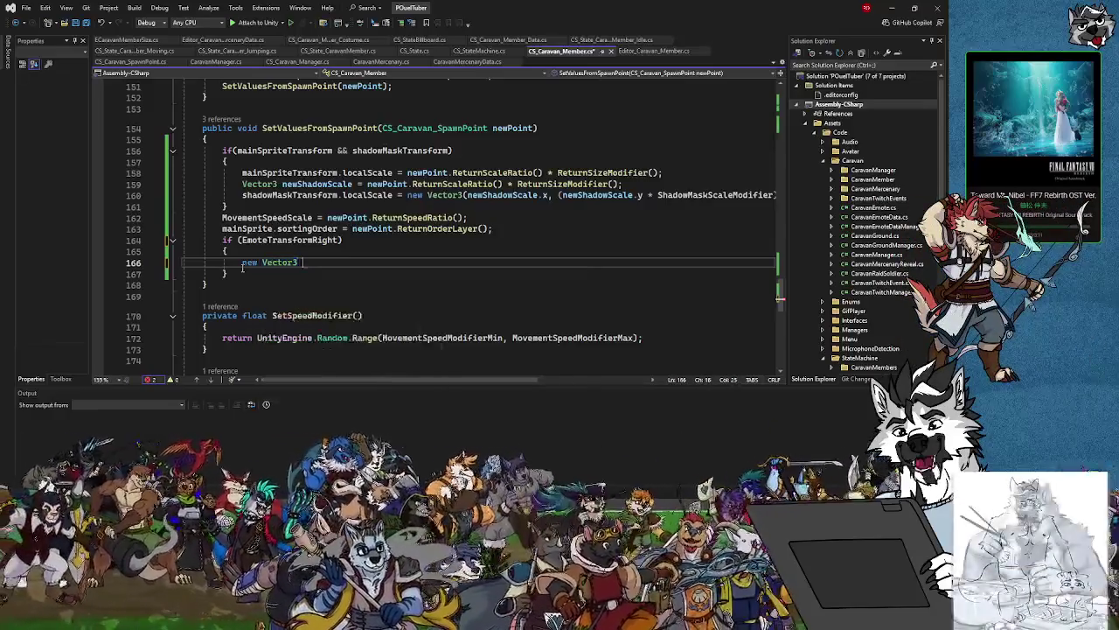
type("emotePosition = ")
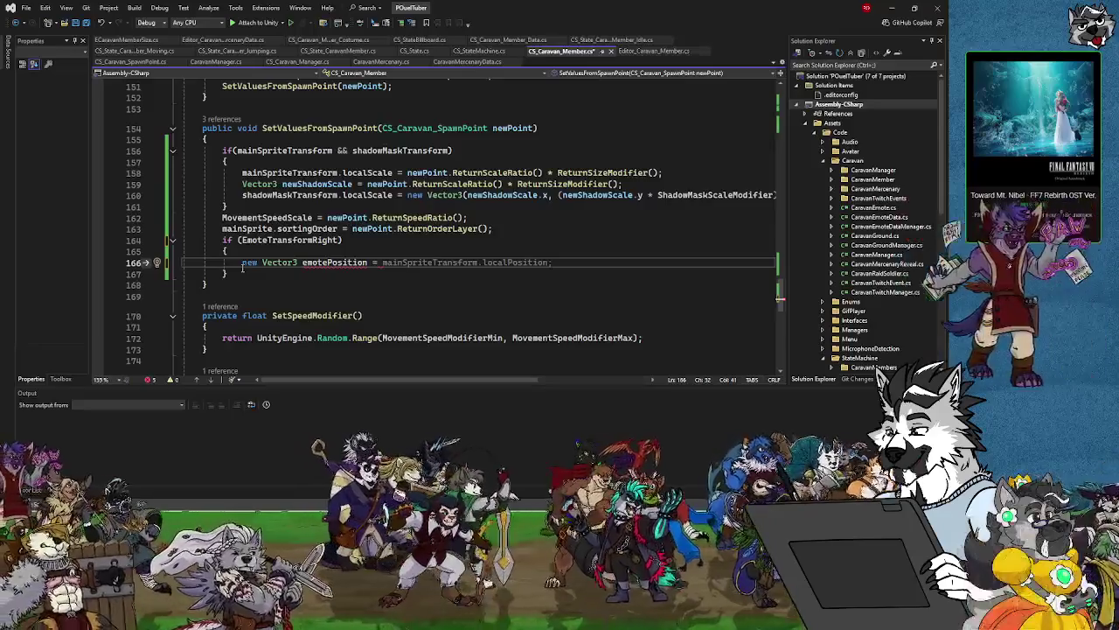
type("mainsSp")
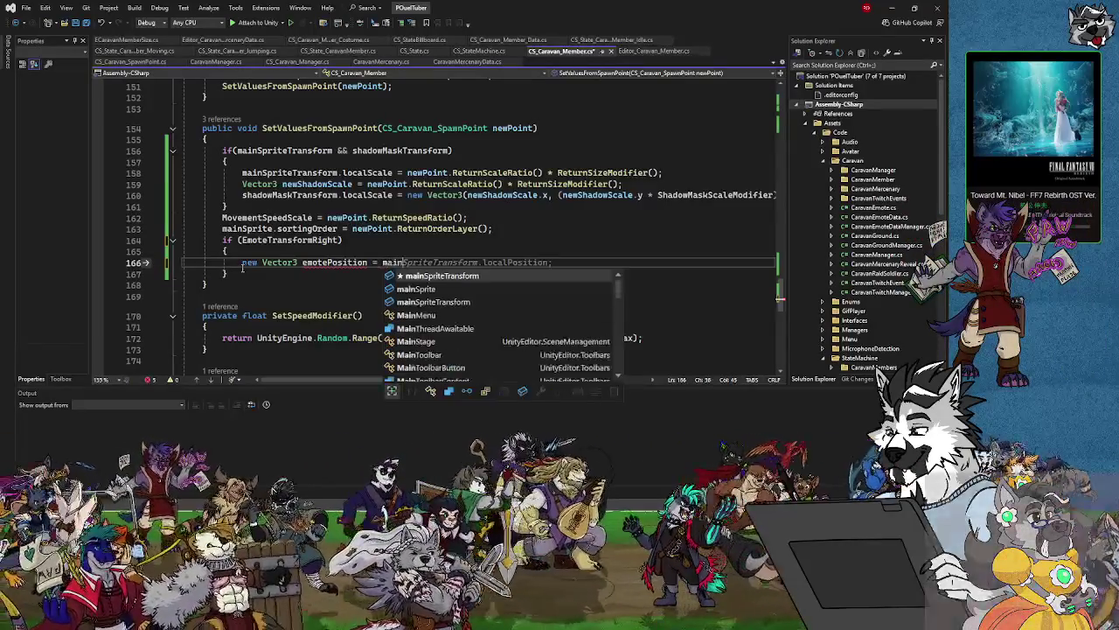
key("BackSpace")
key("BackSpace")
key("BackSpace")
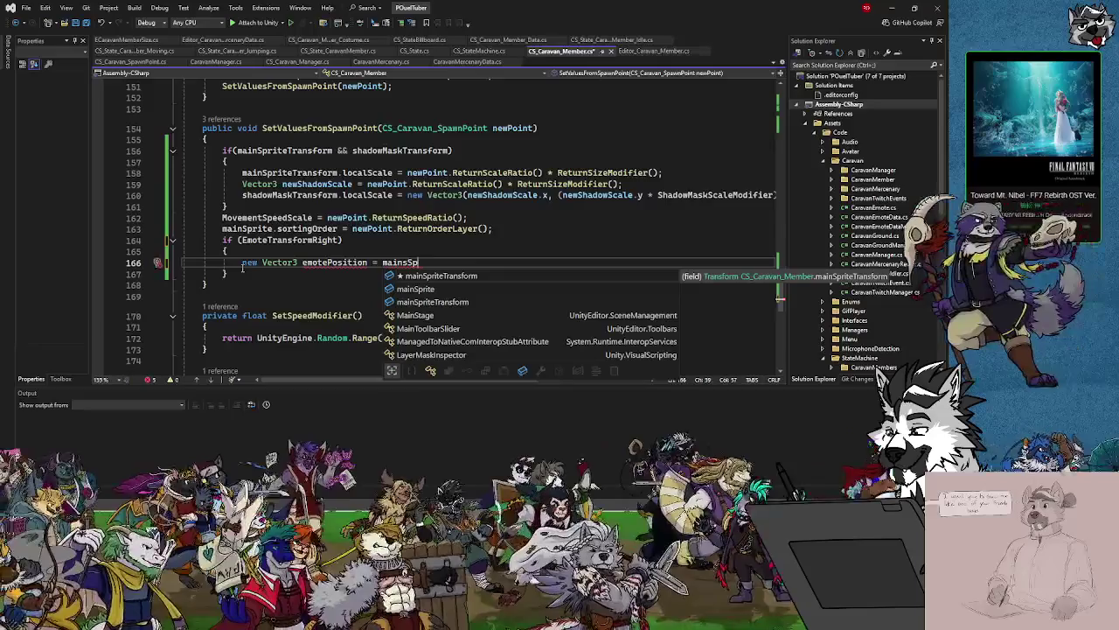
type("Sprite")
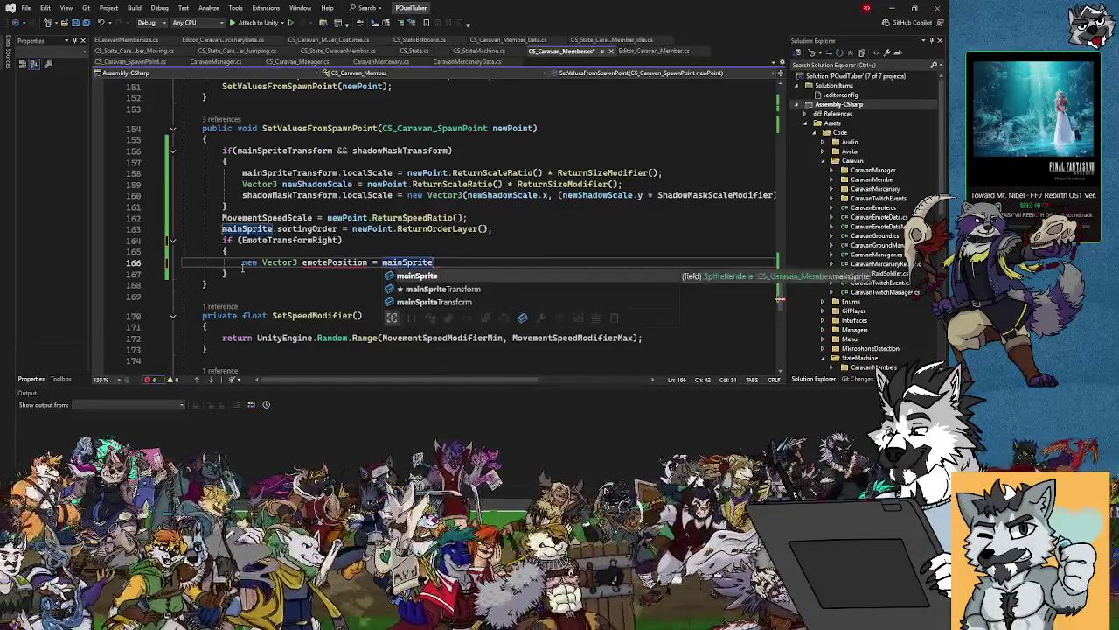
type(".bou")
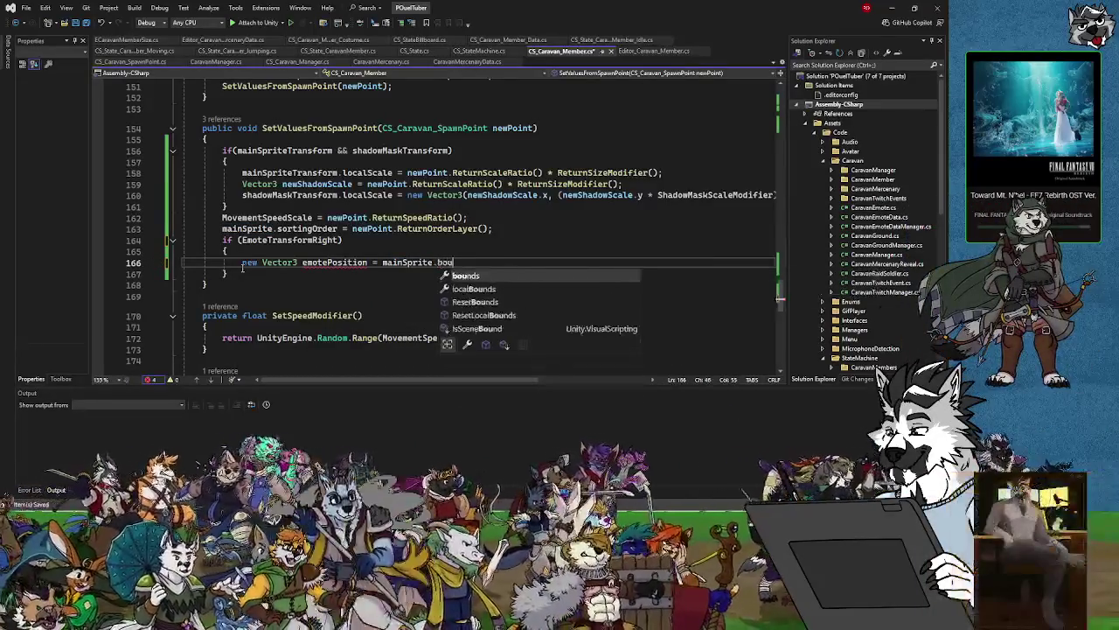
type("nds.")
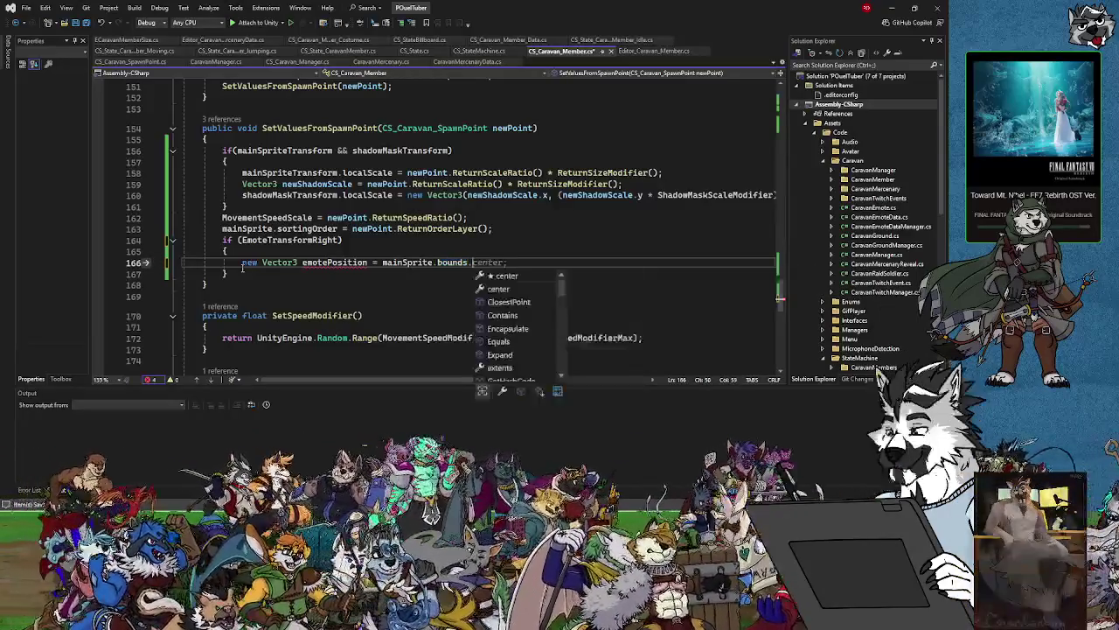
type("max")
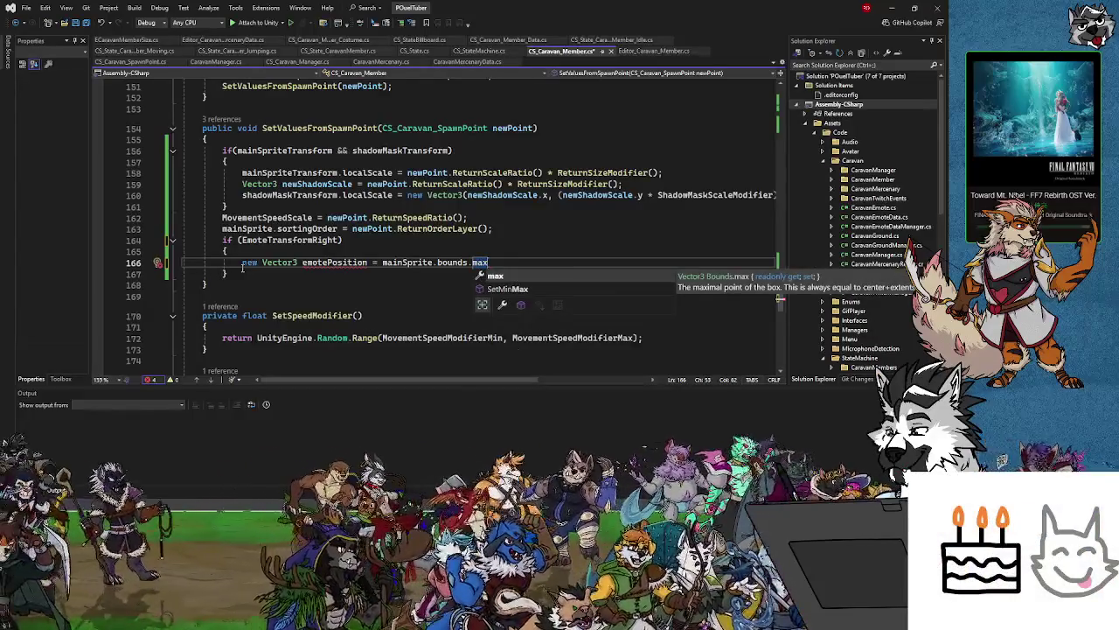
type(".y")
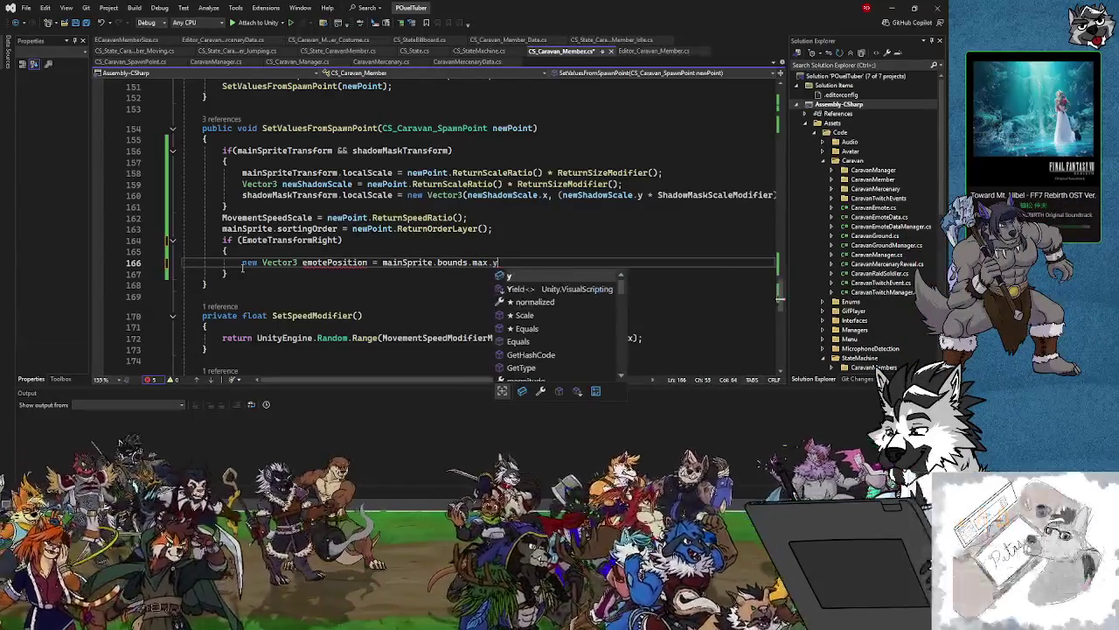
key("BackSpace")
type("z")
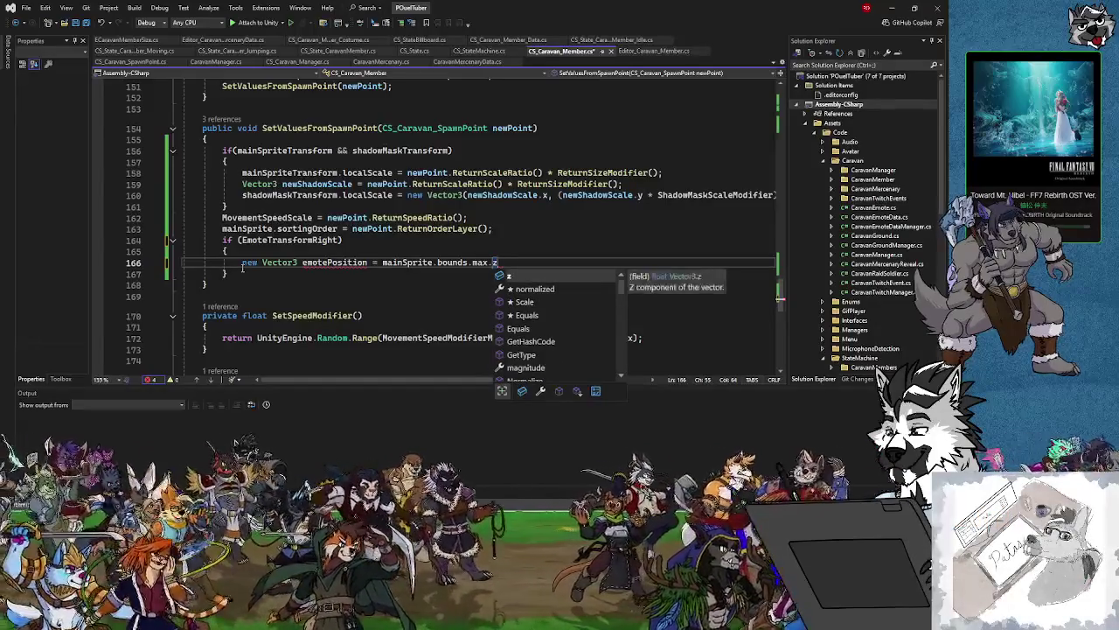
key("BackSpace")
key("BackSpace")
key("BackSpace")
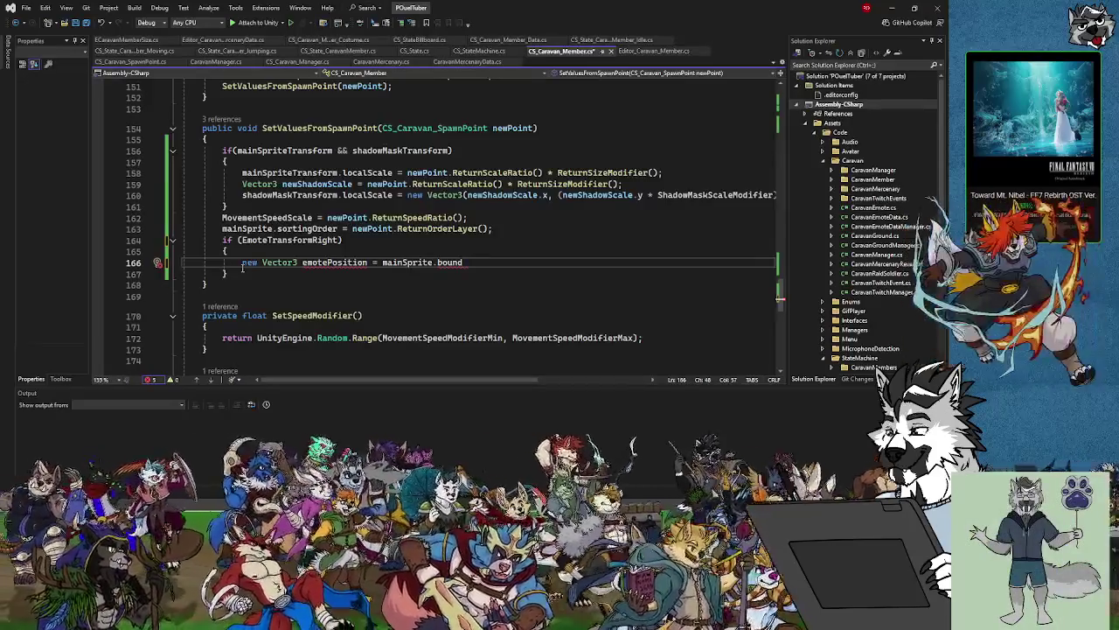
key("BackSpace")
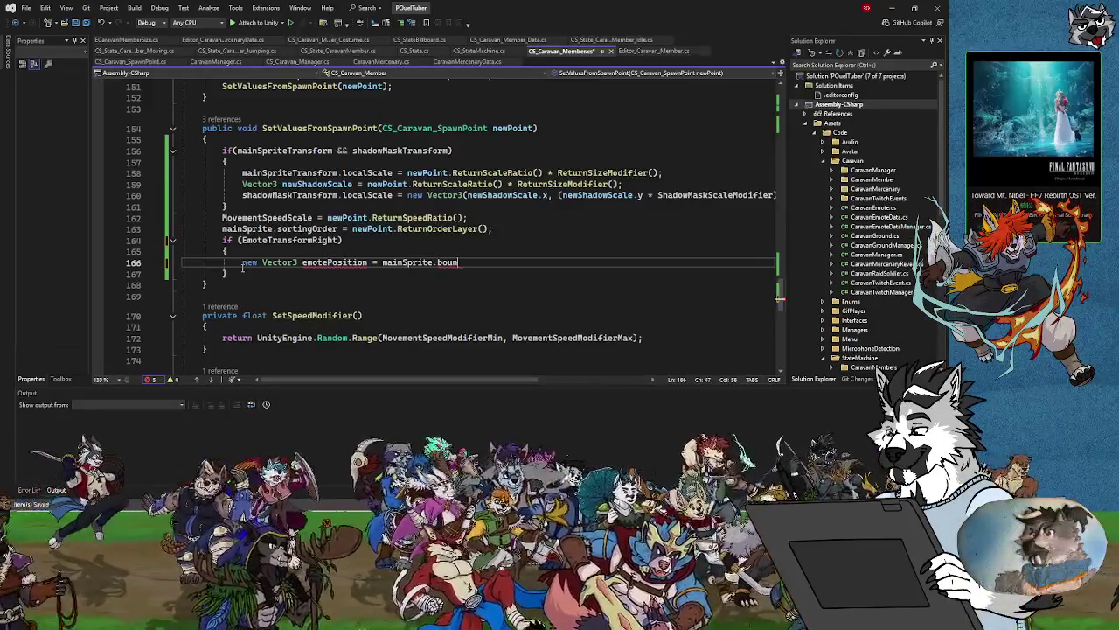
type("ds.max")
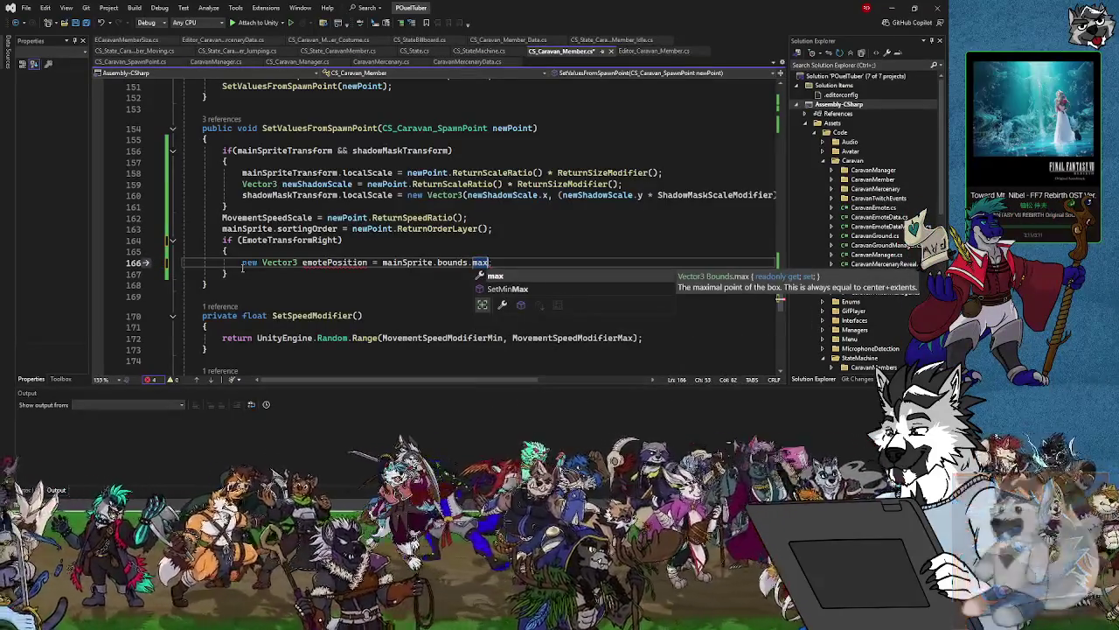
type(";")
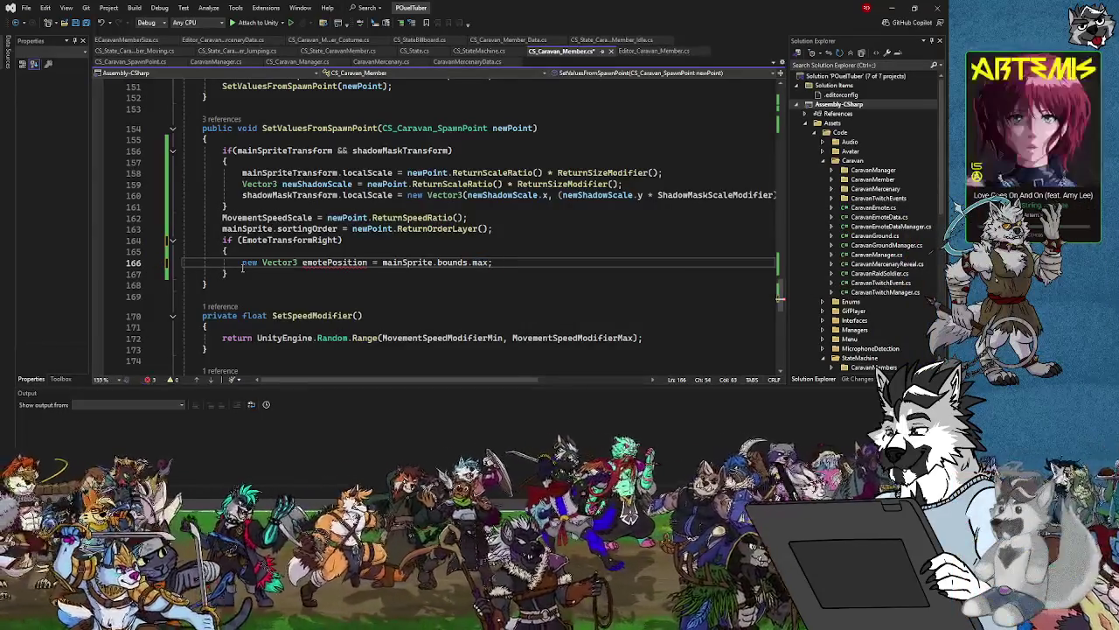
mouse_move(325, 263)
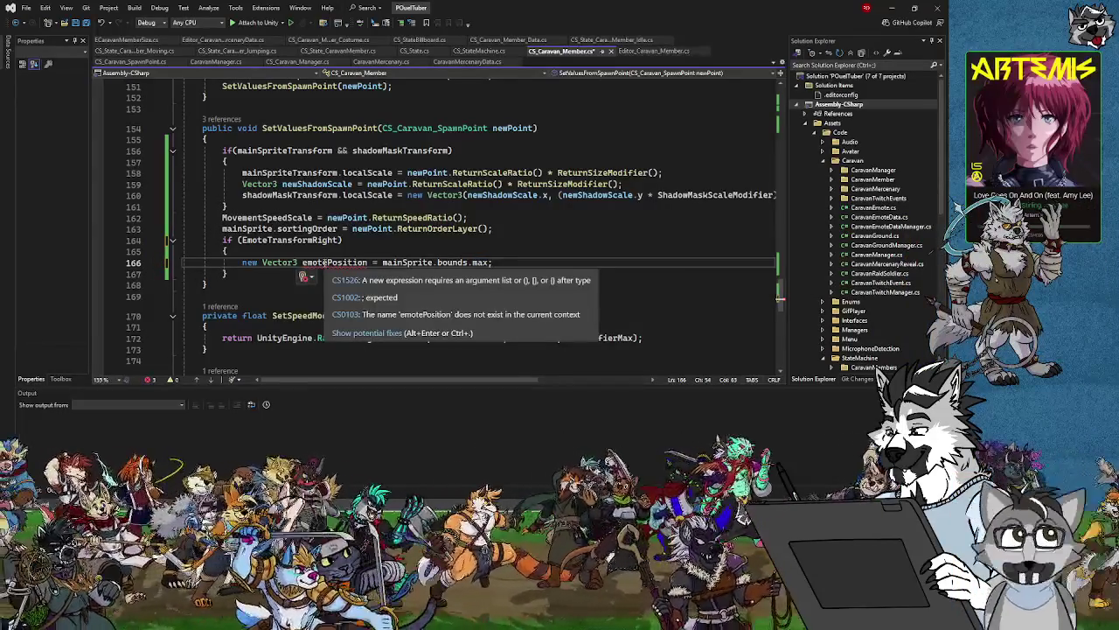
Wrap emotePosition in new Vector3 with mainSprite.bounds.max.x, .y and .z arguments.
mouse_move(435, 263)
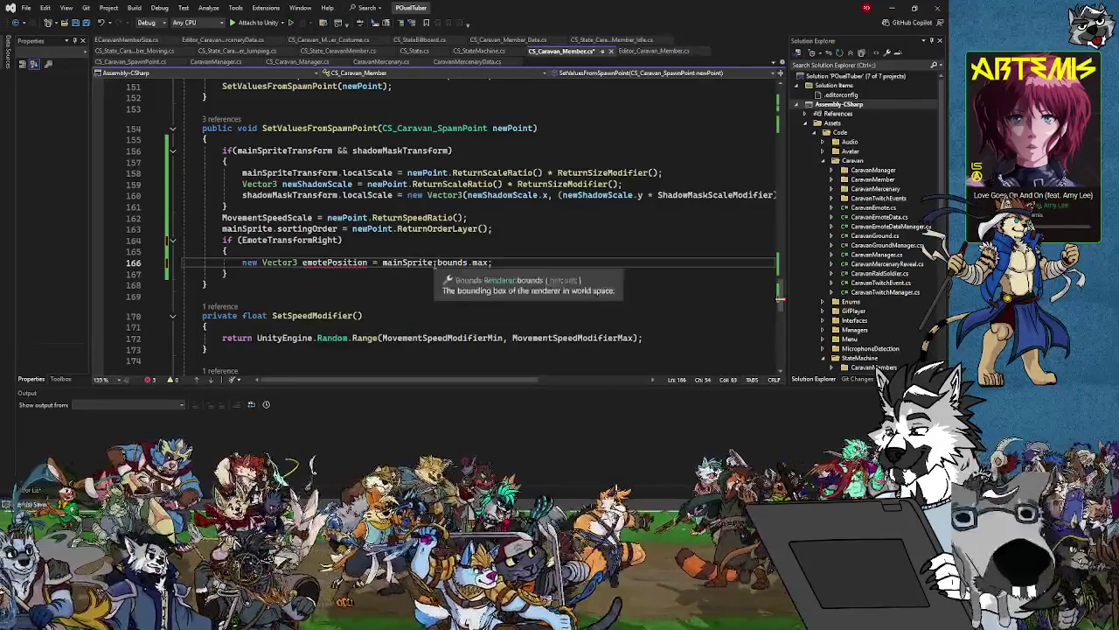
mouse_move(482, 262)
type(";")
left_click(381, 262)
type("new Vector3")
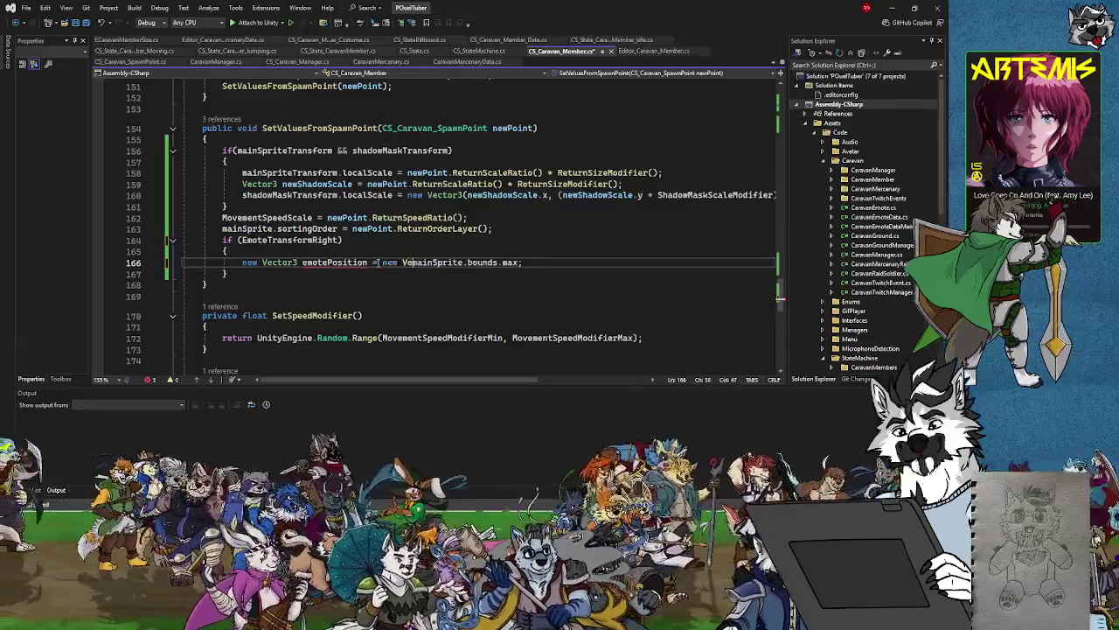
type("(")
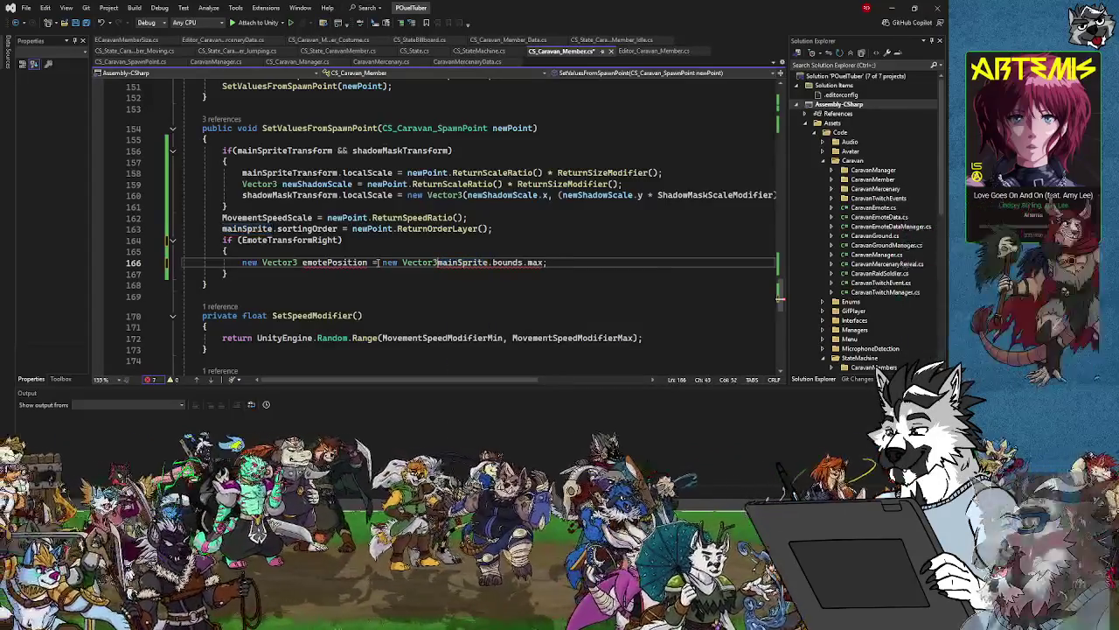
key("BackSpace")
type("(")
key("Escape")
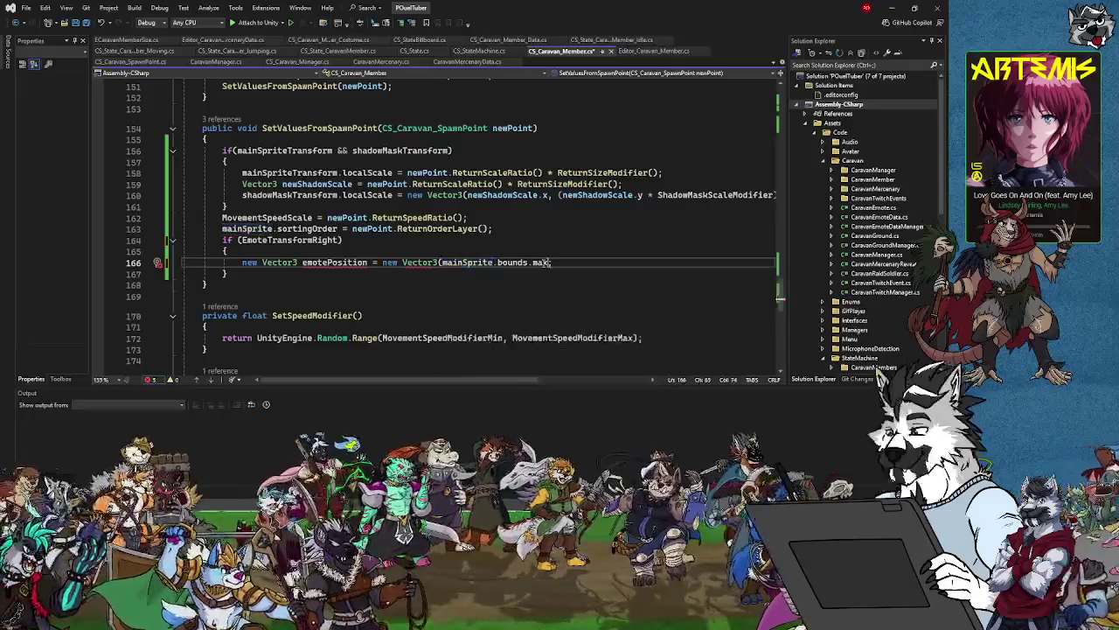
type(".x")
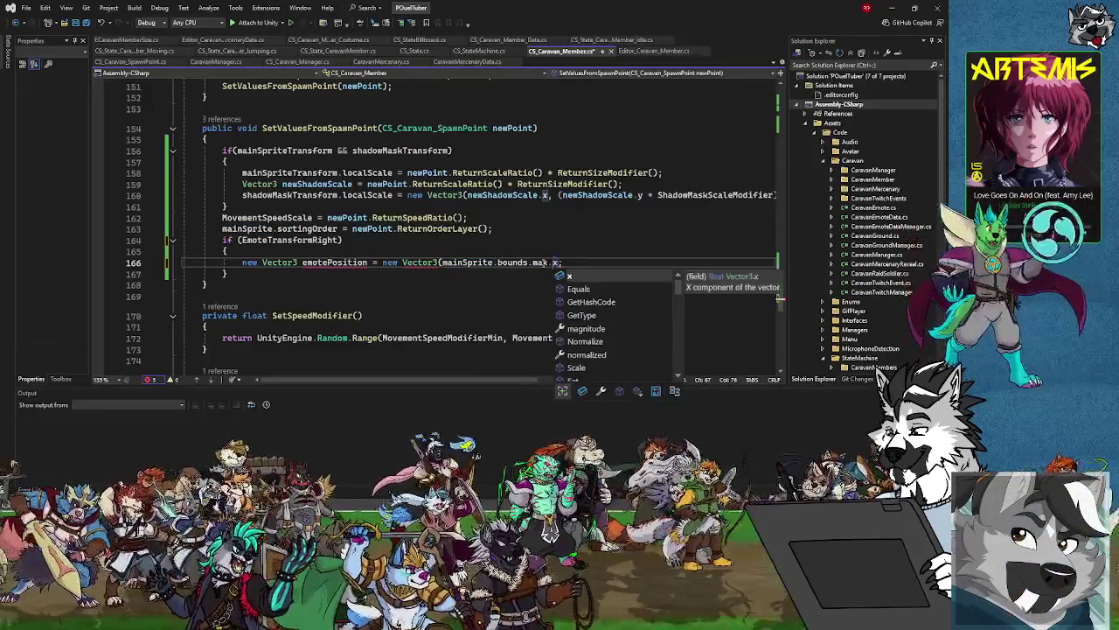
left_click_drag(497, 262, 543, 263)
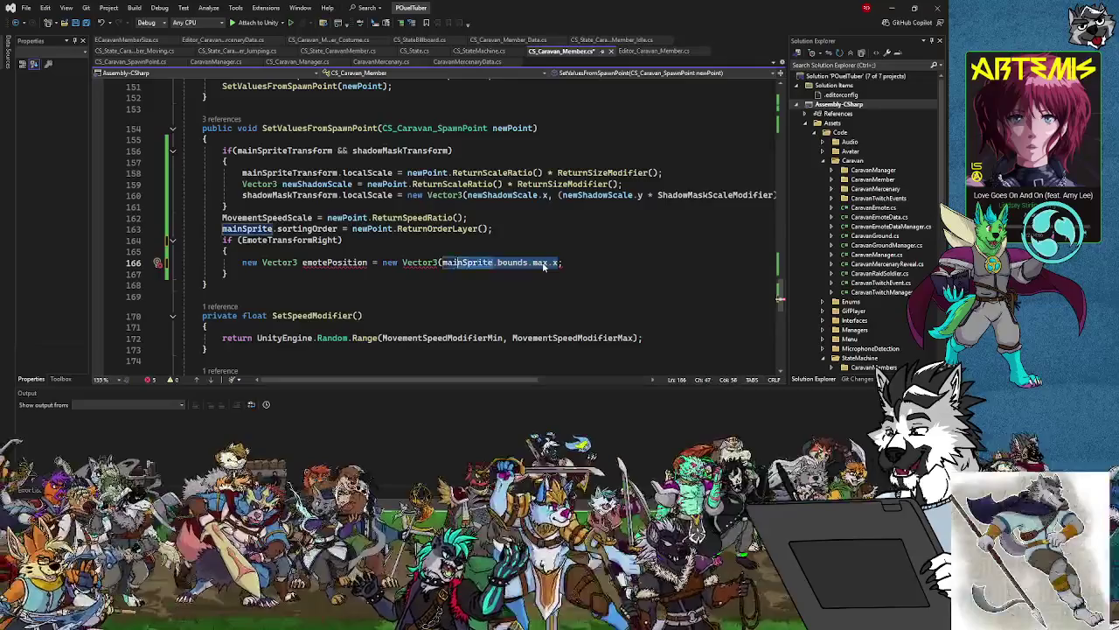
key("End")
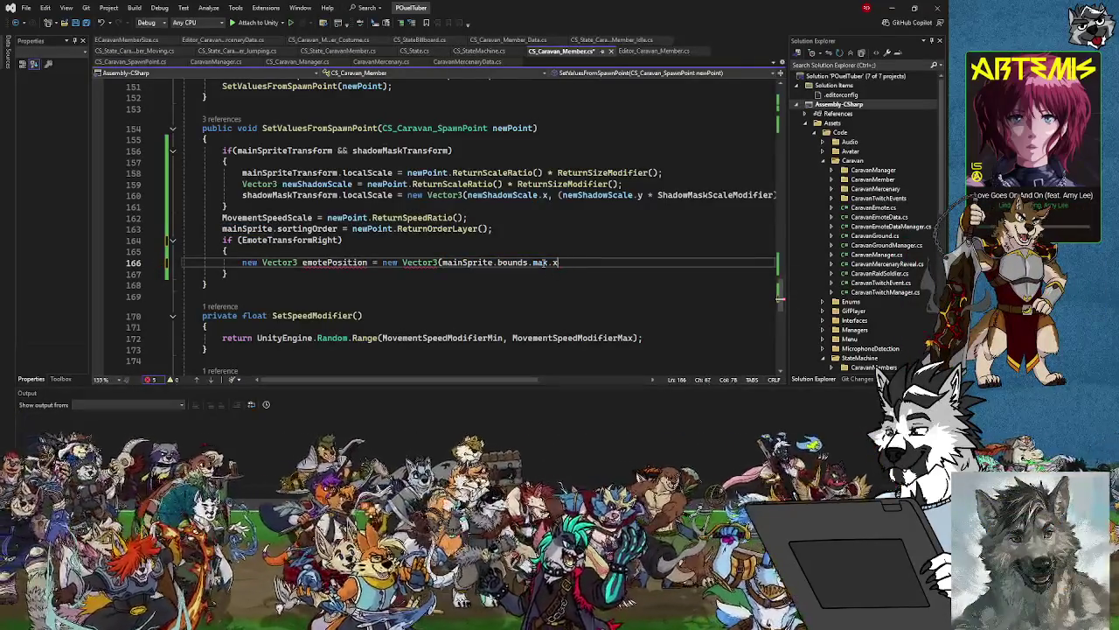
type(", mainSprite.bounds.max.")
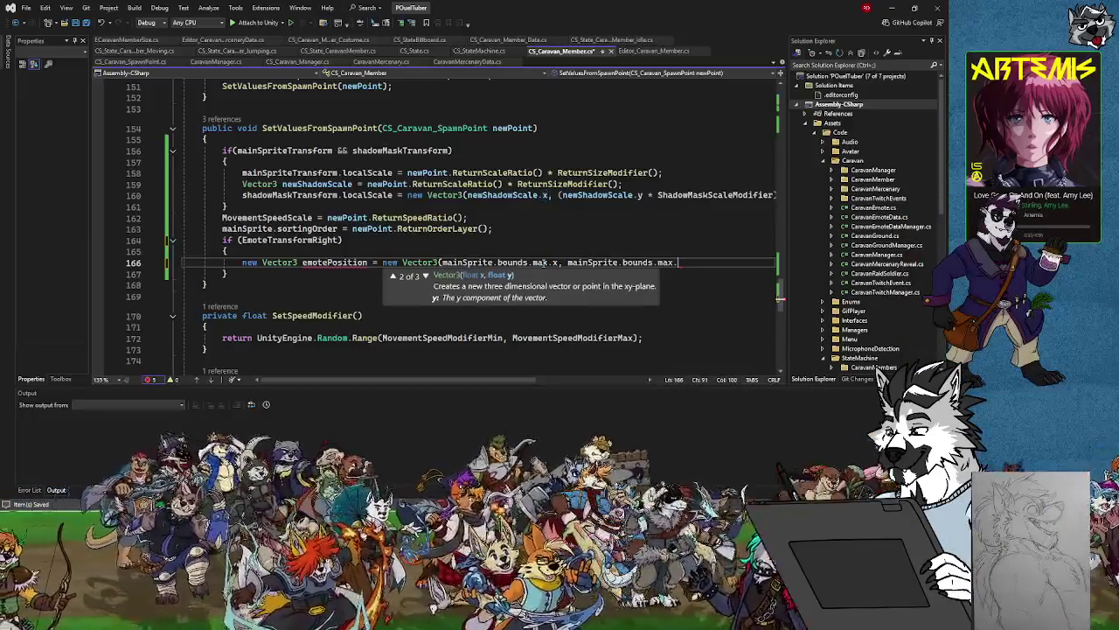
type("y, mainSprite.bounds.max.")
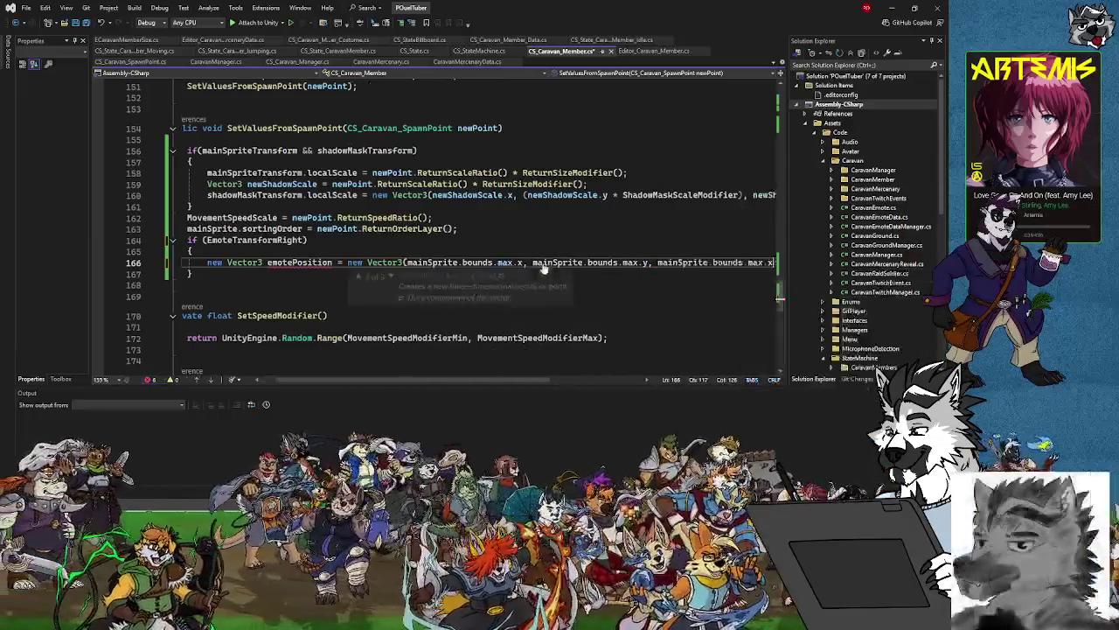
type("z)")
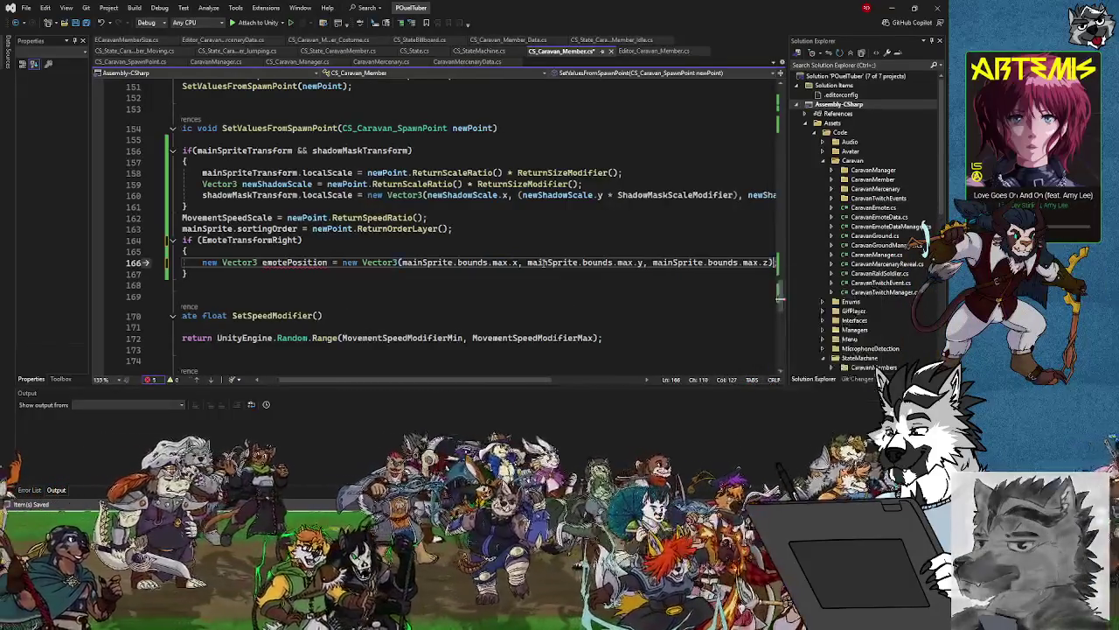
type(";")
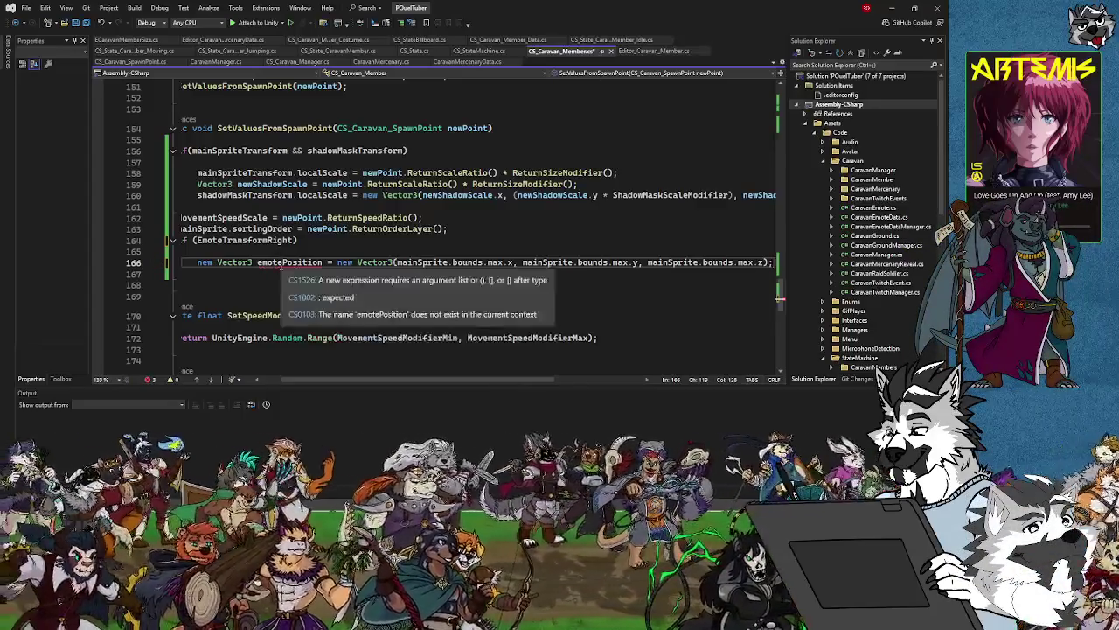
Delete the separate x, y, z arguments so it reads new Vector3(mainSprite.bounds.max).
mouse_move(430, 260)
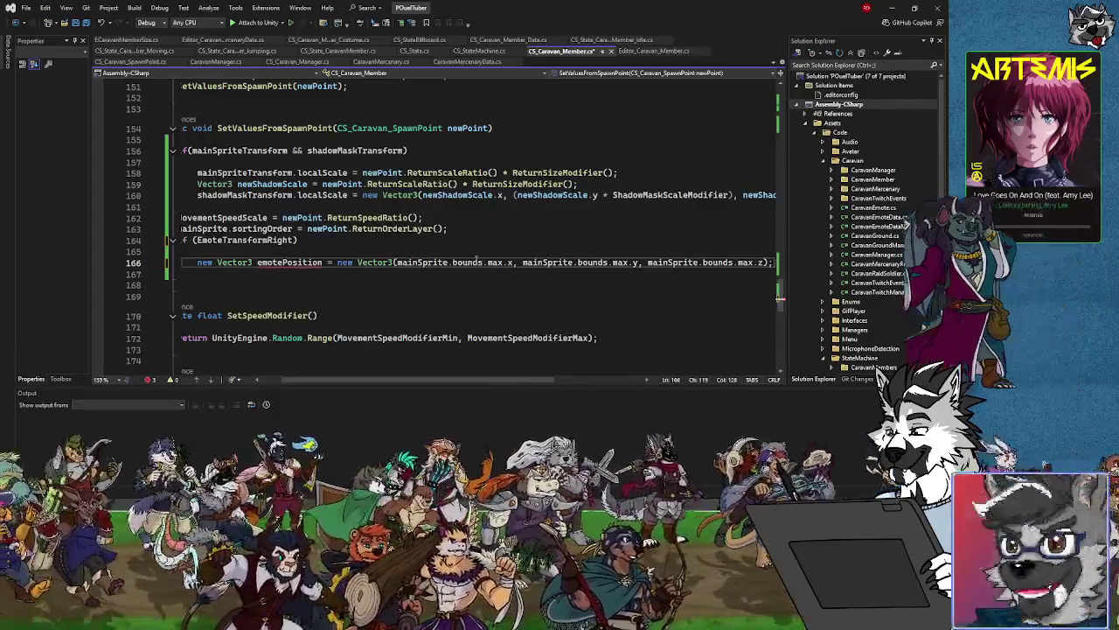
mouse_move(511, 263)
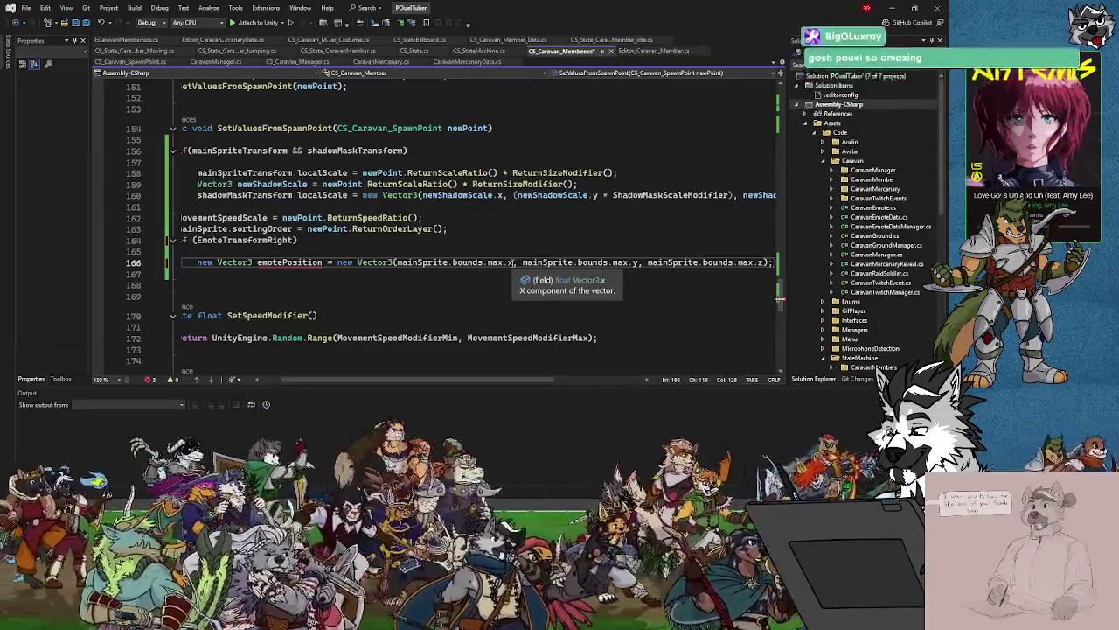
left_click_drag(505, 262, 773, 263)
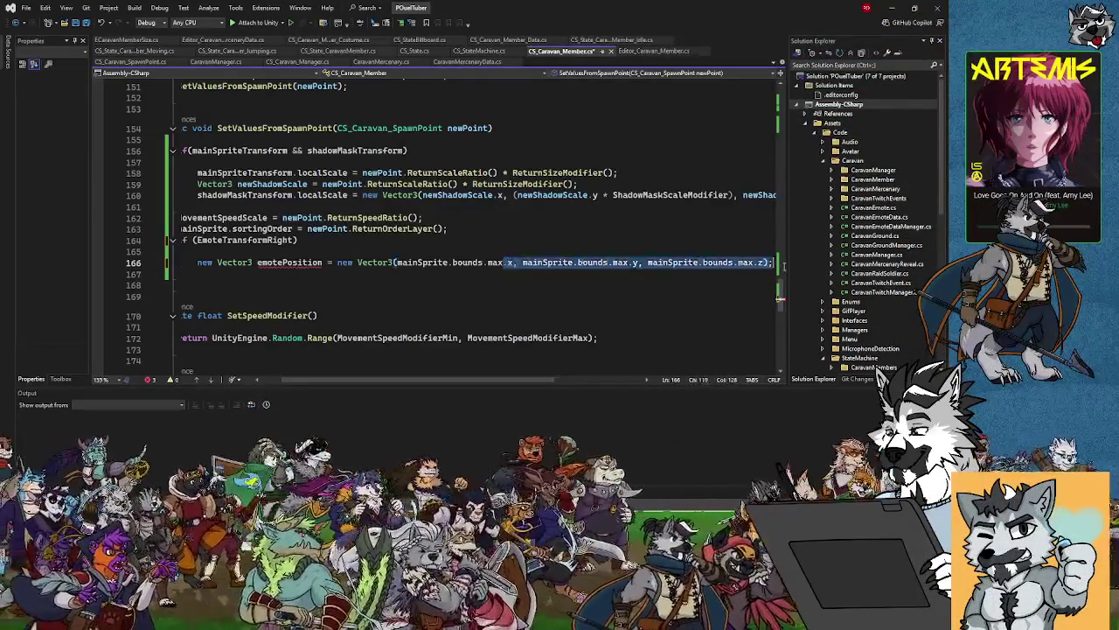
key("BackSpace")
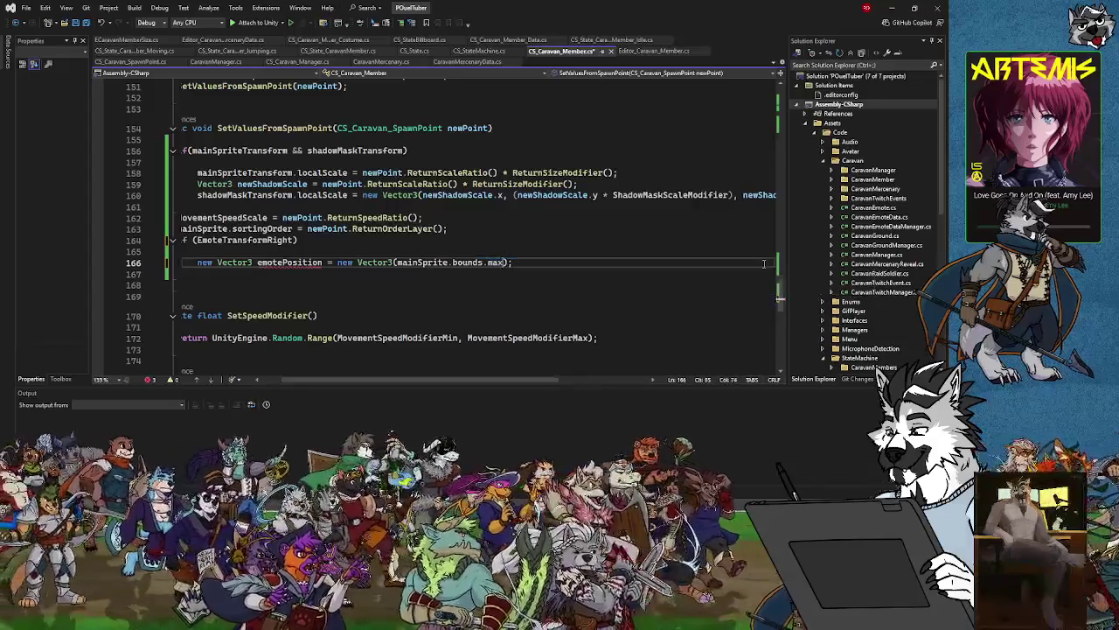
mouse_move(495, 264)
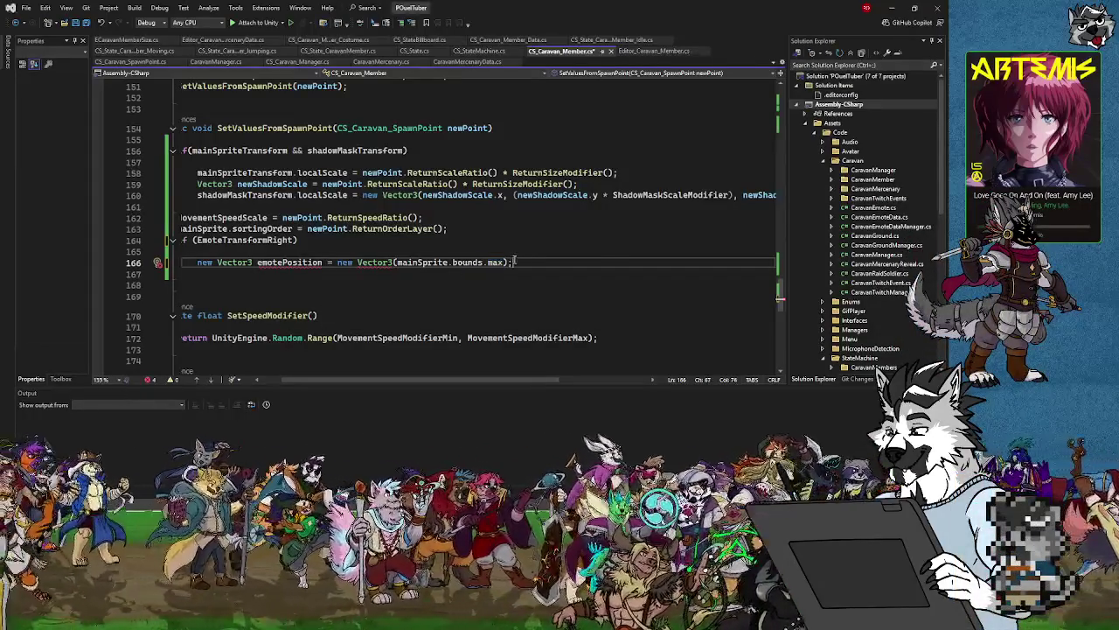
left_click_drag(515, 263, 199, 262)
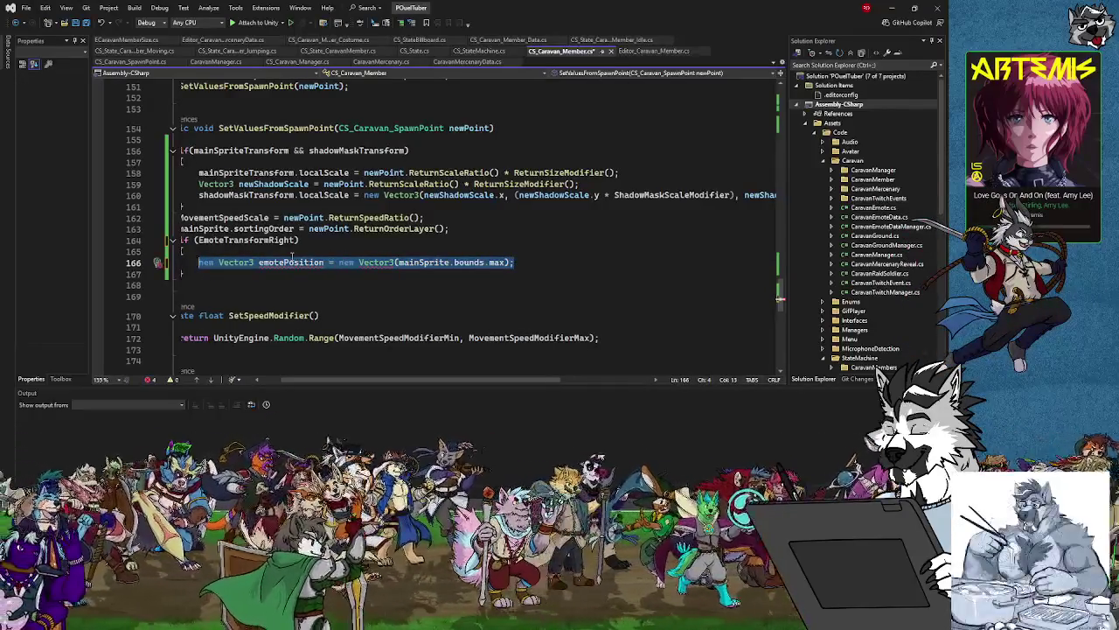
type("mainSprite.tra")
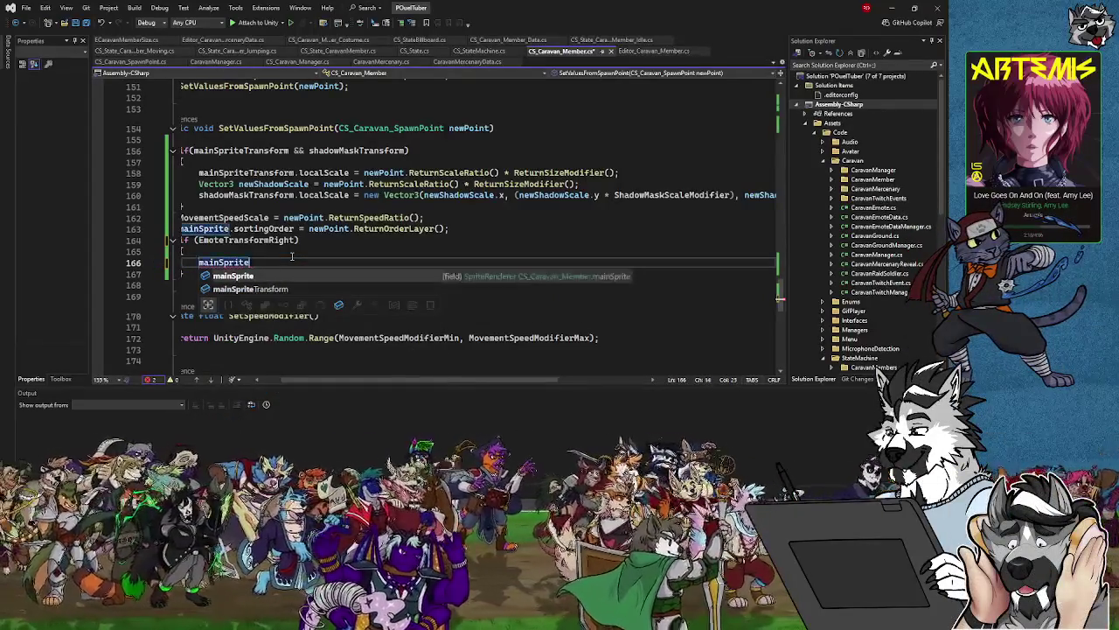
type("nsf")
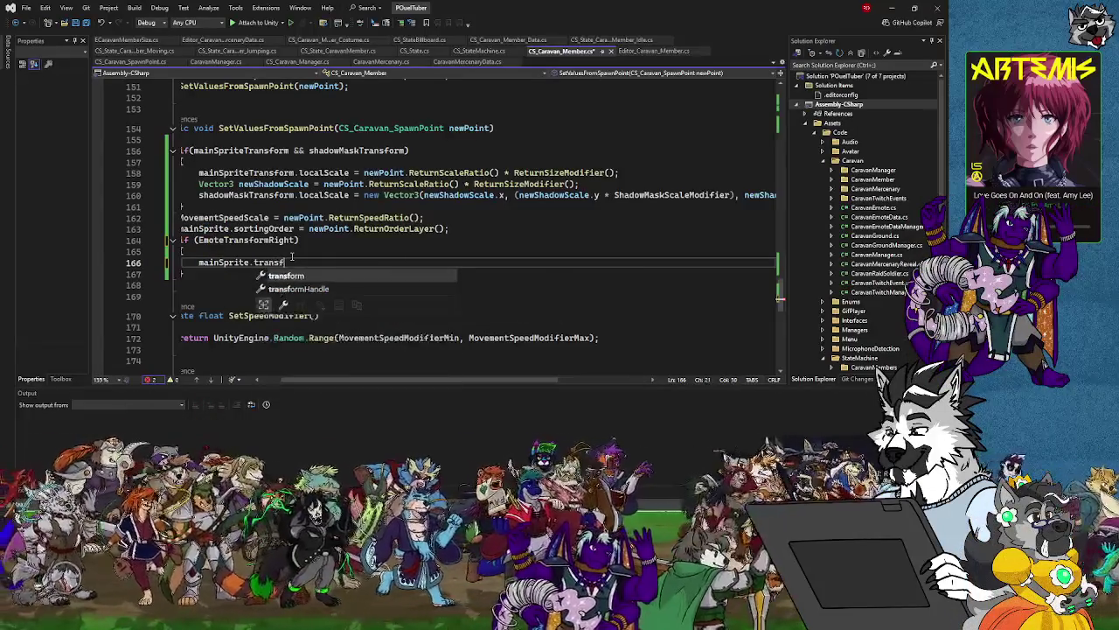
type("orm.trans")
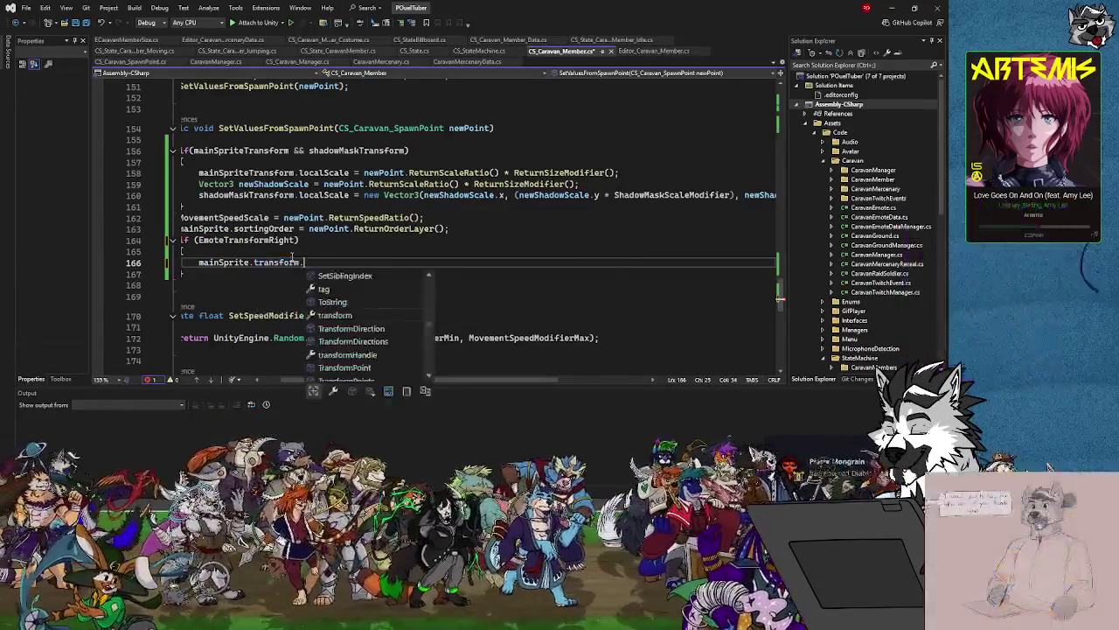
Complete the call as mainSprite.transform.TransformPoint(mainSprite.sprite.bounds.max).
key("Down")
key("Down")
key("Down")
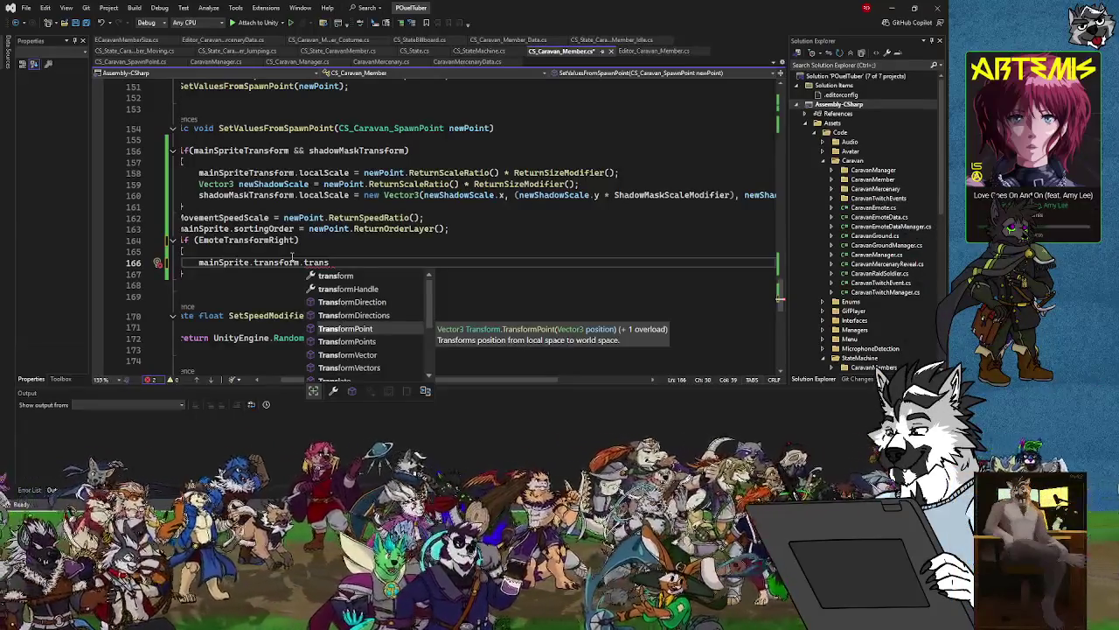
key("Down")
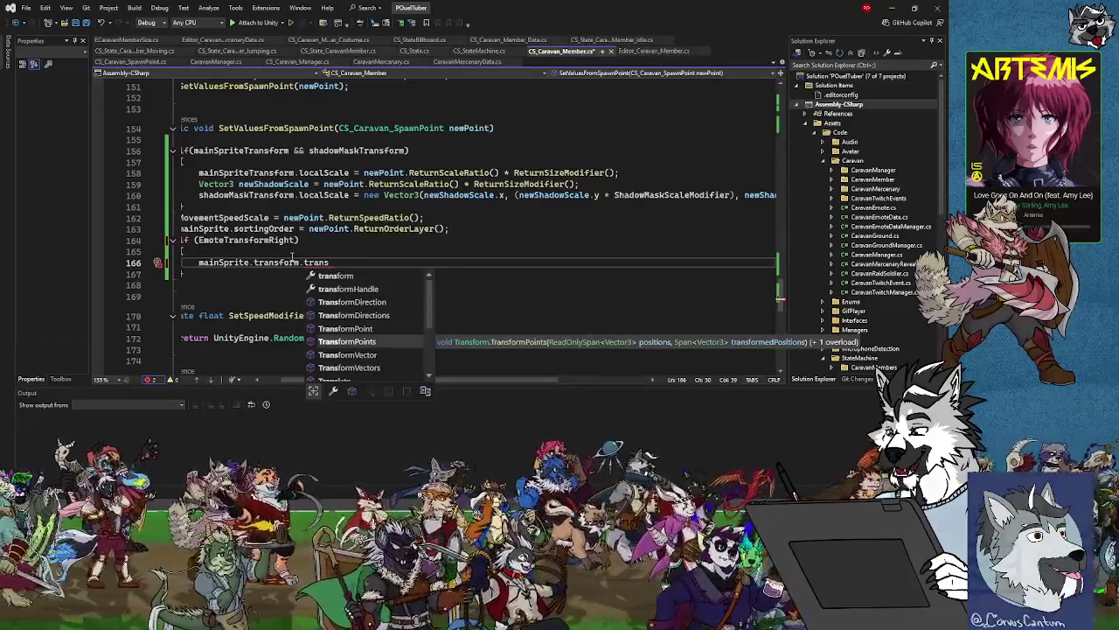
key("Up")
key("Tab")
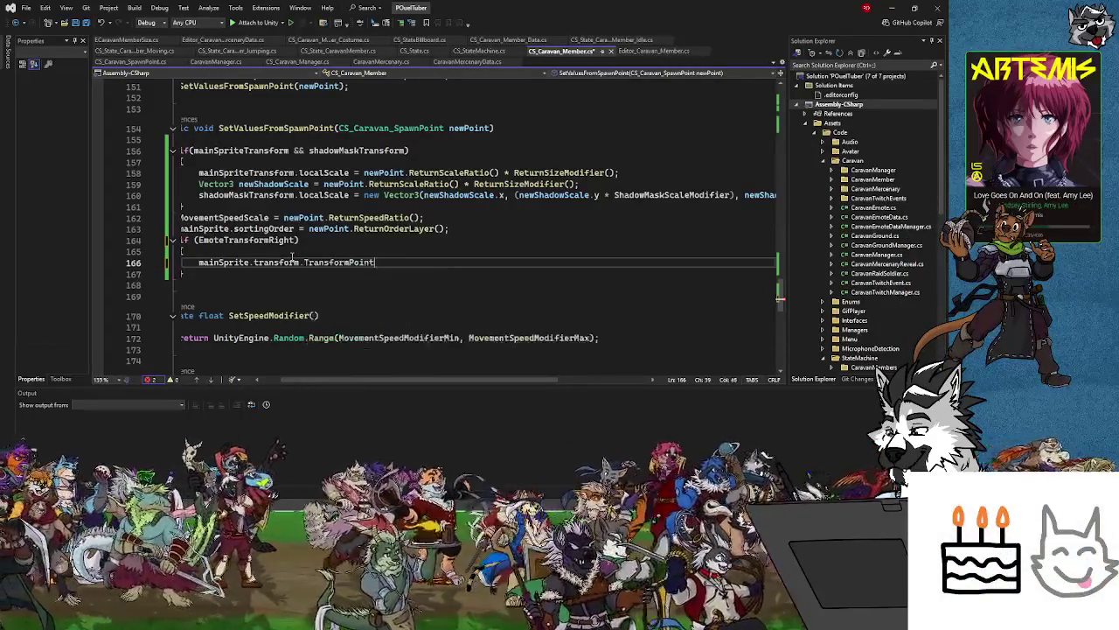
type("(")
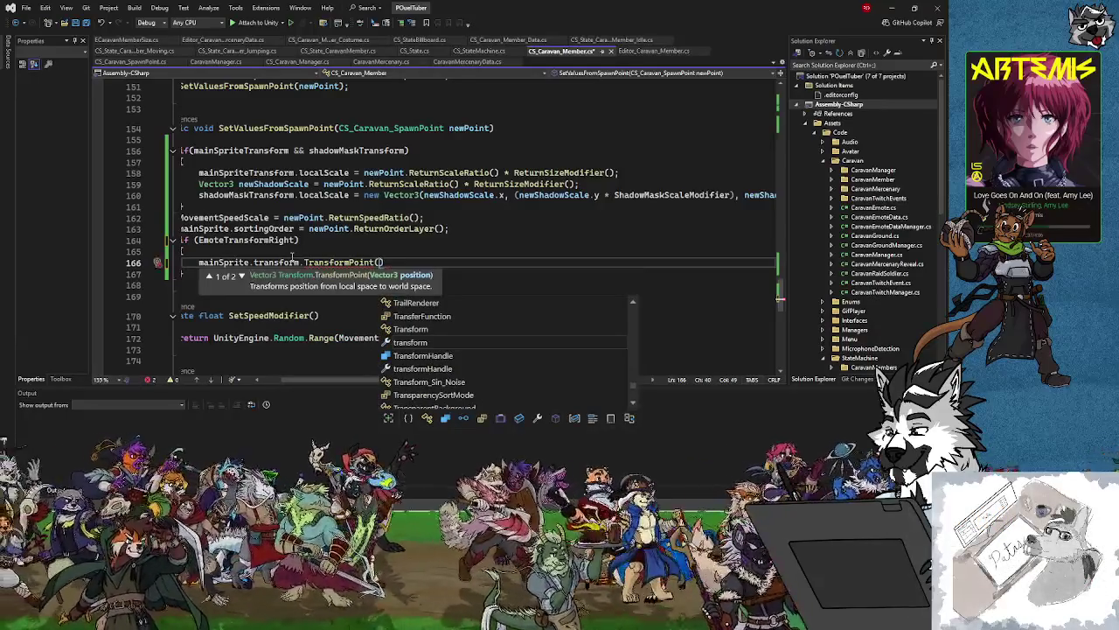
type("Renderer.sprit")
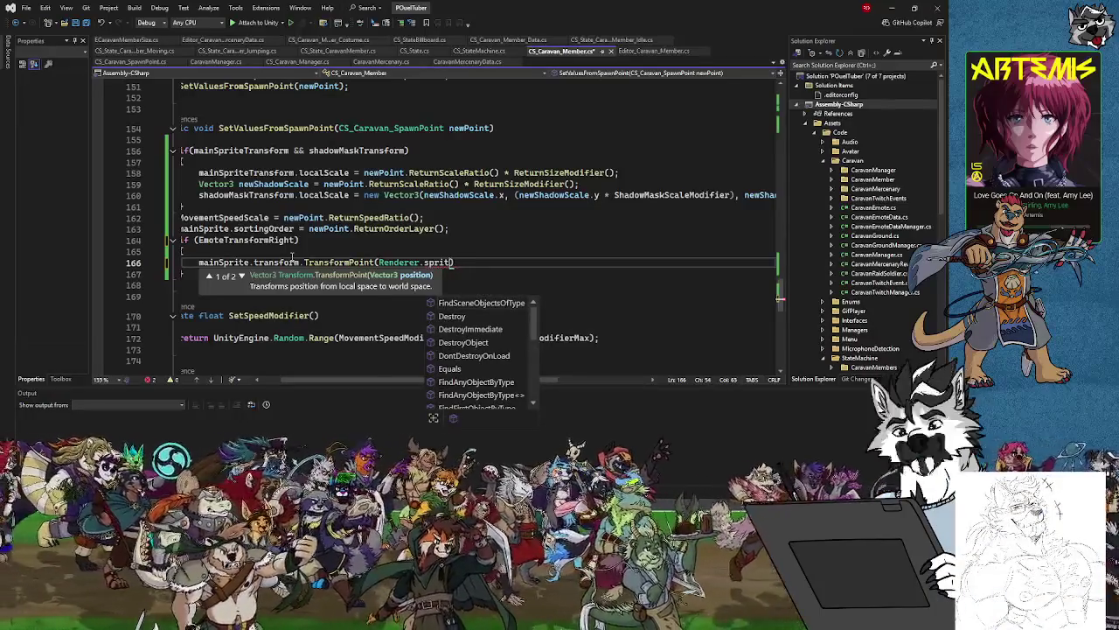
key("BackSpace")
key("BackSpace")
key("BackSpace")
type("mainSprite.")
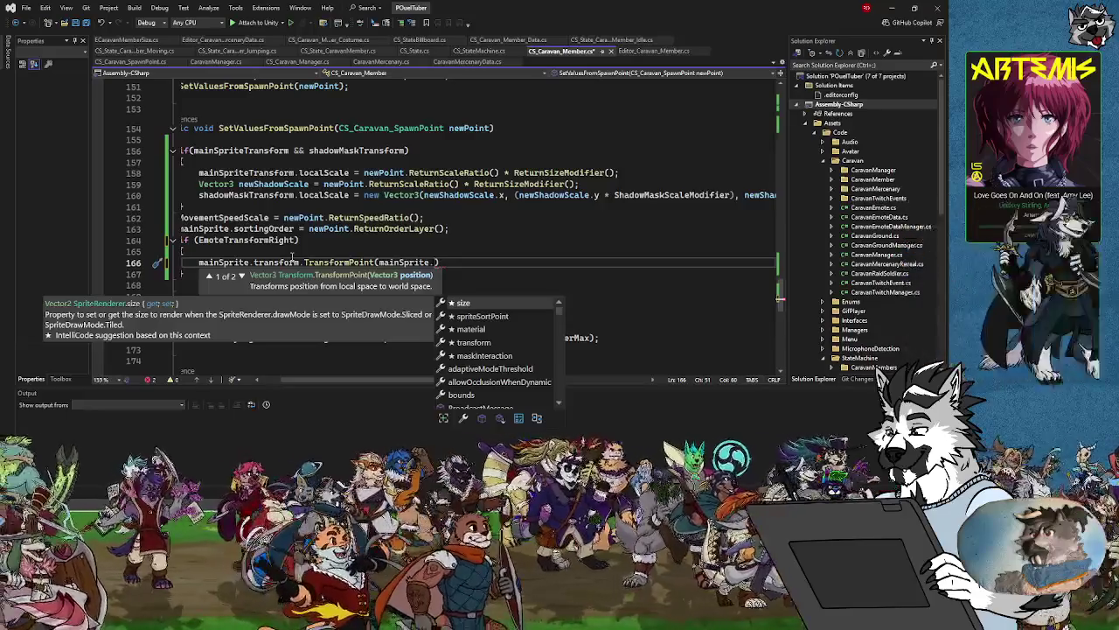
type("sprite.bounds.")
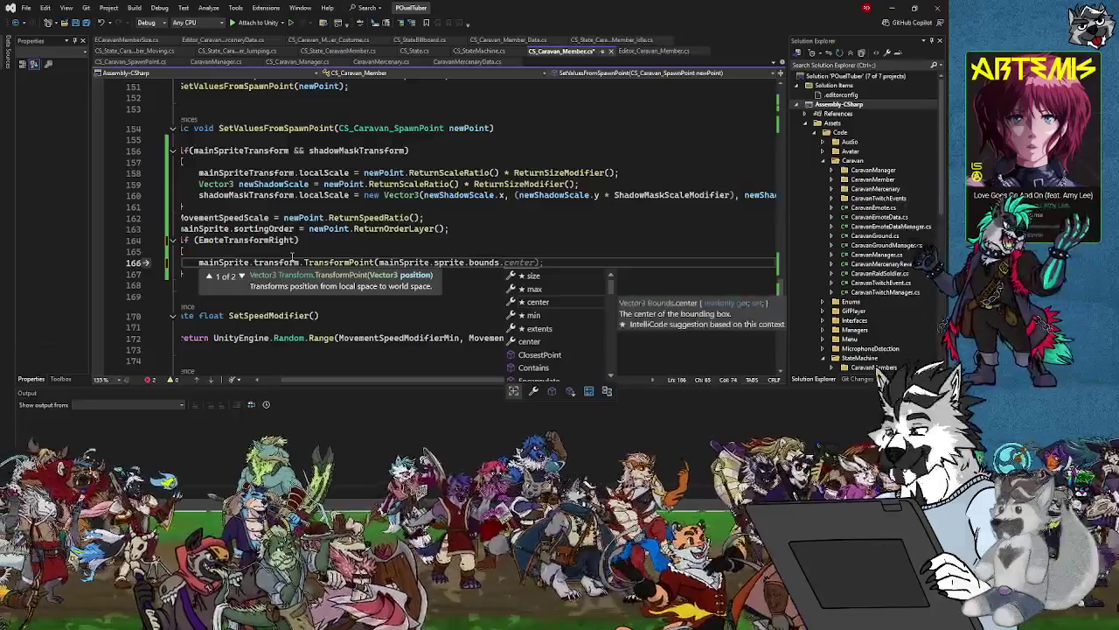
type("max")
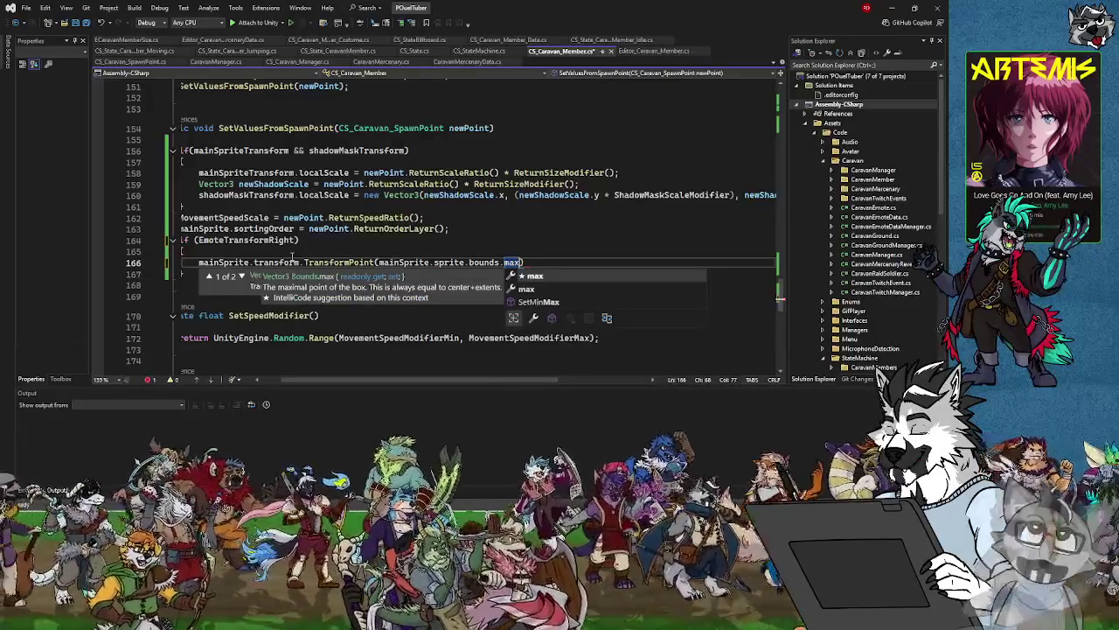
type(")")
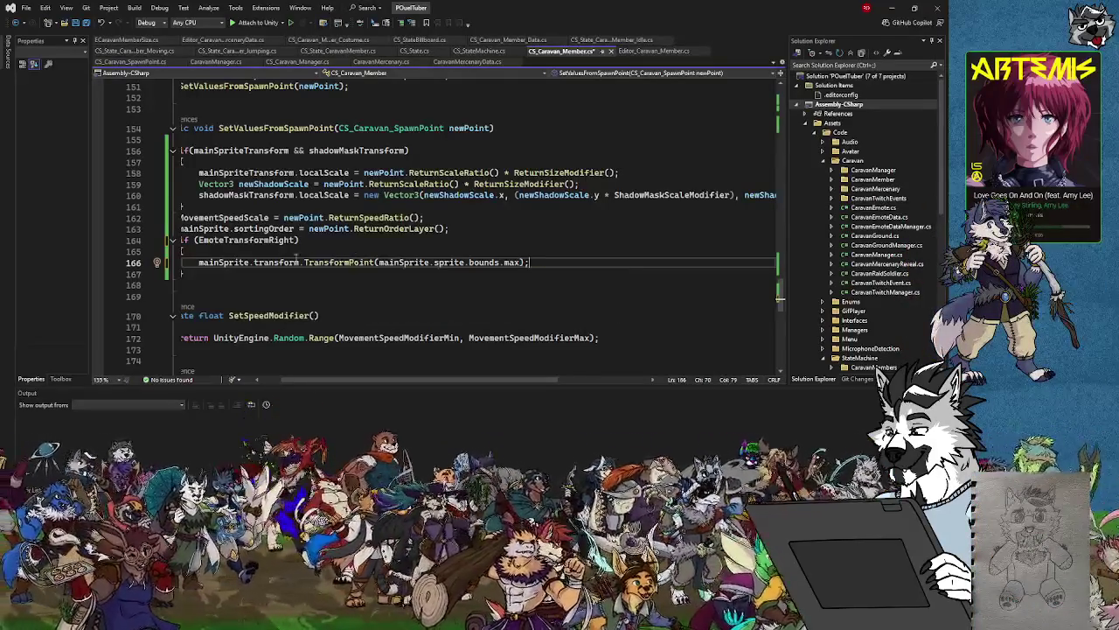
Assign the TransformPoint result to emoteTransformRight.transform.position on line 166.
left_click(200, 261)
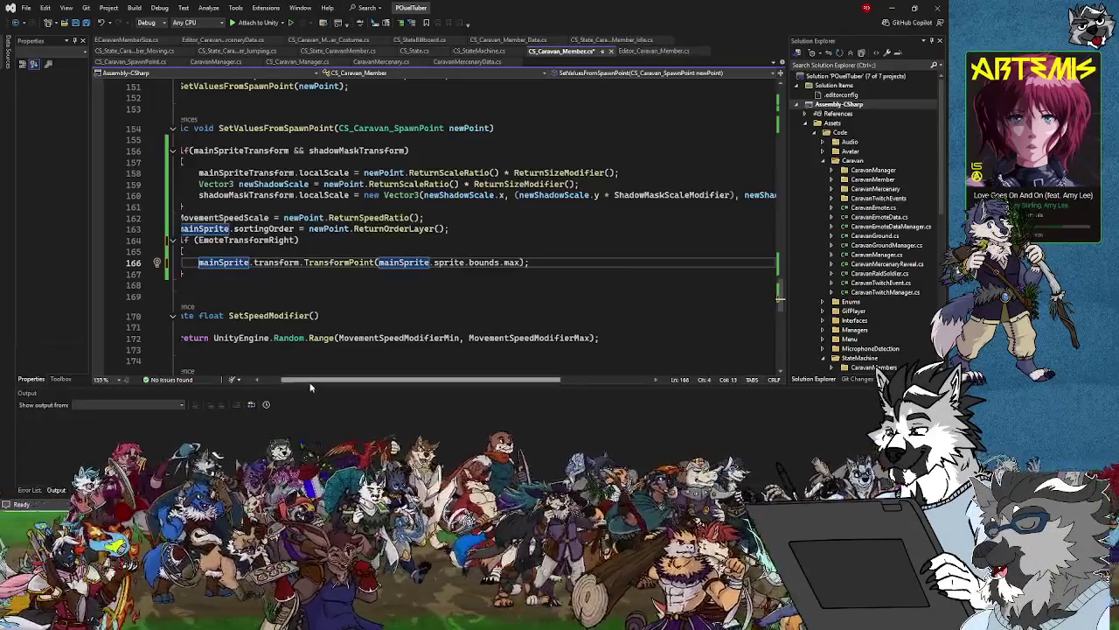
scroll(284, 325, "left", 2)
type("emoteTransform")
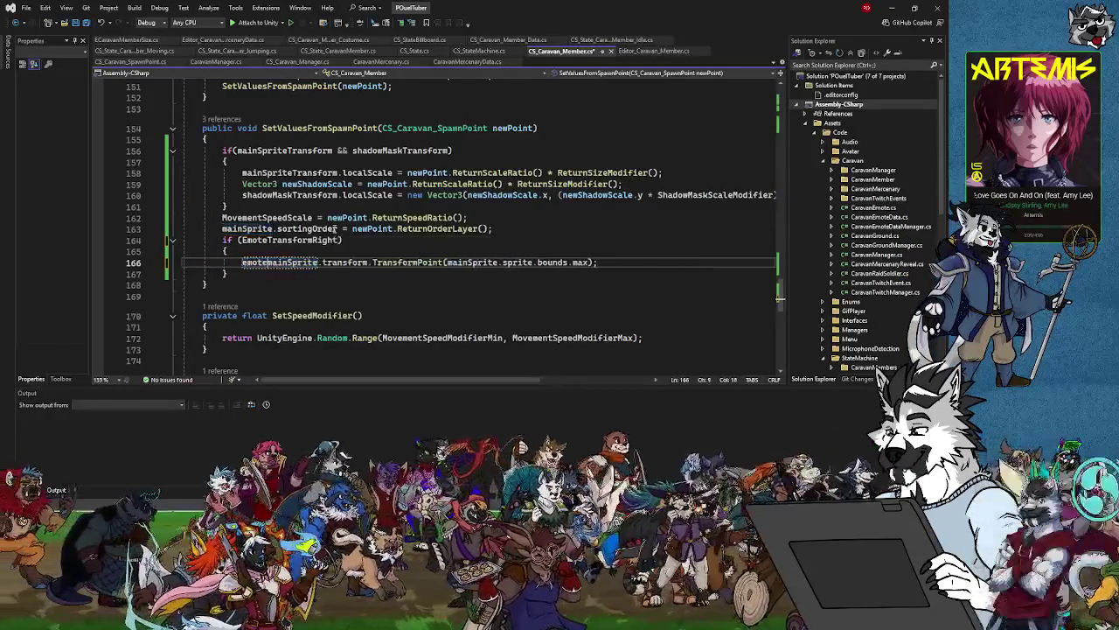
type("Right.trans")
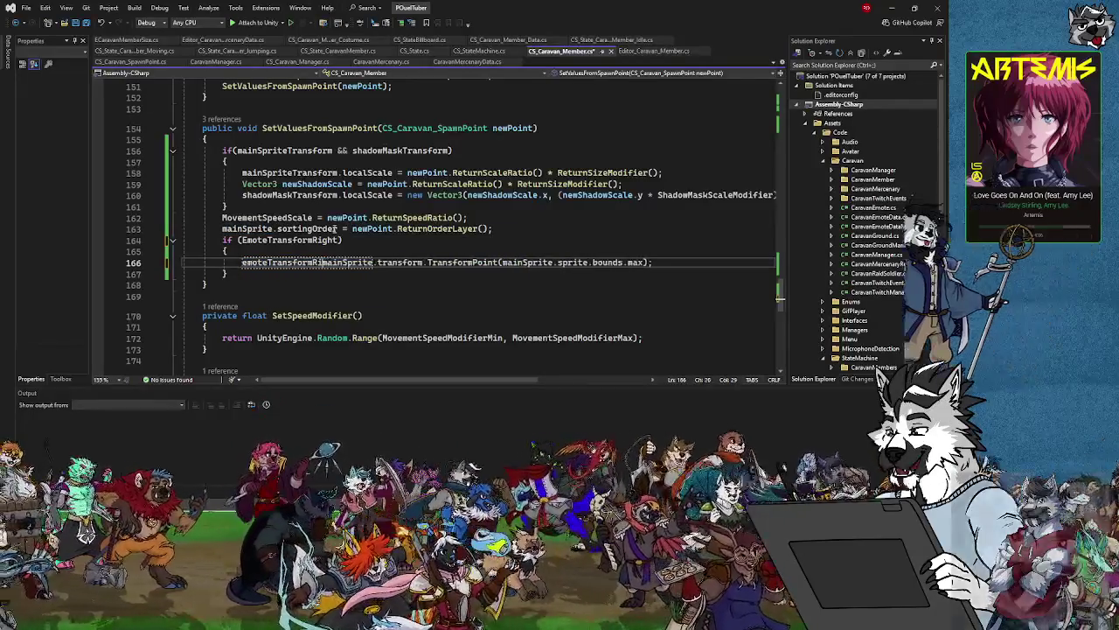
type("form =")
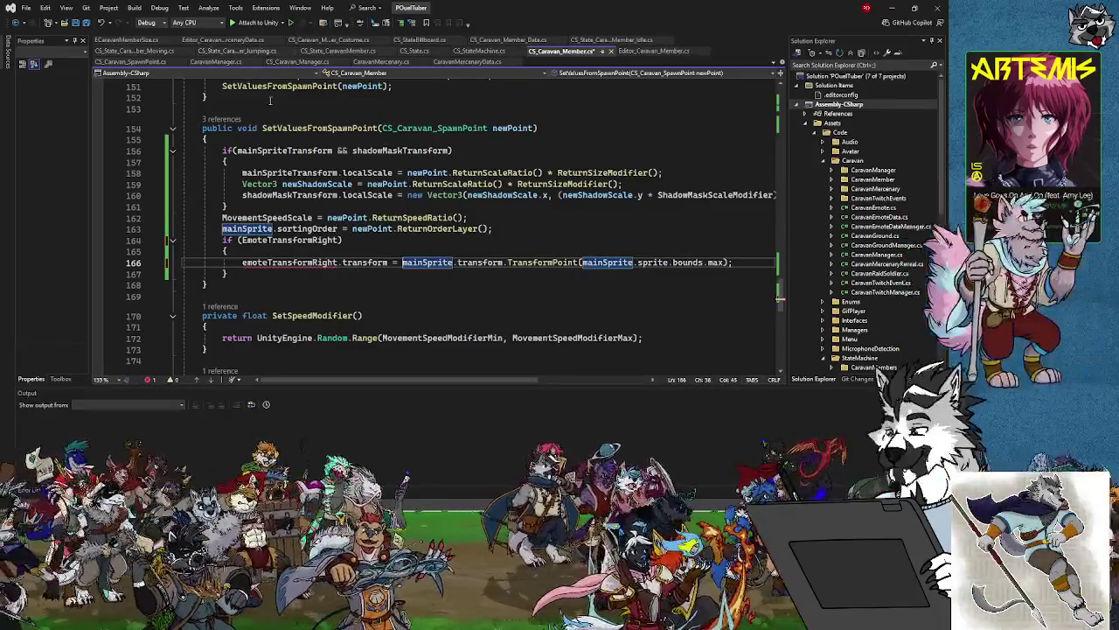
mouse_move(311, 276)
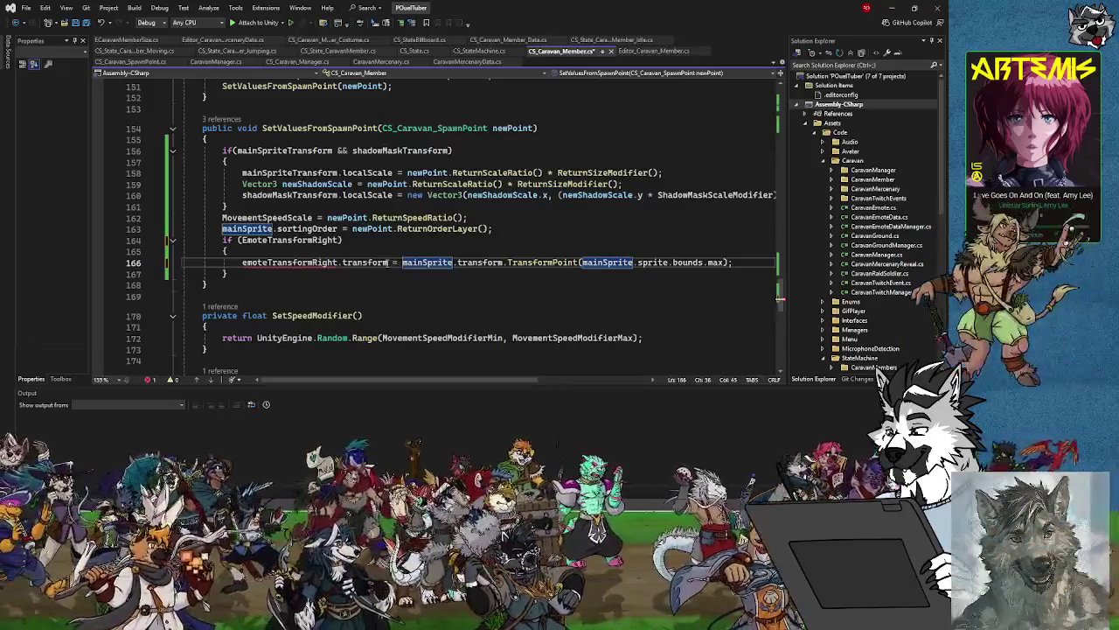
type(".po")
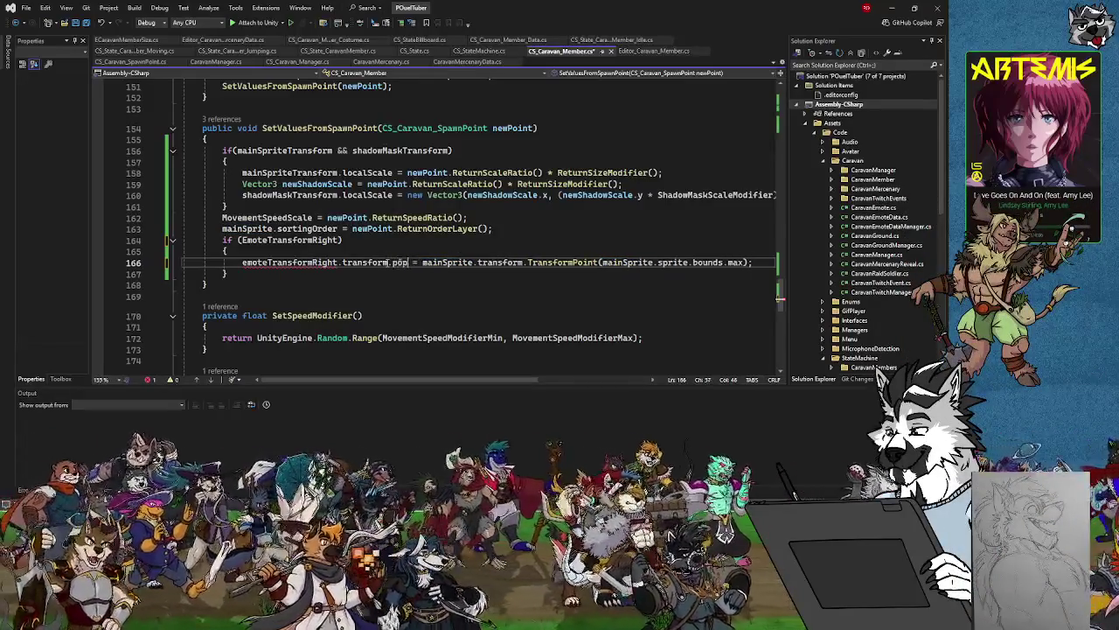
type("sition")
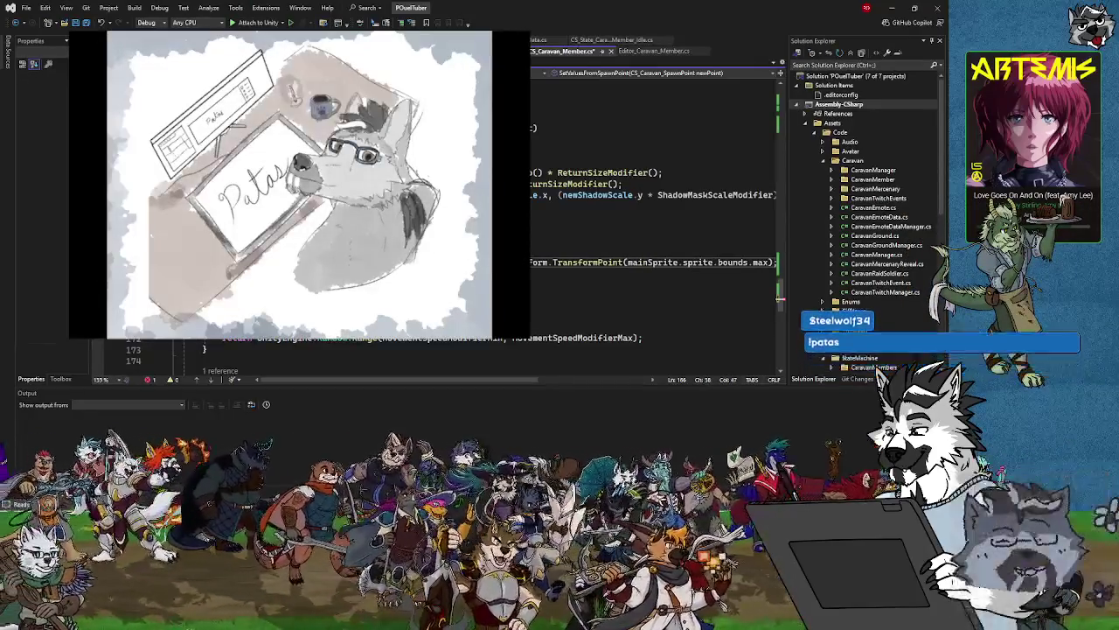
Capitalize the field to EmoteTransformRight so the CS0103 error clears.
left_click(410, 261)
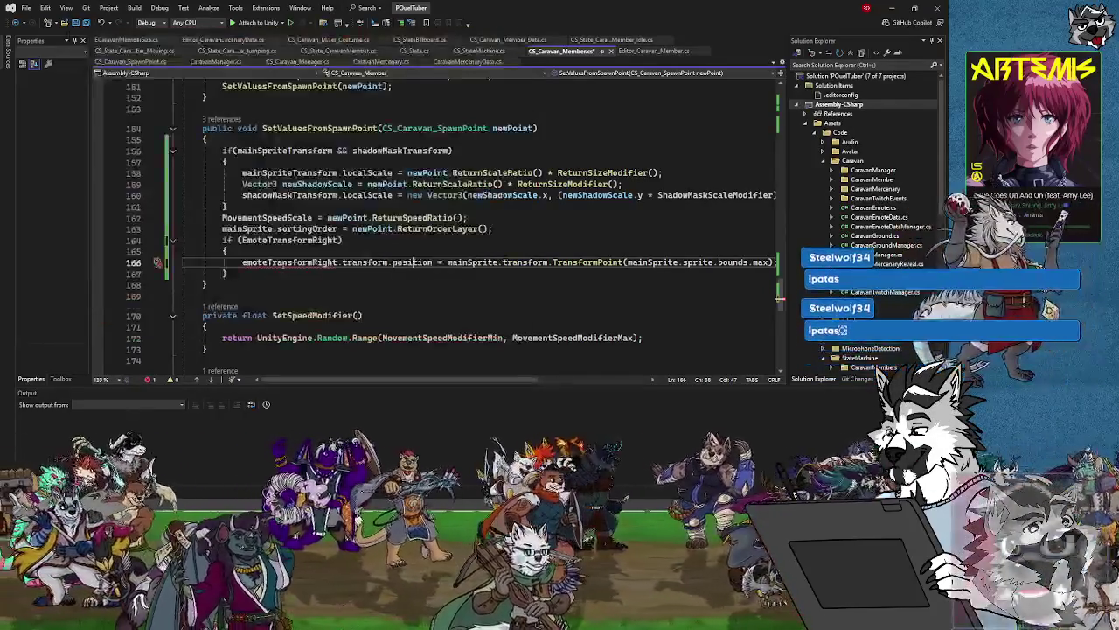
mouse_move(274, 262)
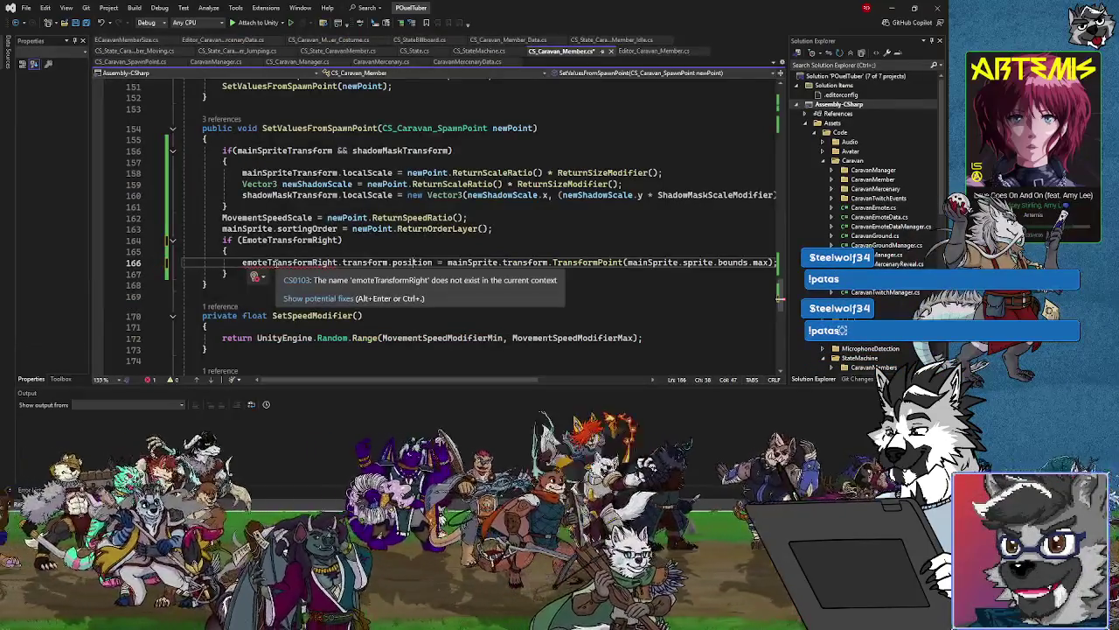
key("Delete")
type("E")
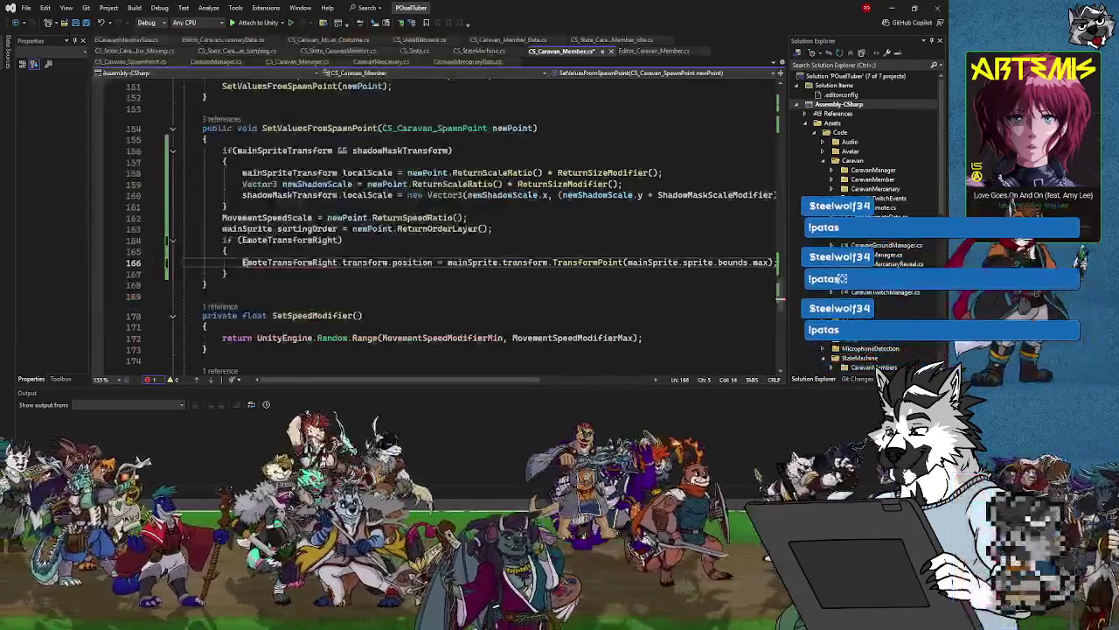
left_click(295, 262)
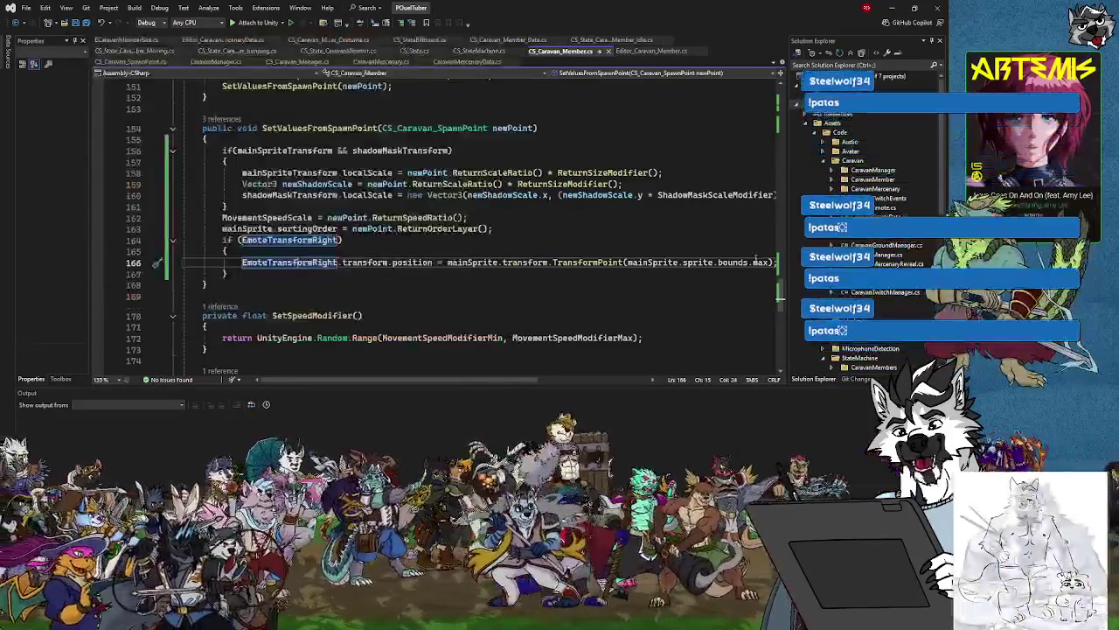
left_click(467, 262)
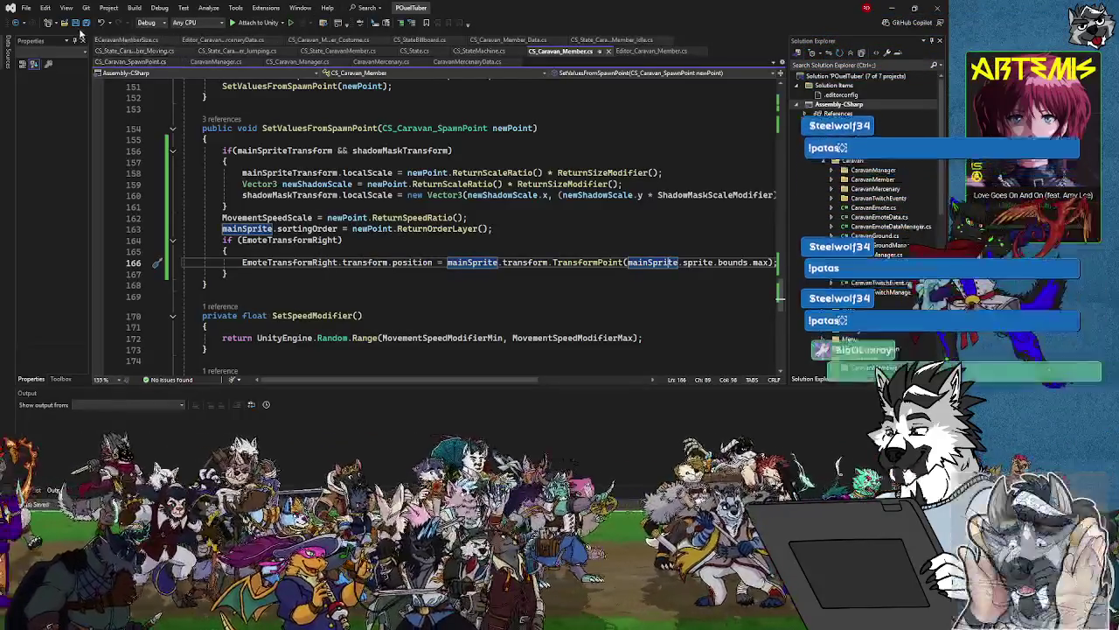
Switch to Unity and enter Play mode after the scripts recompile.
key("alt+Tab")
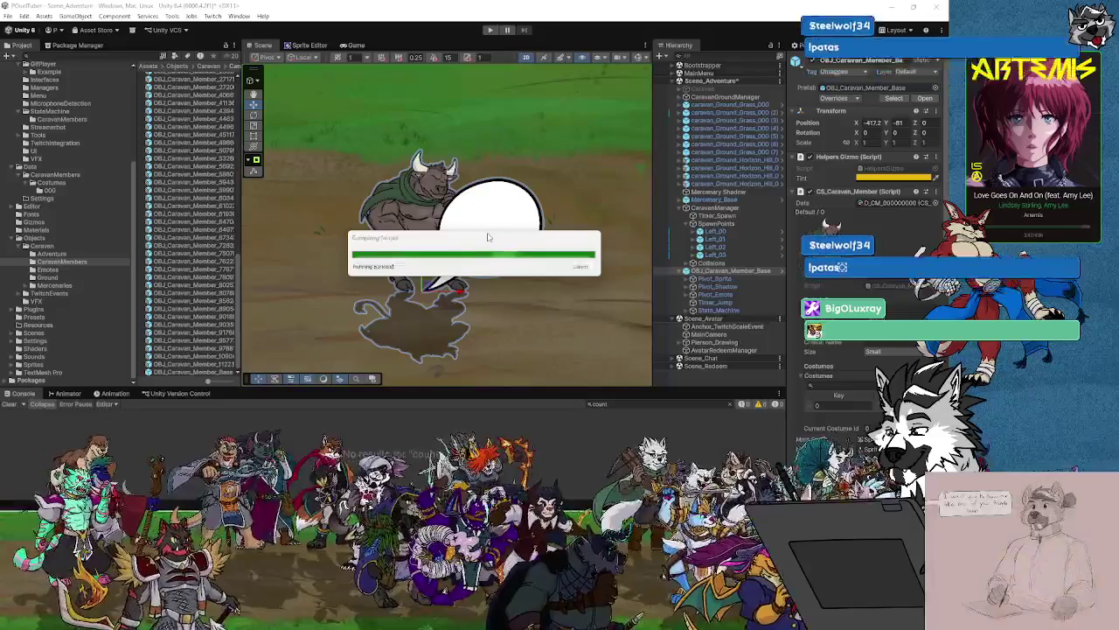
right_click(490, 231)
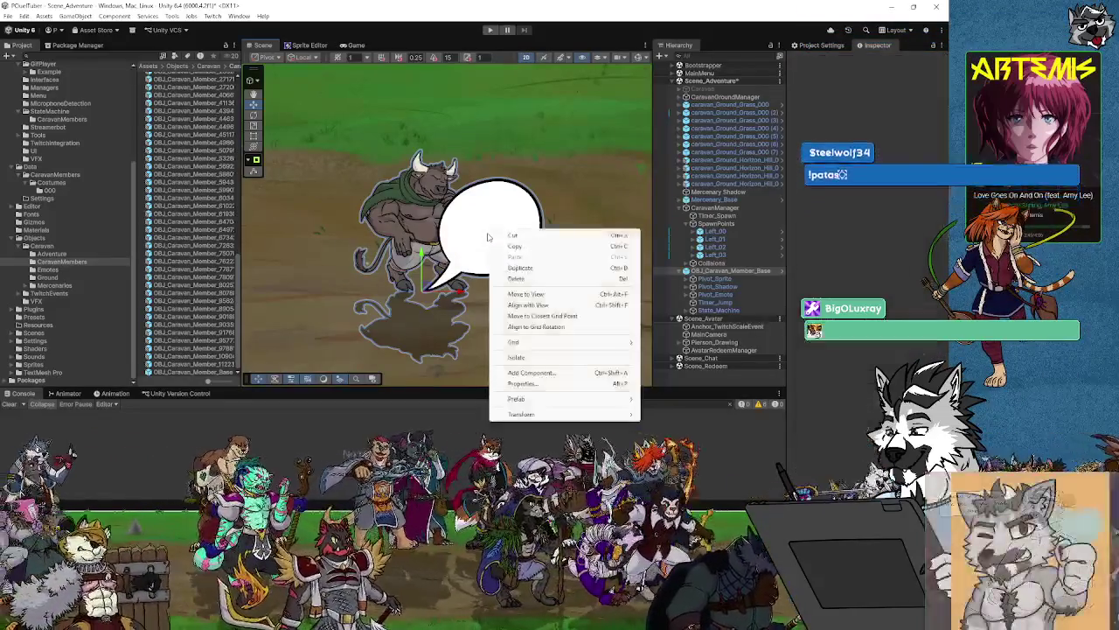
left_click(430, 327)
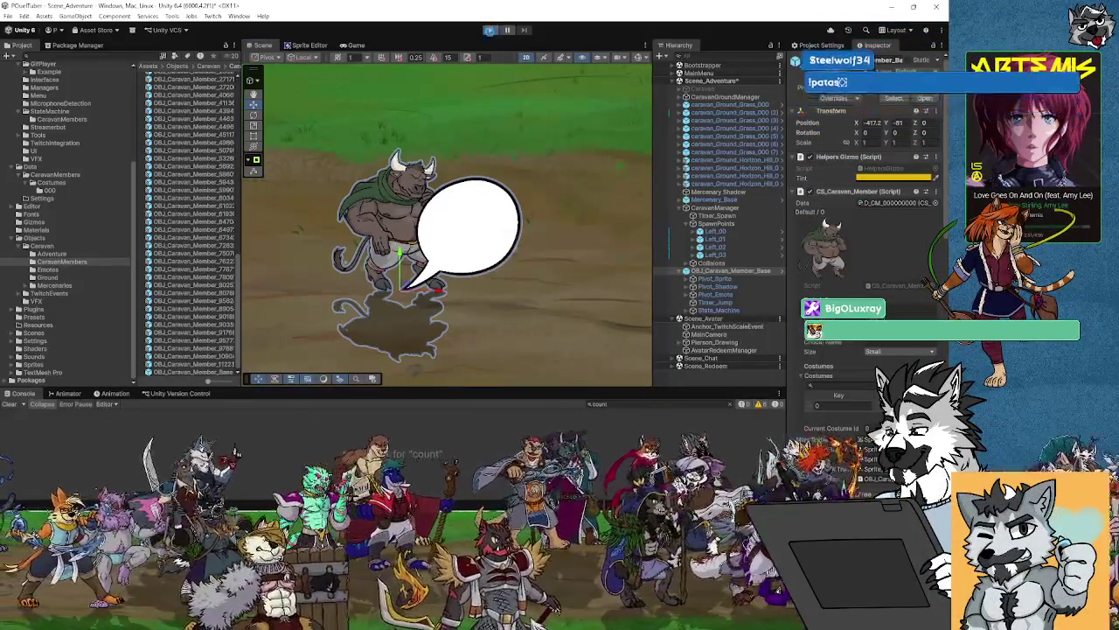
left_click(491, 30)
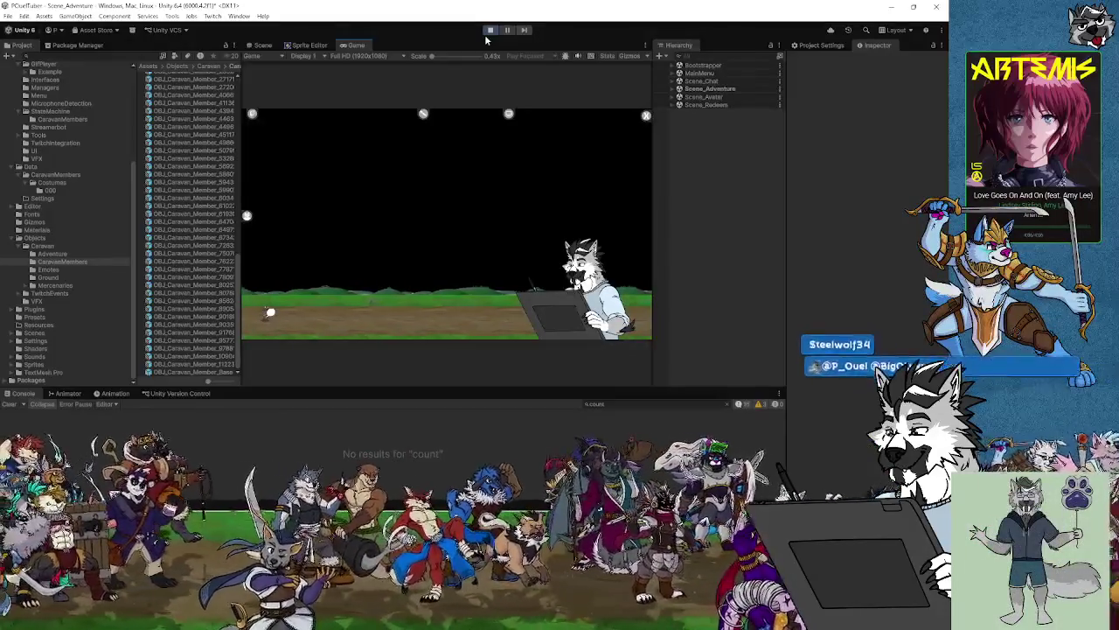
left_click(262, 44)
scroll(388, 236, "down", 3)
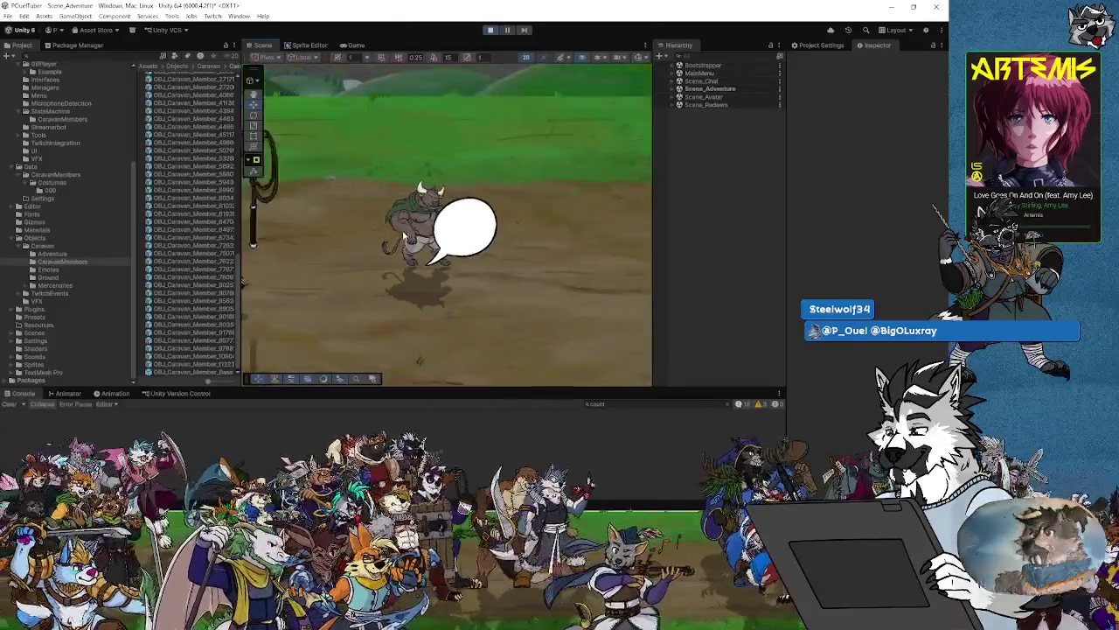
scroll(473, 241, "down", 5)
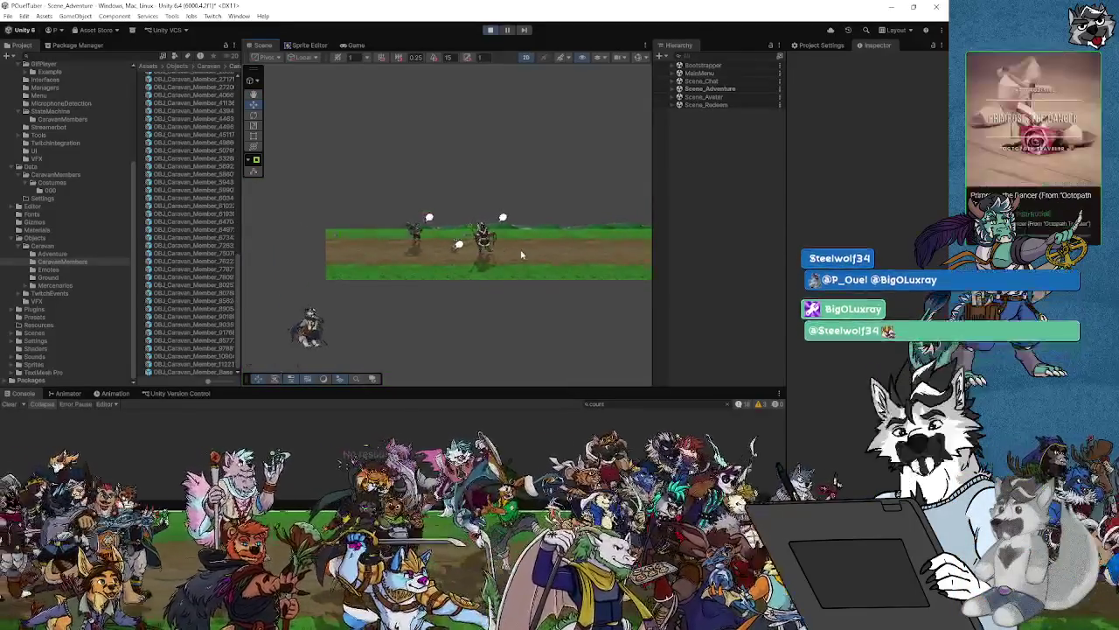
scroll(463, 243, "down", 2)
left_click_drag(441, 240, 420, 235)
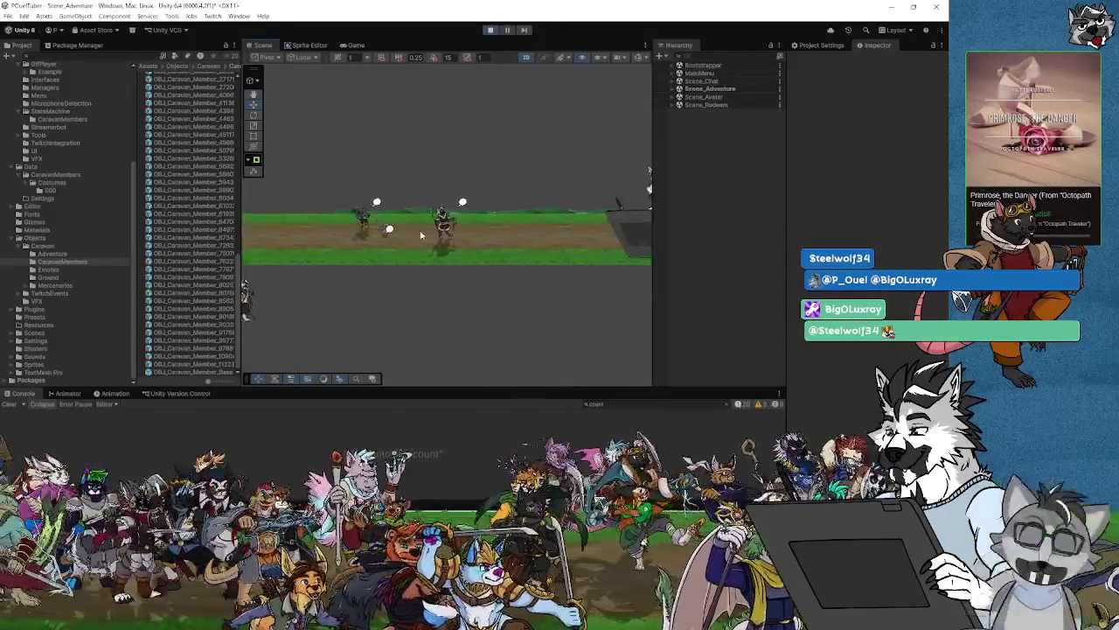
scroll(477, 229, "up", 3)
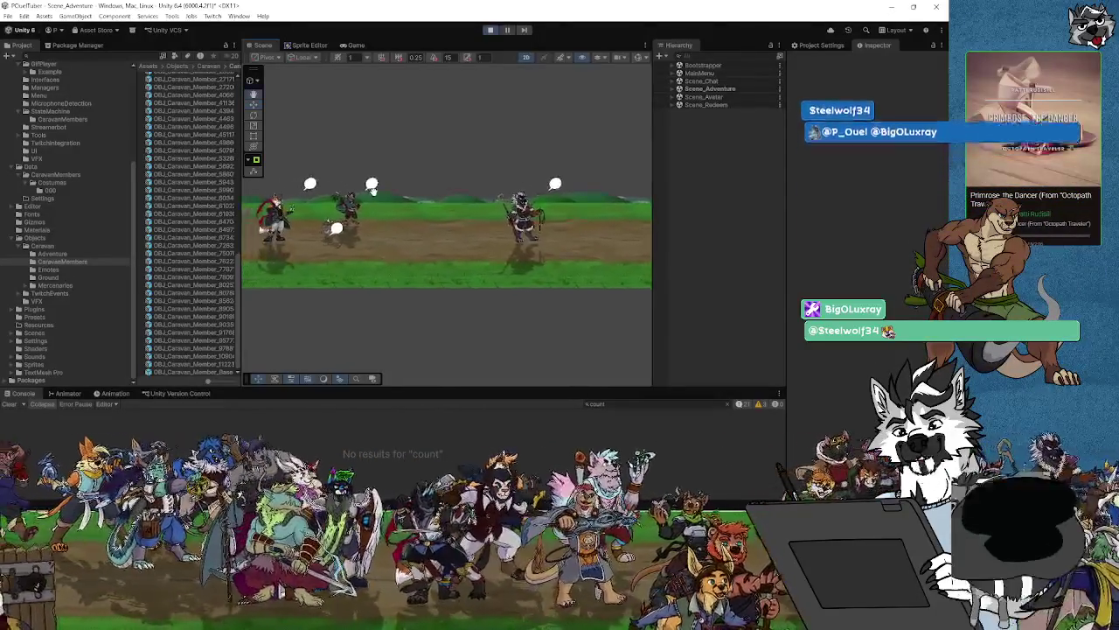
left_click_drag(308, 197, 360, 197)
scroll(445, 210, "down", 2)
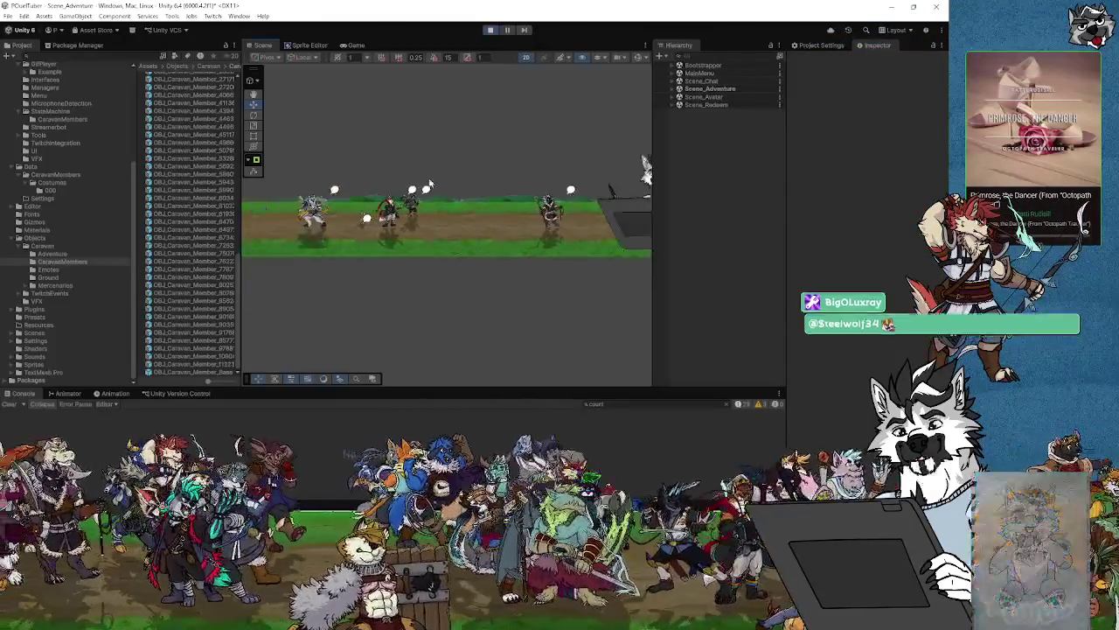
left_click(354, 45)
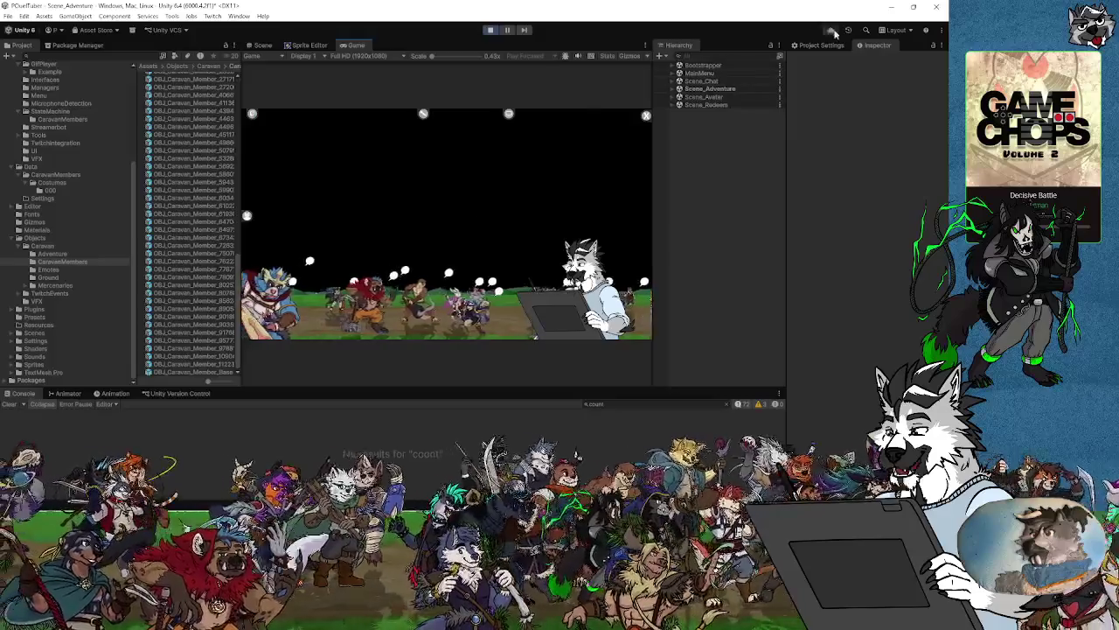
Exit Play mode and go back to Visual Studio.
left_click(489, 30)
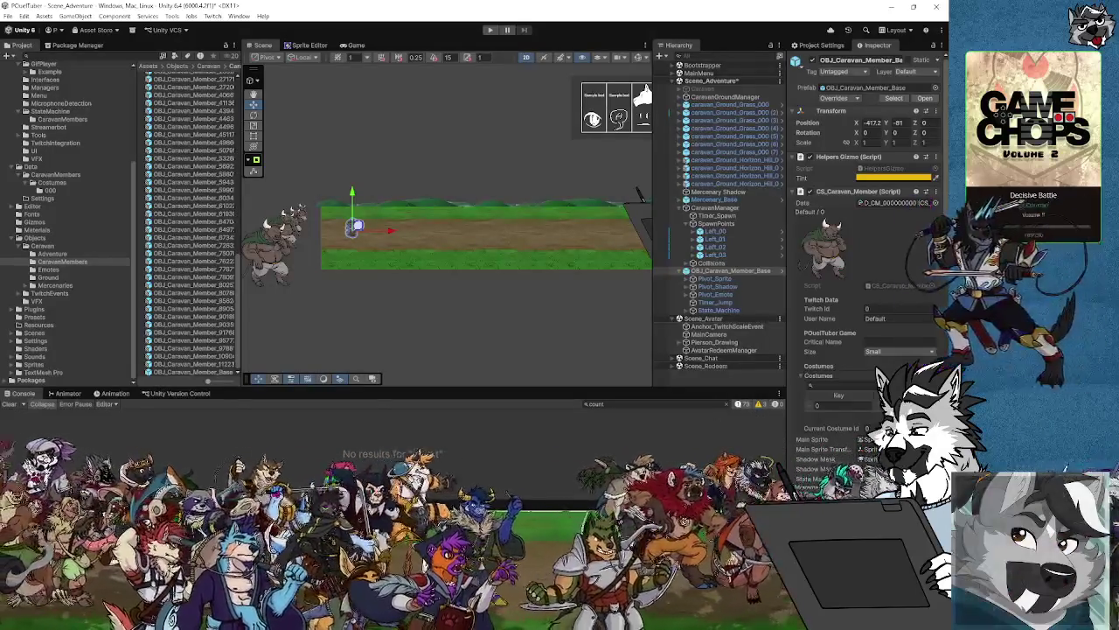
key("alt+Tab")
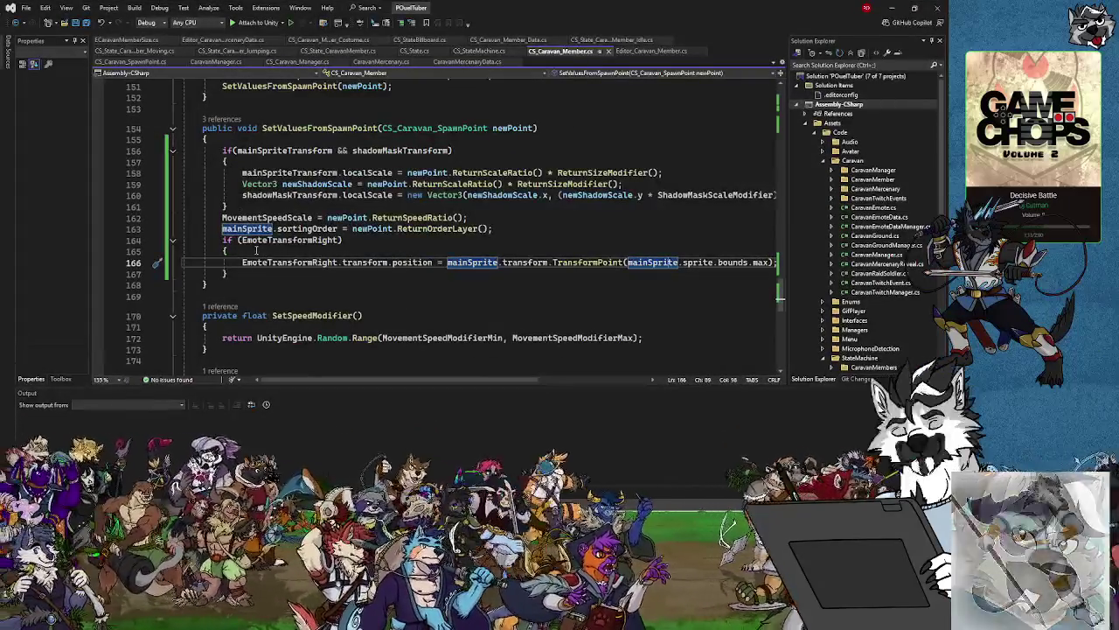
Add a blank line after the if brace and comment out the EmoteTransformRight line with //.
left_click(257, 250)
key("Return")
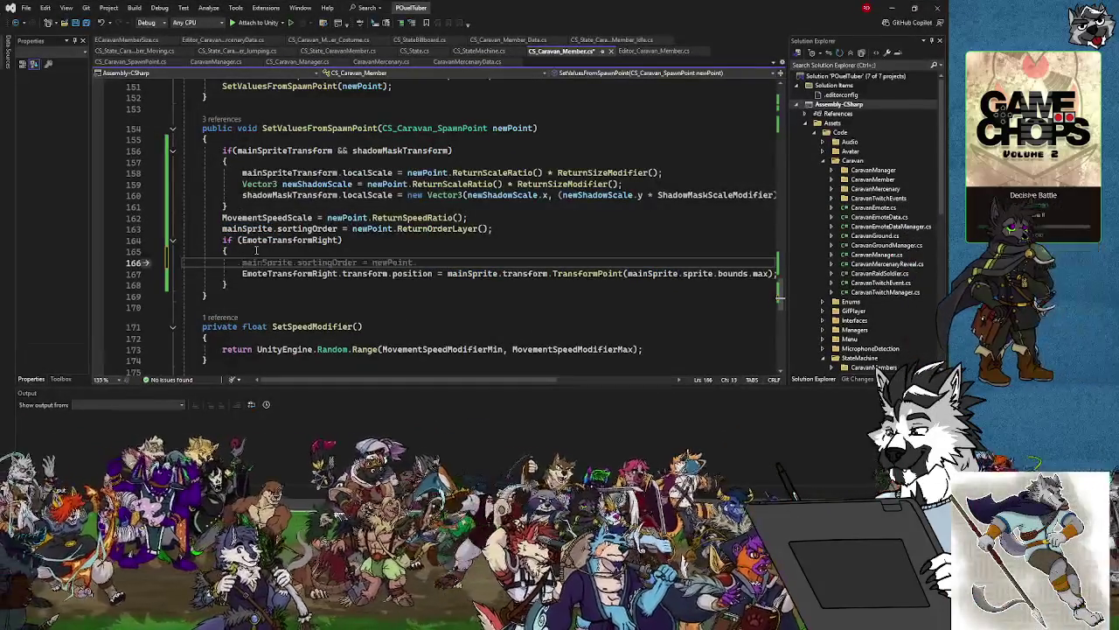
left_click(238, 274)
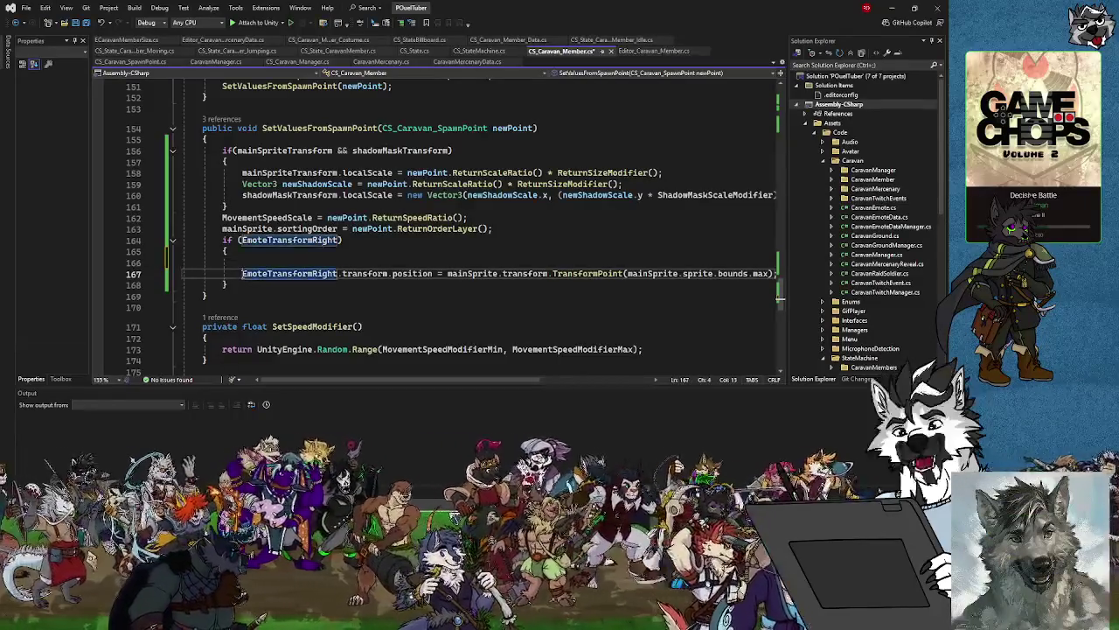
type("//")
type("/")
left_click(247, 260)
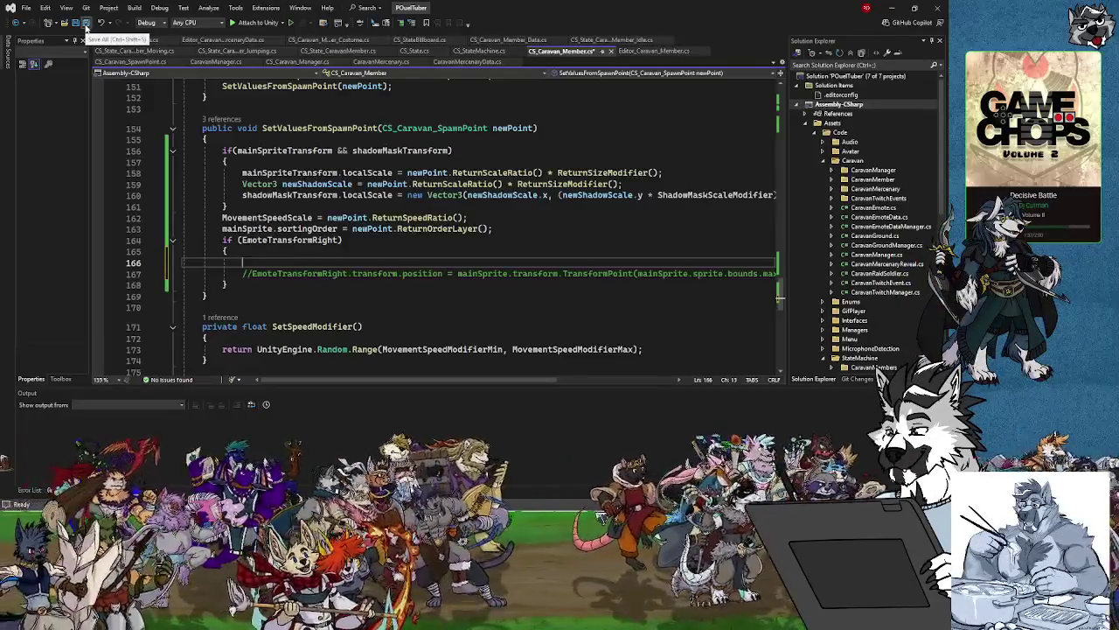
Save all scripts and minimize Visual Studio to return to Unity.
left_click(86, 29)
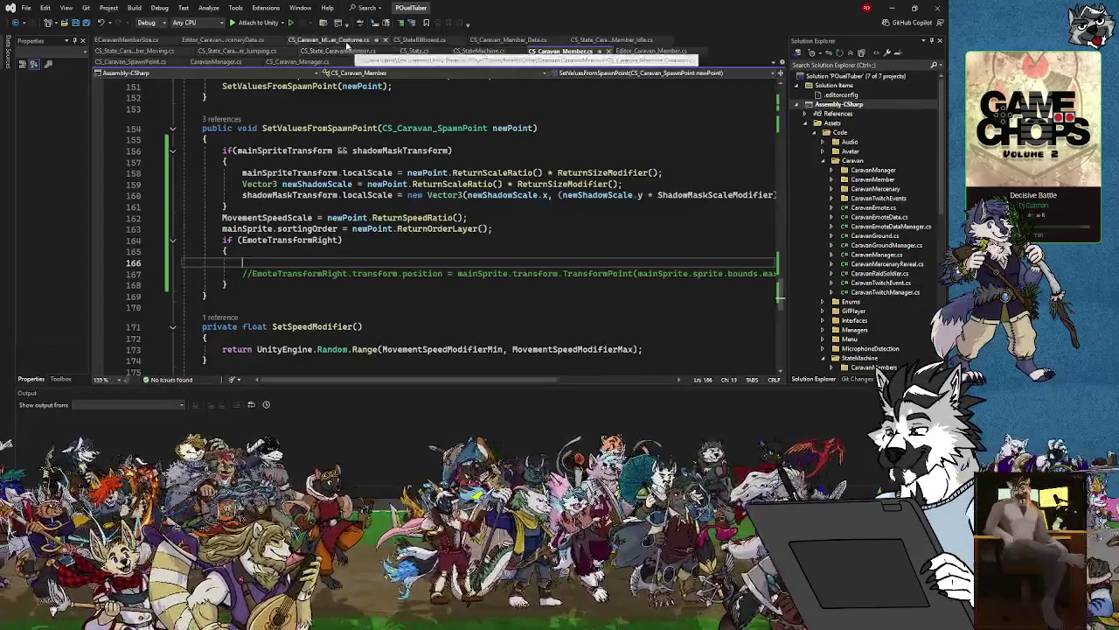
left_click(890, 8)
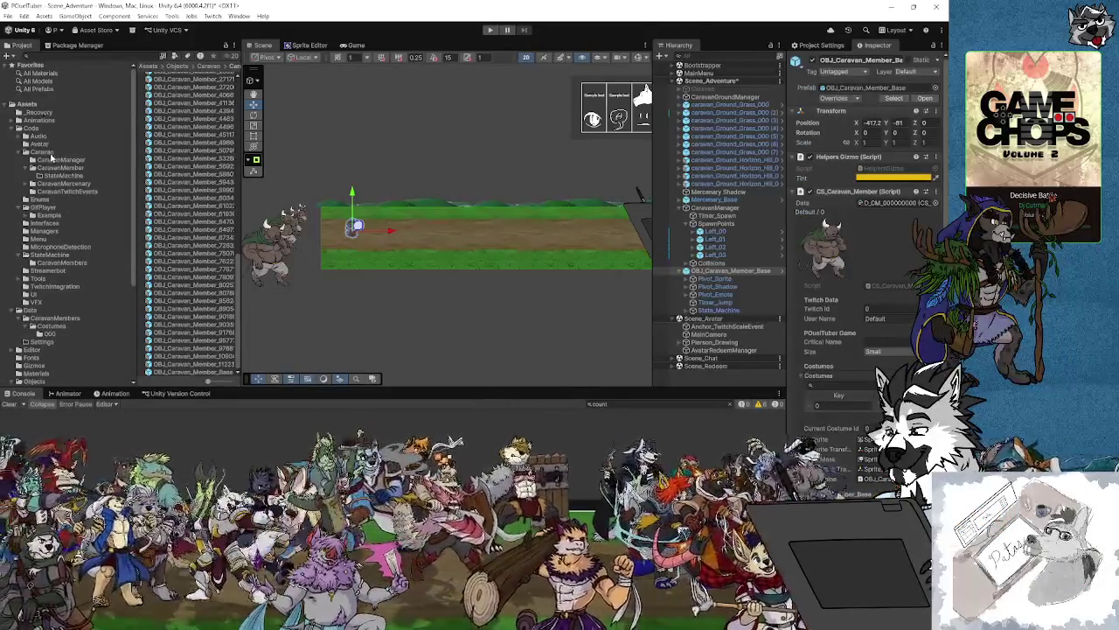
In Assets/Code/Caravan/CaravanMember, open CS_Caravan_Member_Data in Visual Studio.
left_click(69, 169)
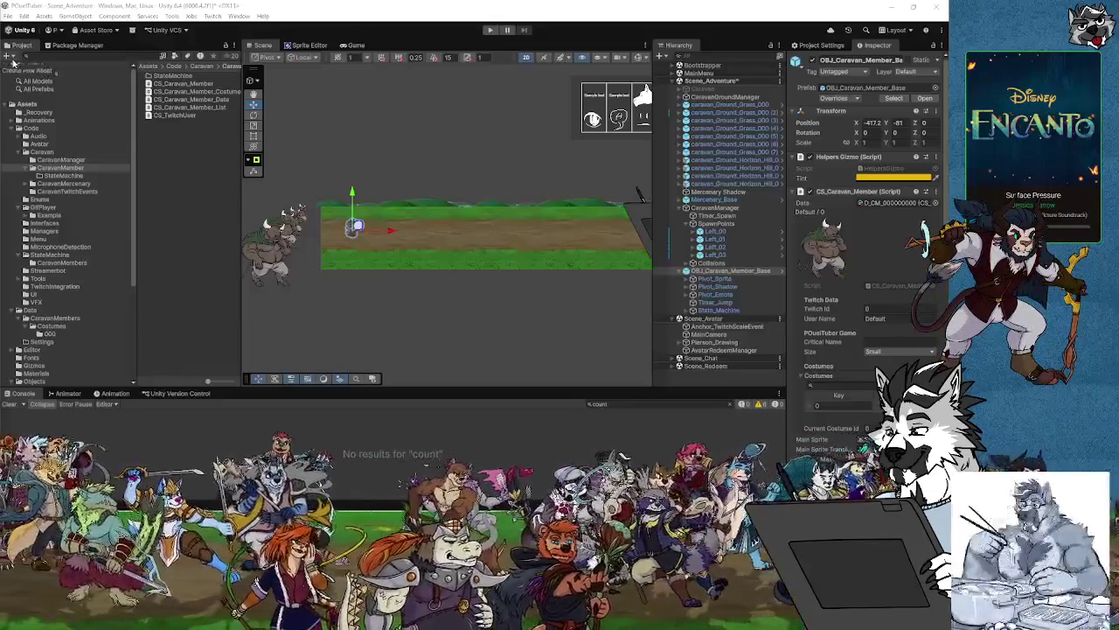
left_click(217, 102)
double_click(216, 103)
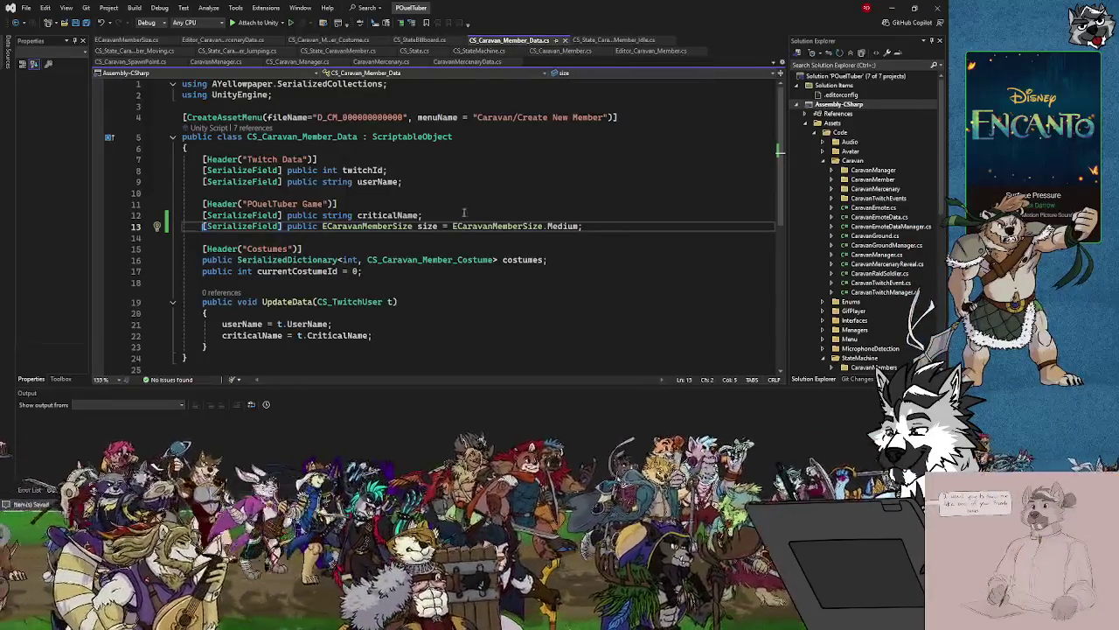
Start typing a [SerializeField] public Vector3 field below the size field.
left_click(591, 229)
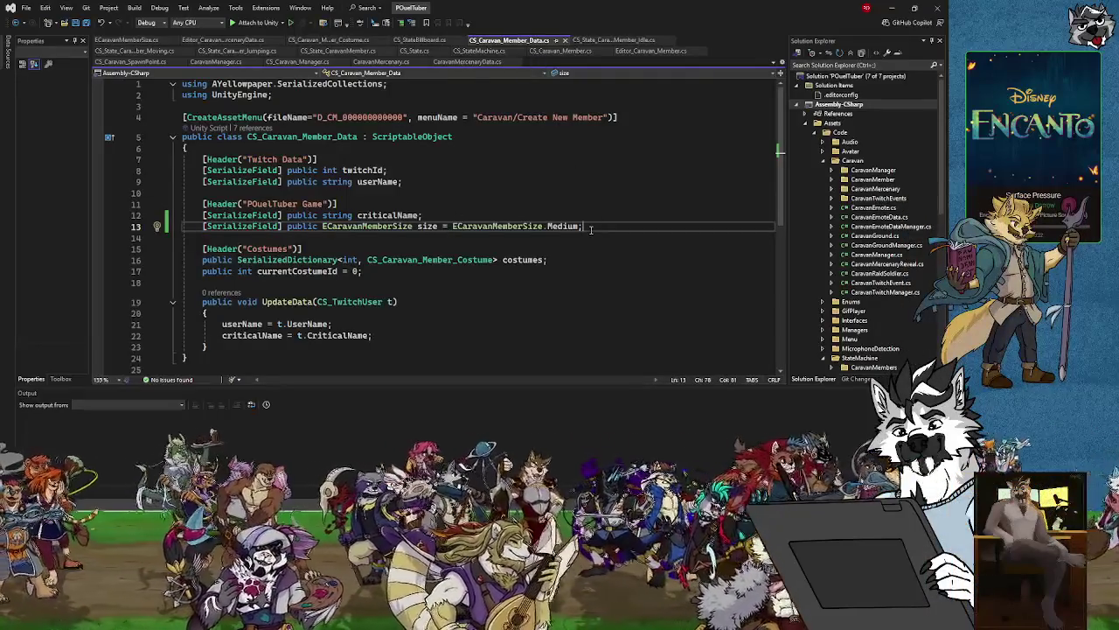
key("Return")
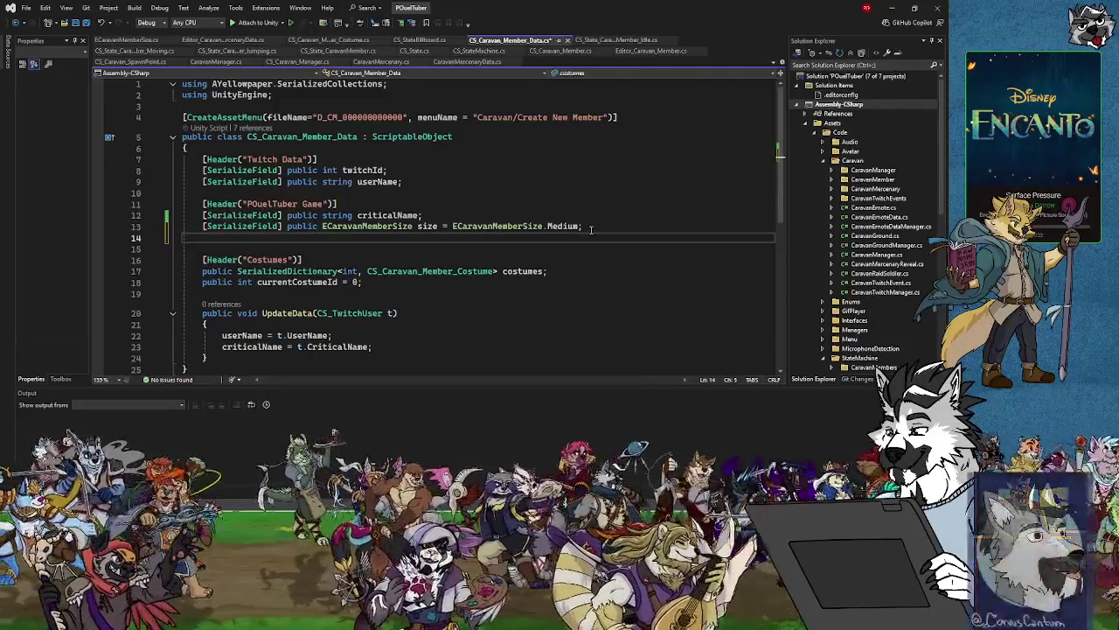
type("[SelectionBase e")
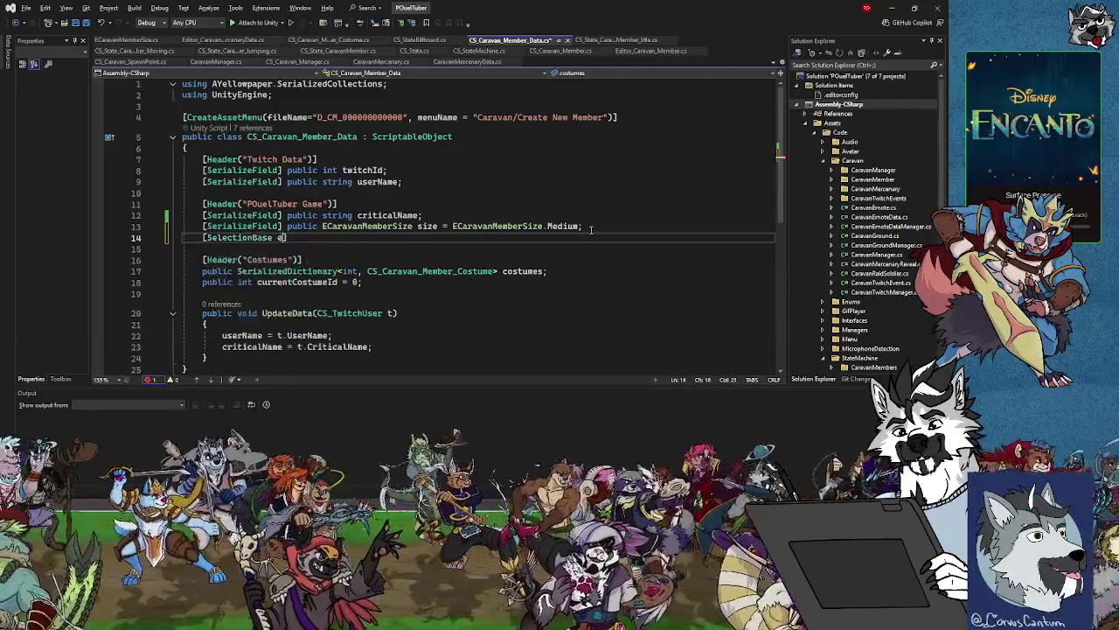
key("BackSpace")
key("BackSpace")
key("BackSpace")
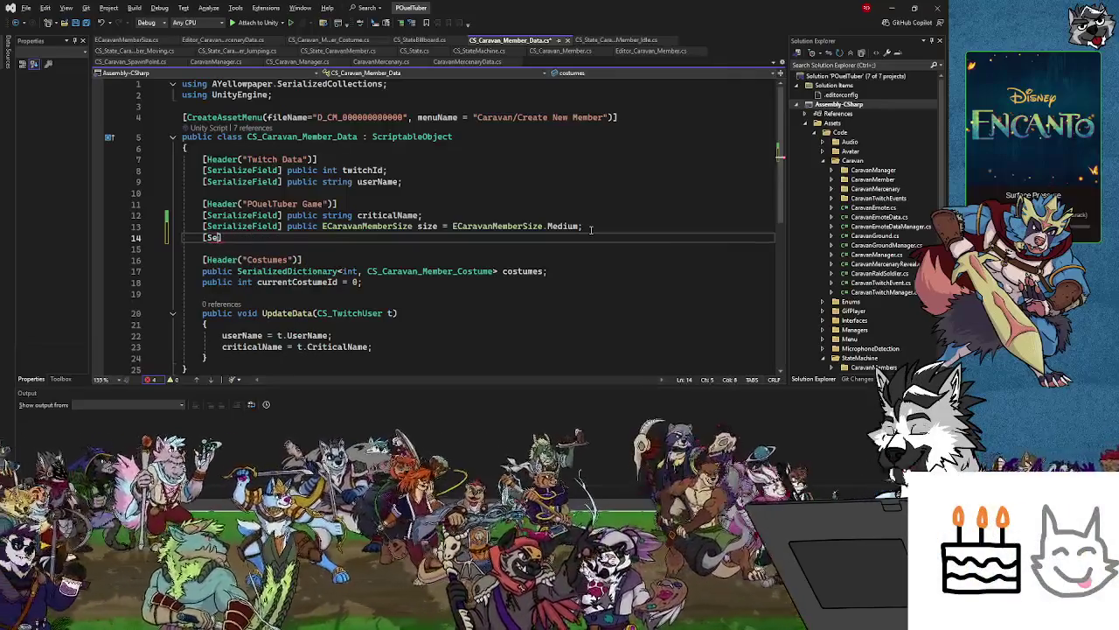
type("rializeFi")
type("ield")
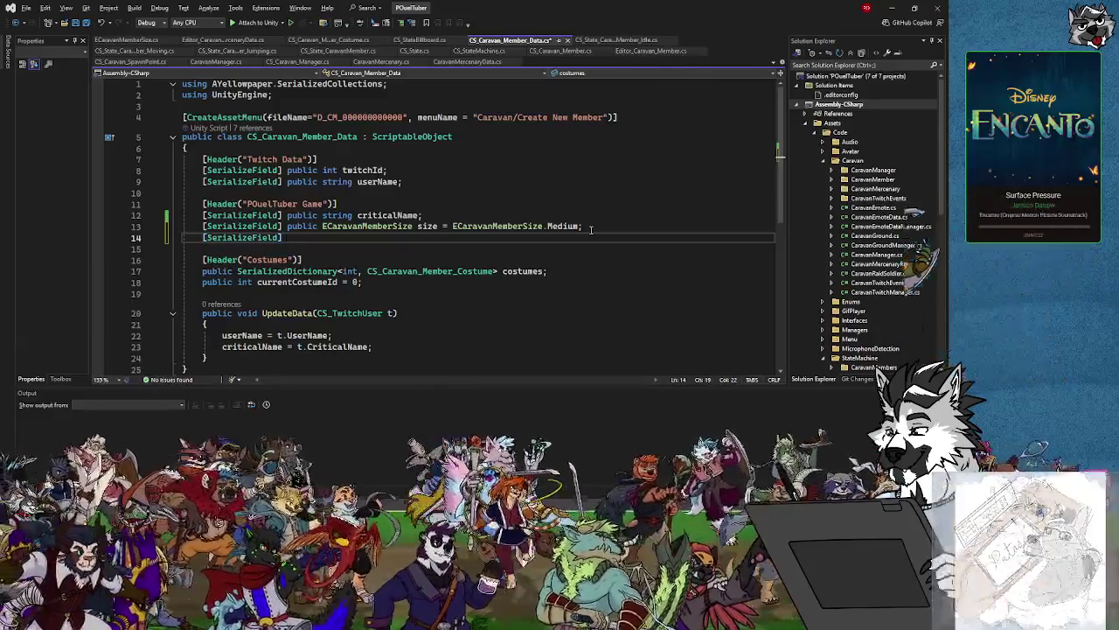
type(" public")
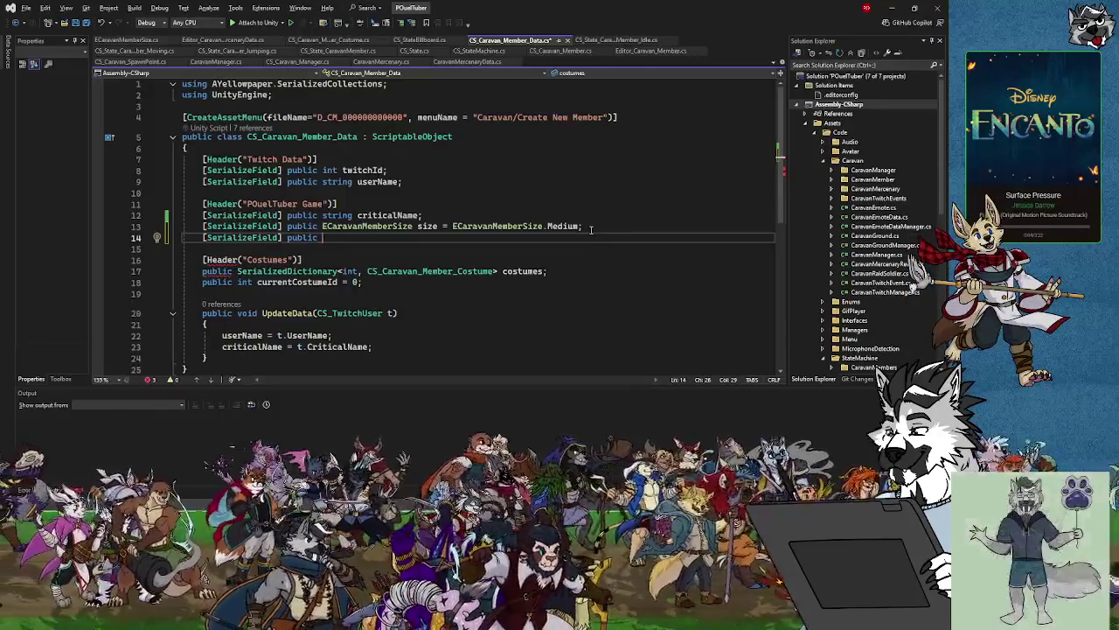
type("Vect")
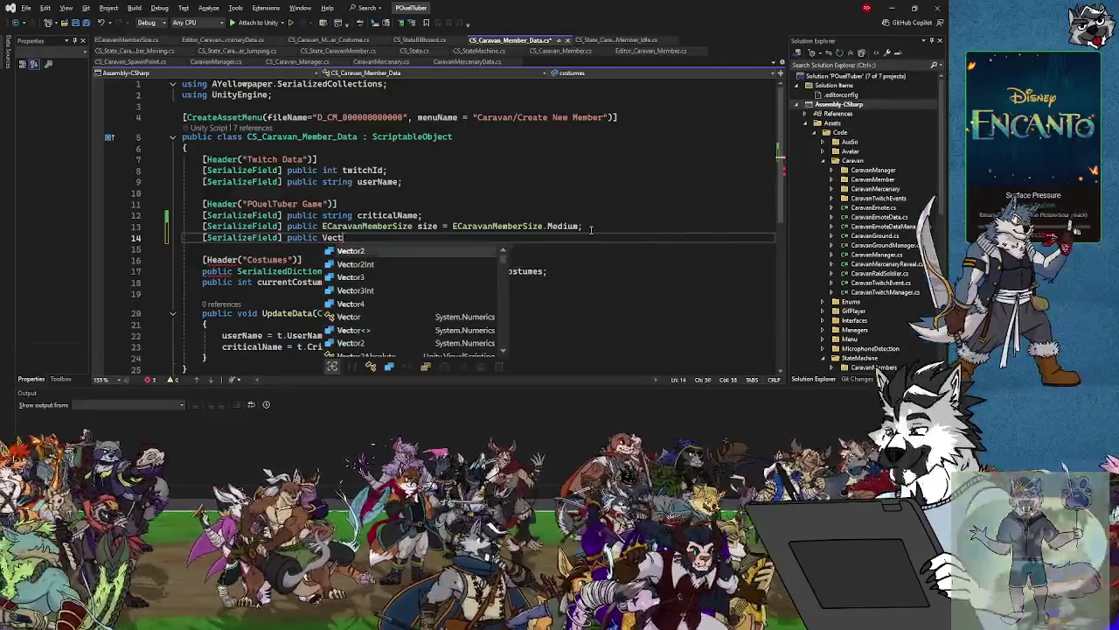
type("or3")
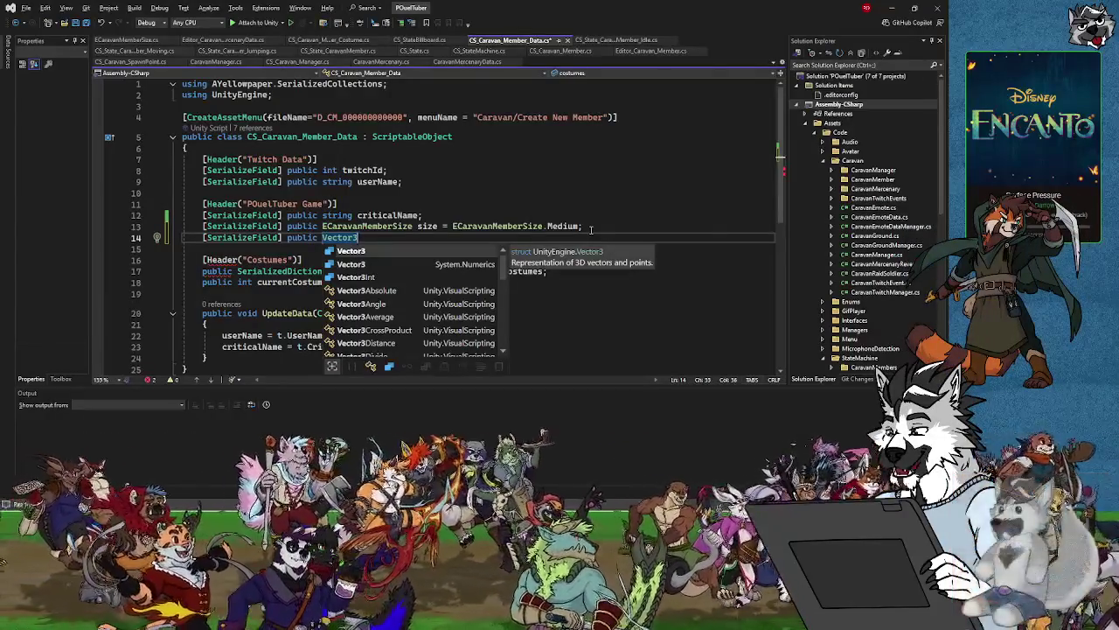
Delete the unfinished field line and save CS_Caravan_Member_Data.cs.
left_click_drag(593, 237, 593, 226)
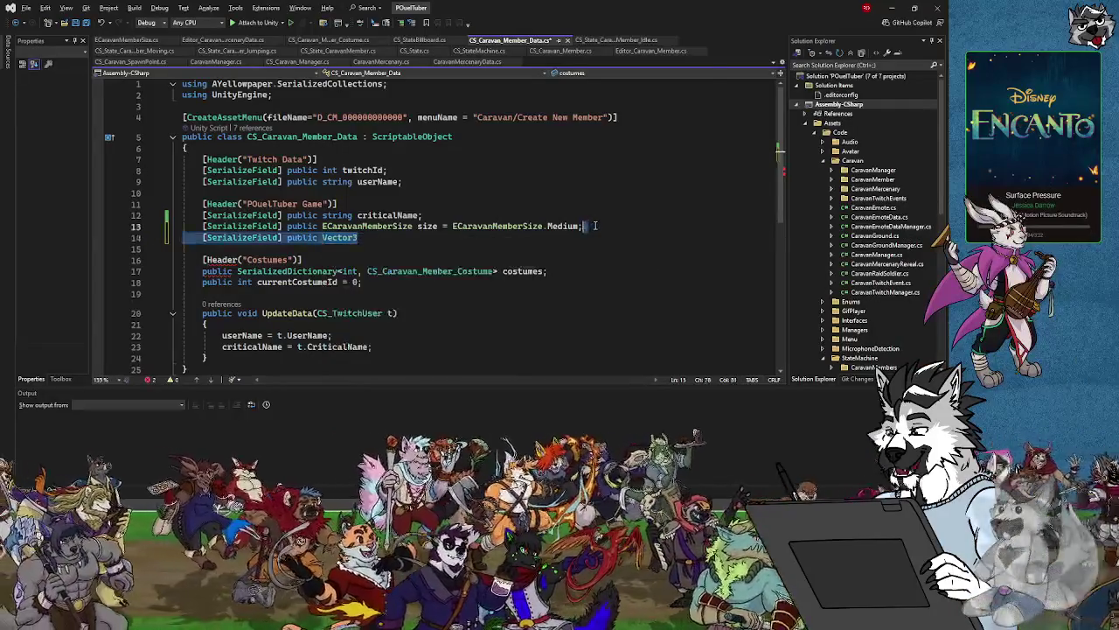
key("Delete")
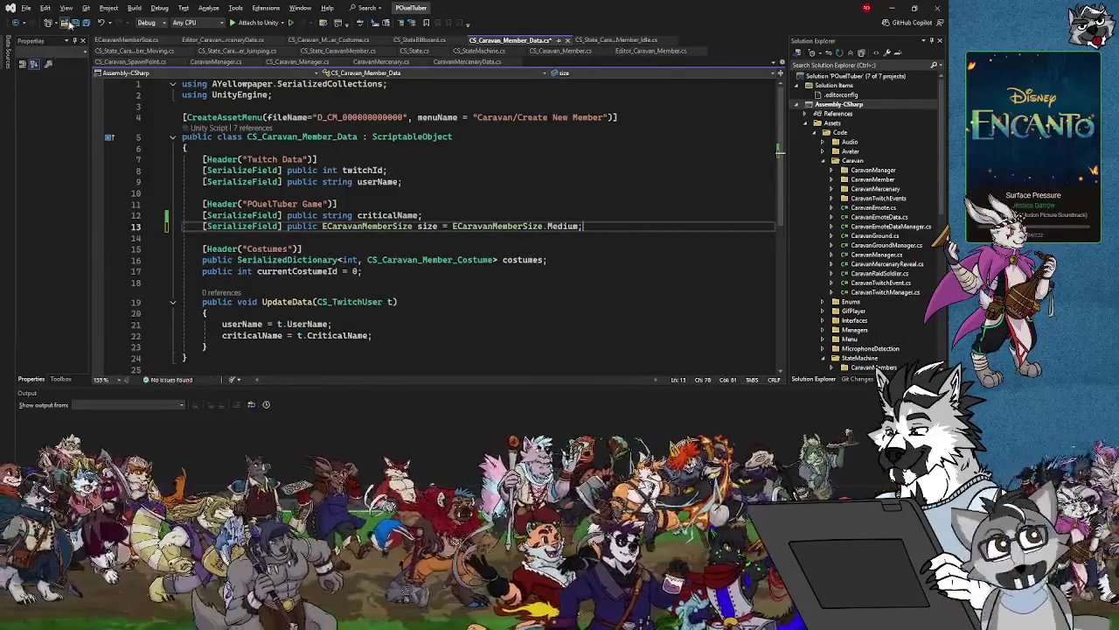
left_click(86, 25)
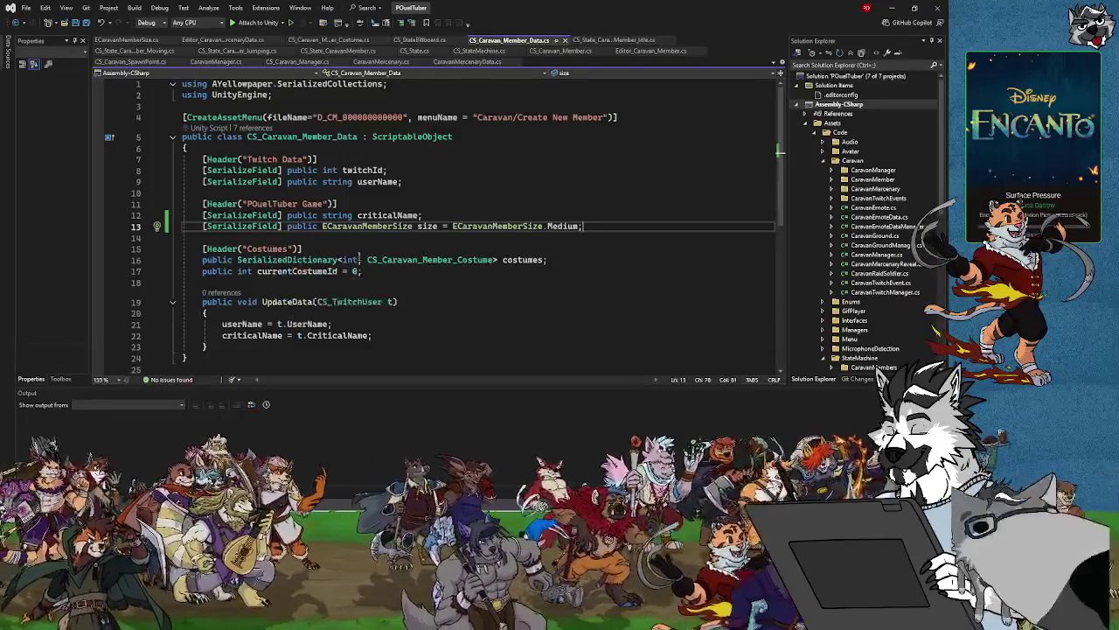
left_click(544, 278)
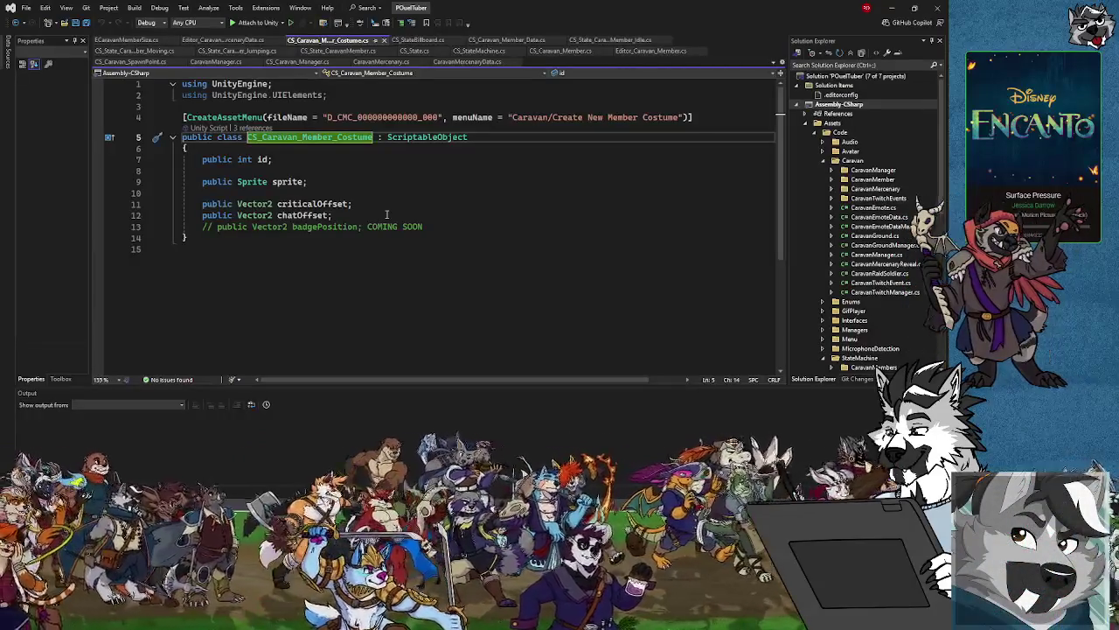
Add 'public Vector2 emoteRightOffset;' below chatOffset, save, and return to Unity.
left_click(340, 215)
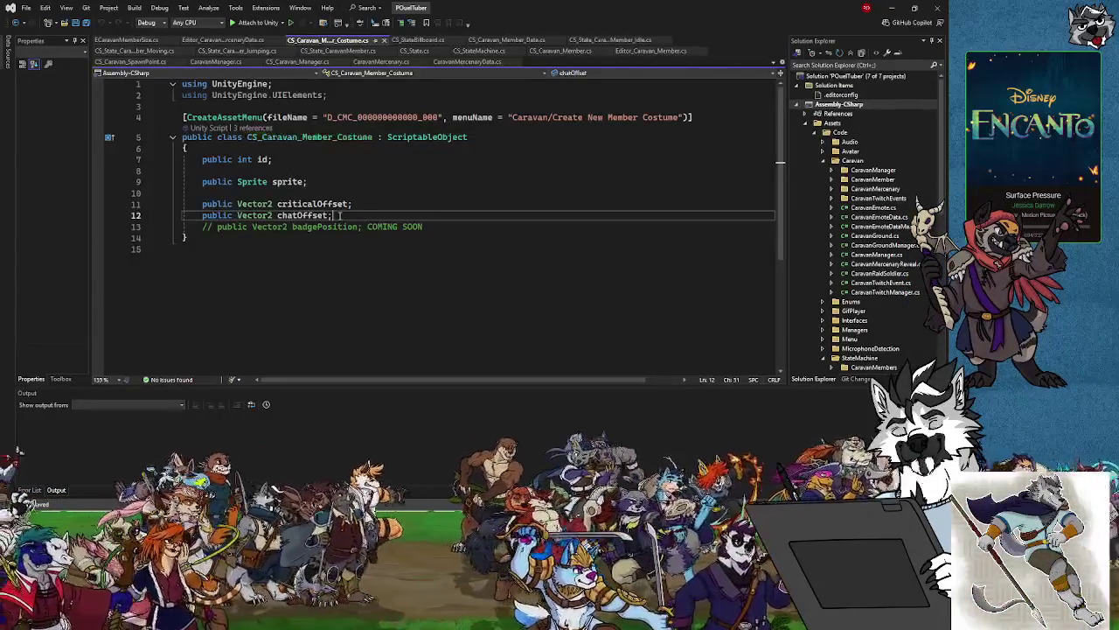
key("Return")
type("public Vector2 public Vec")
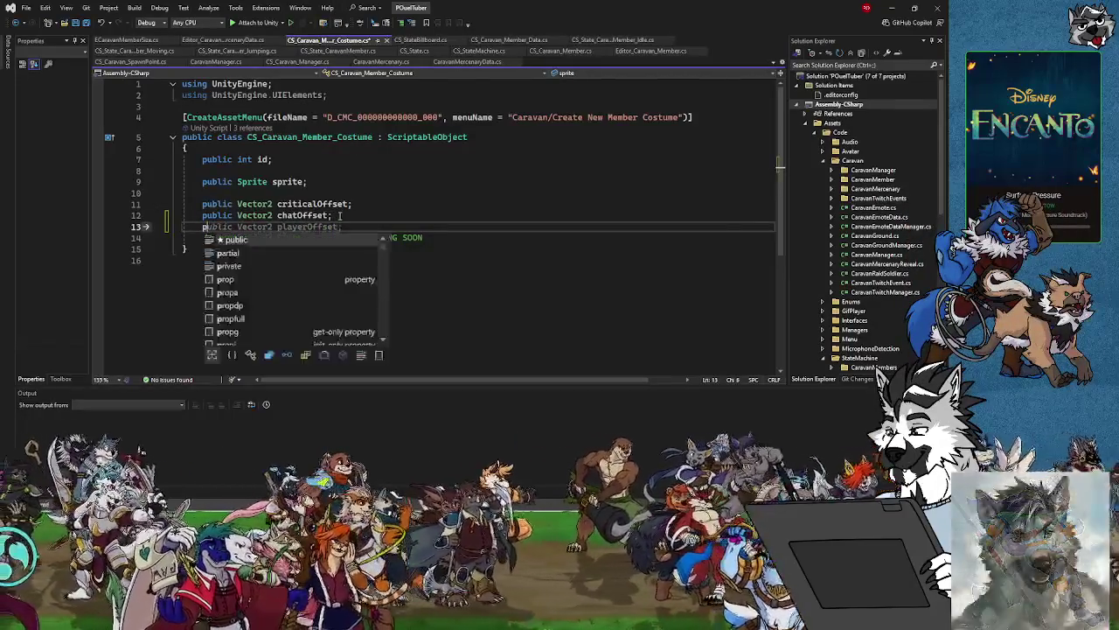
type("tor")
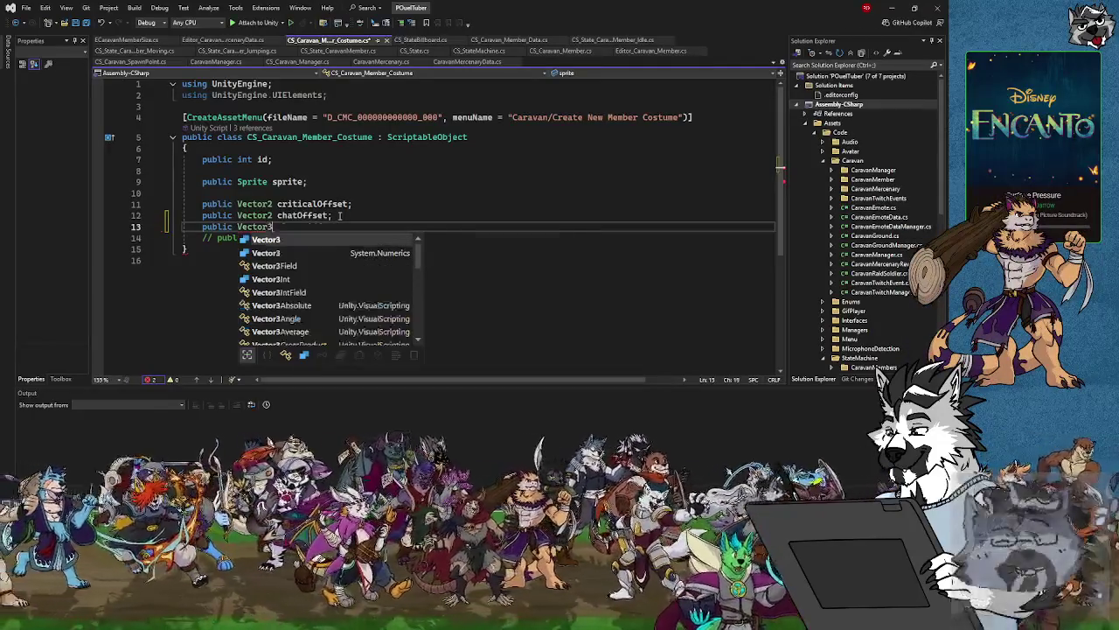
type("3")
key("BackSpace")
key("BackSpace")
type("2")
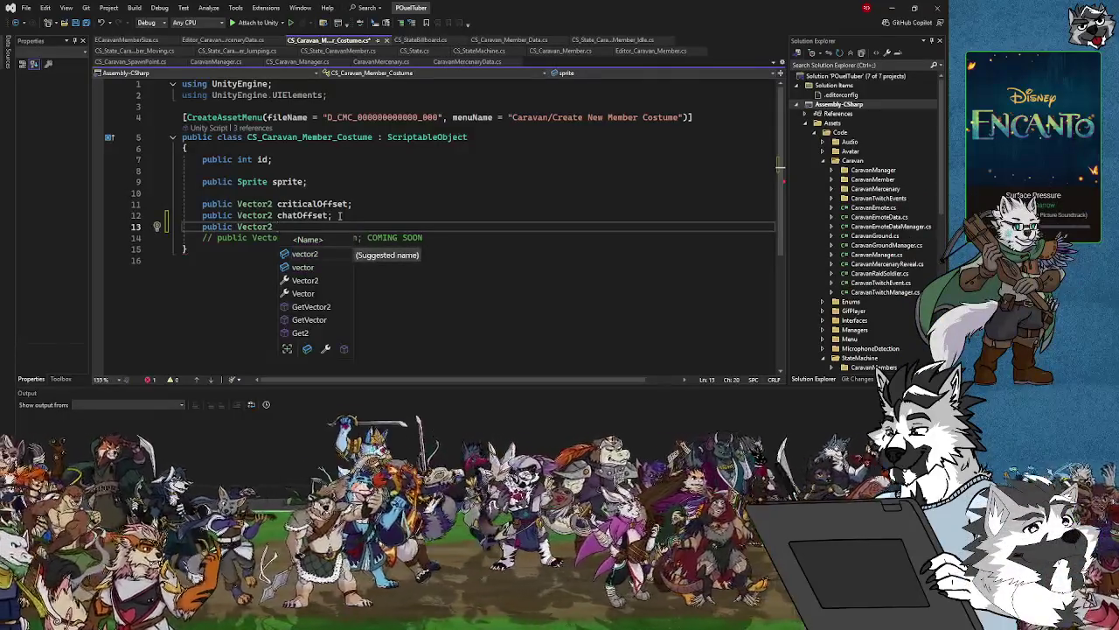
type("emote")
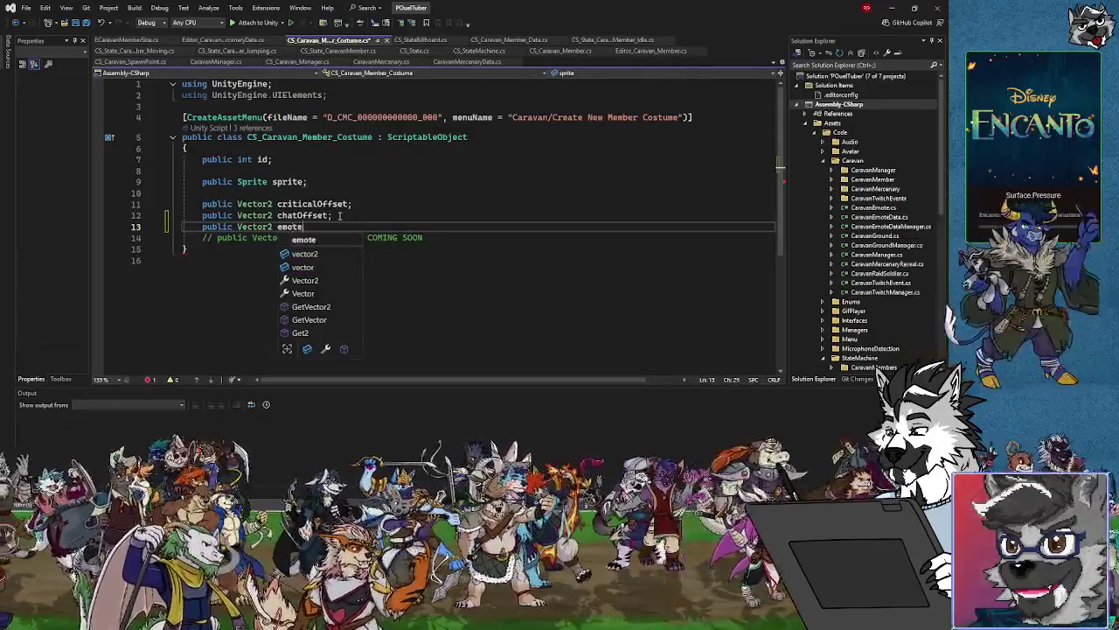
type("Offse")
key("ctrl+shift+o")
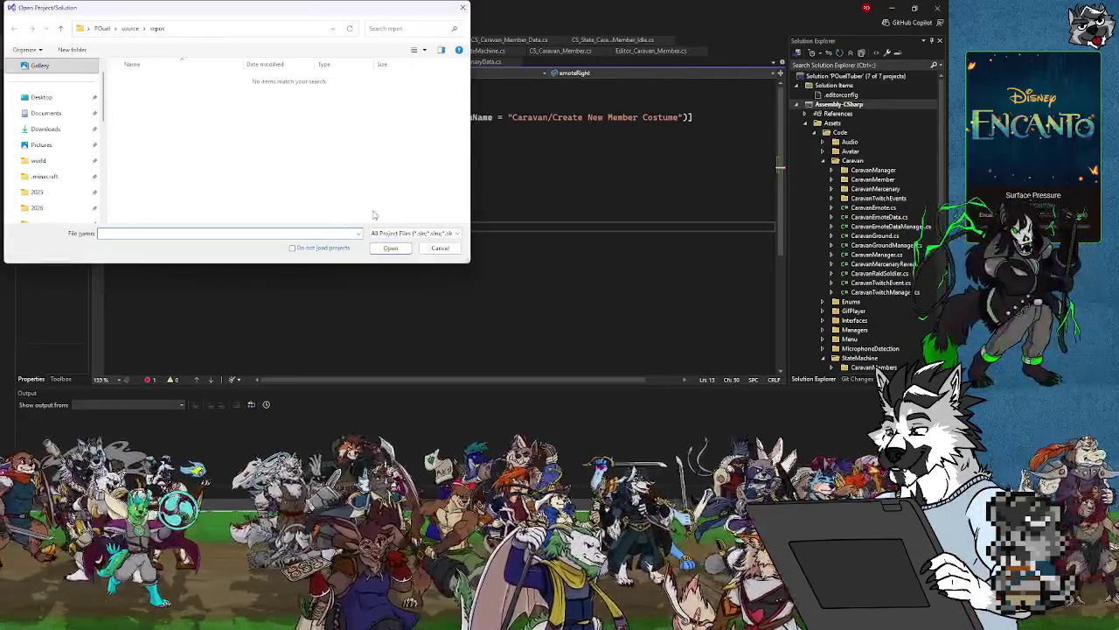
left_click(440, 248)
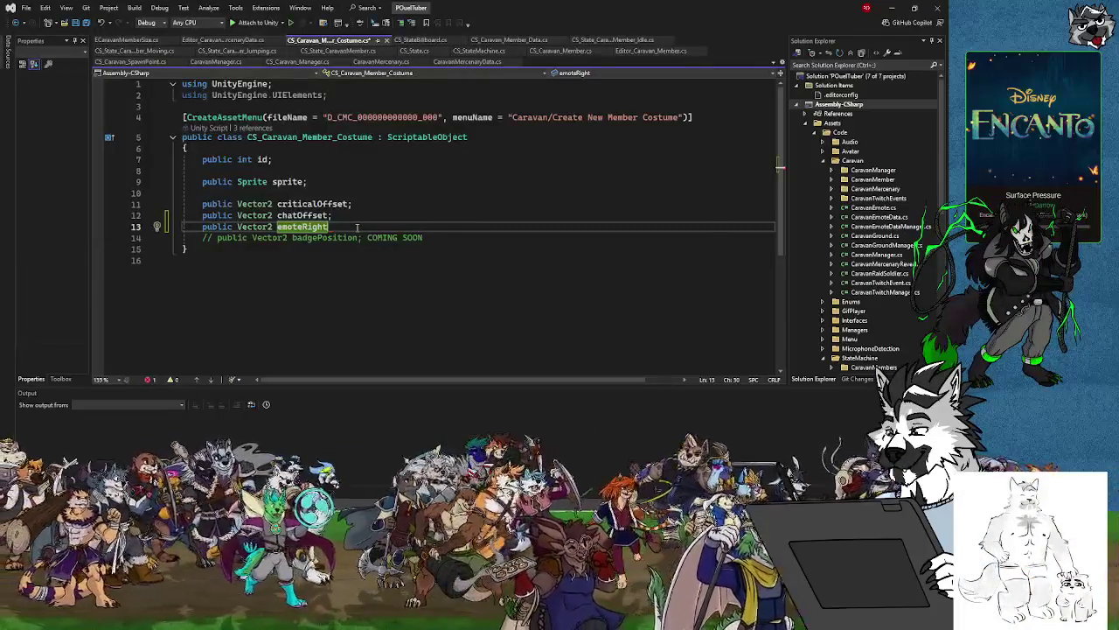
type("Offset")
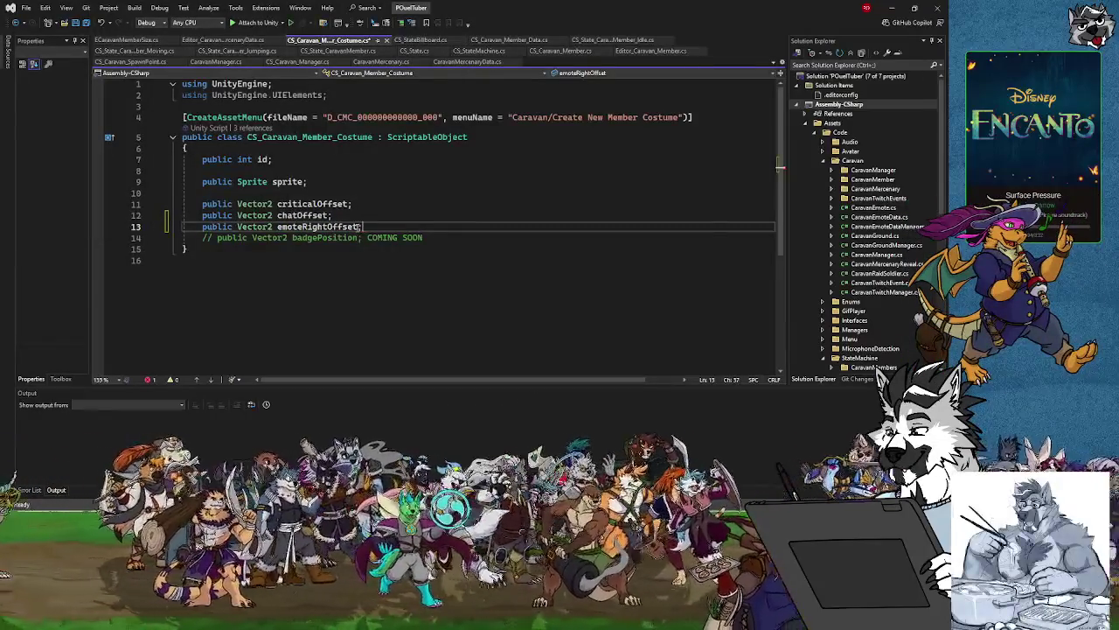
type(";")
left_click(87, 22)
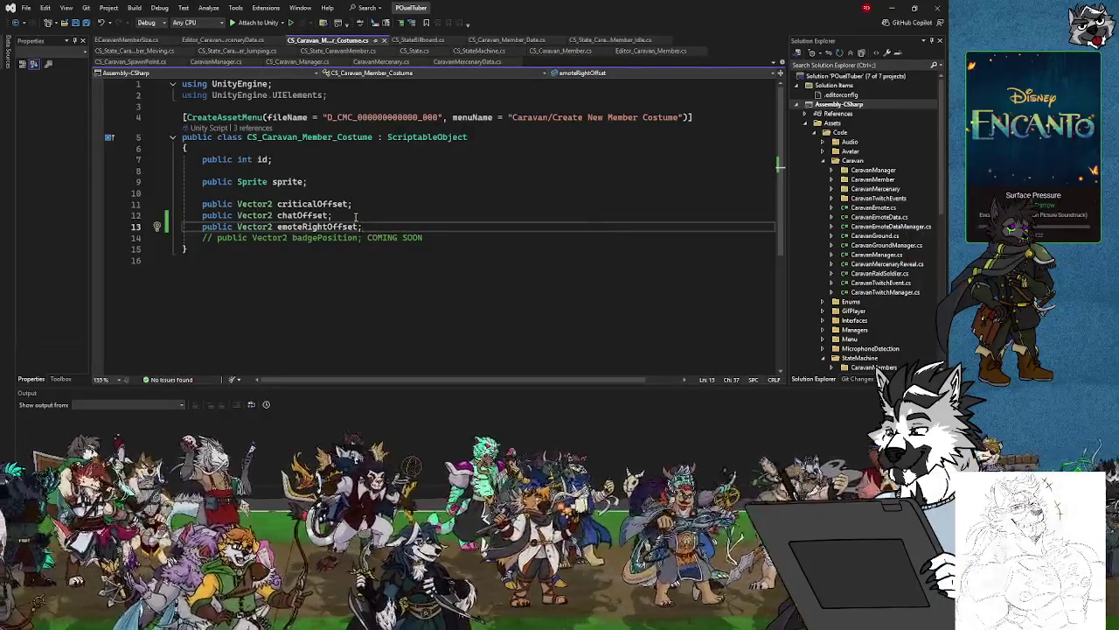
left_click(889, 11)
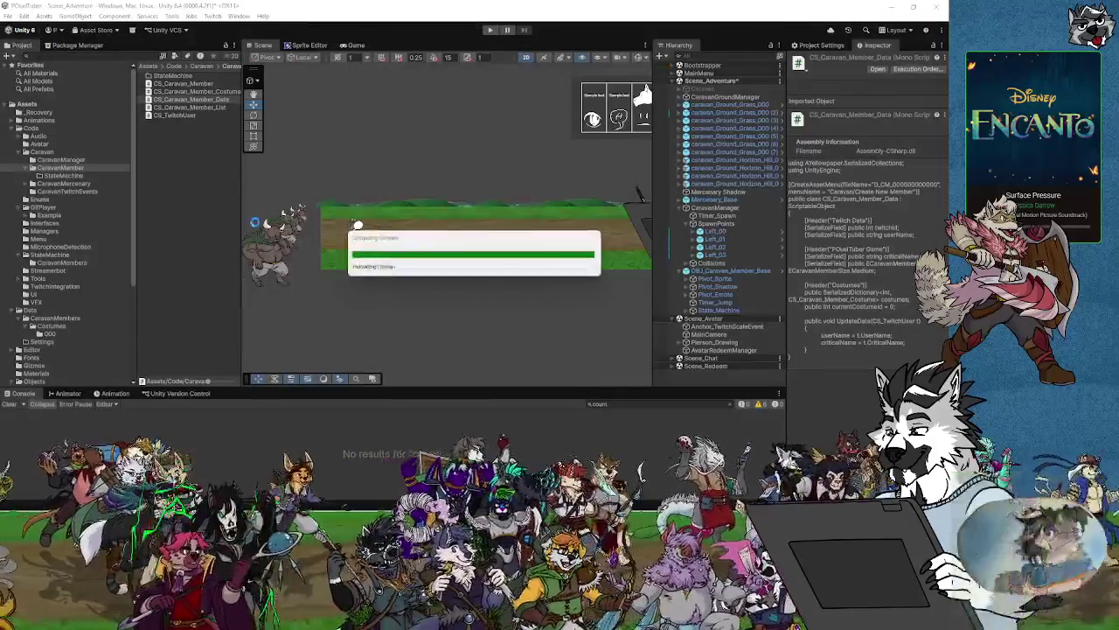
After recompiling, check several D_CMC costume assets in Costumes/000 for an Emote Right Offset field, then return to Visual Studio.
left_click(49, 333)
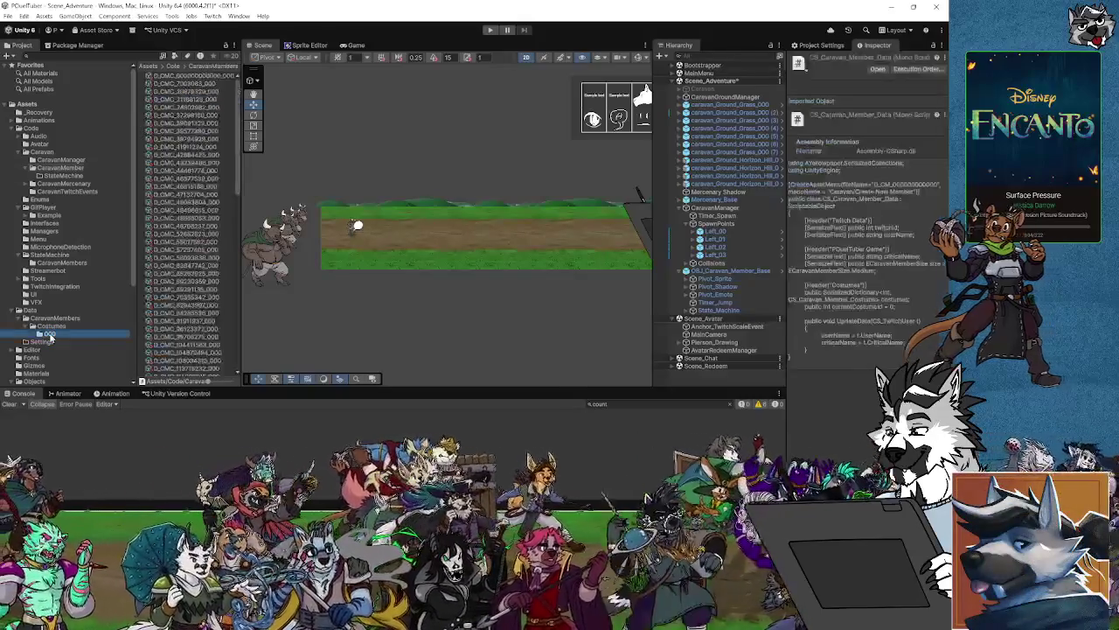
left_click(198, 84)
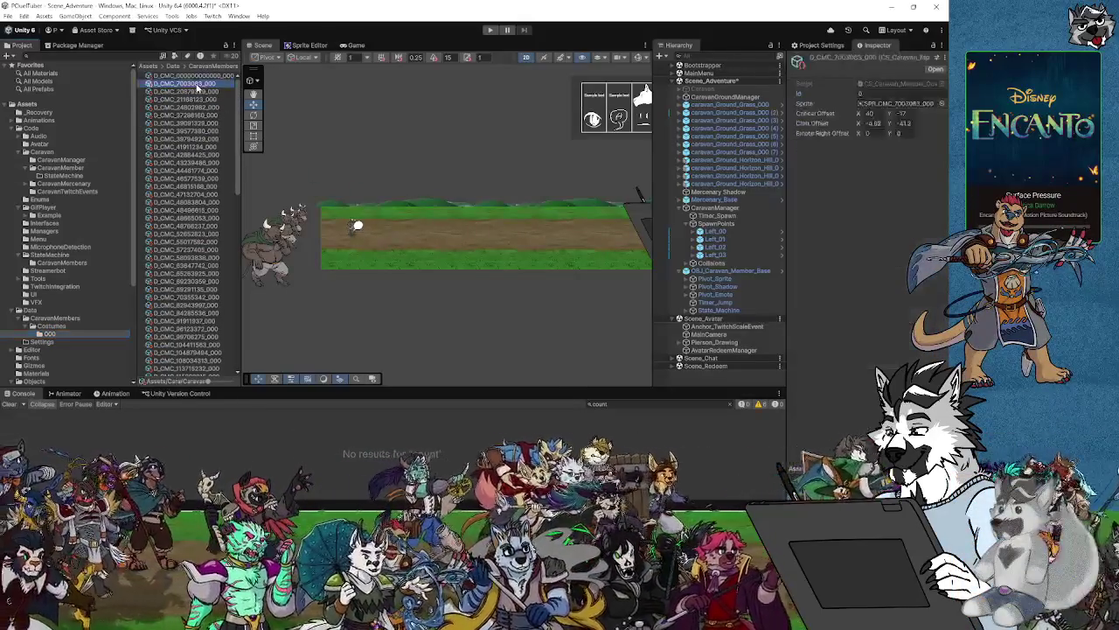
left_click(187, 115)
left_click(190, 186)
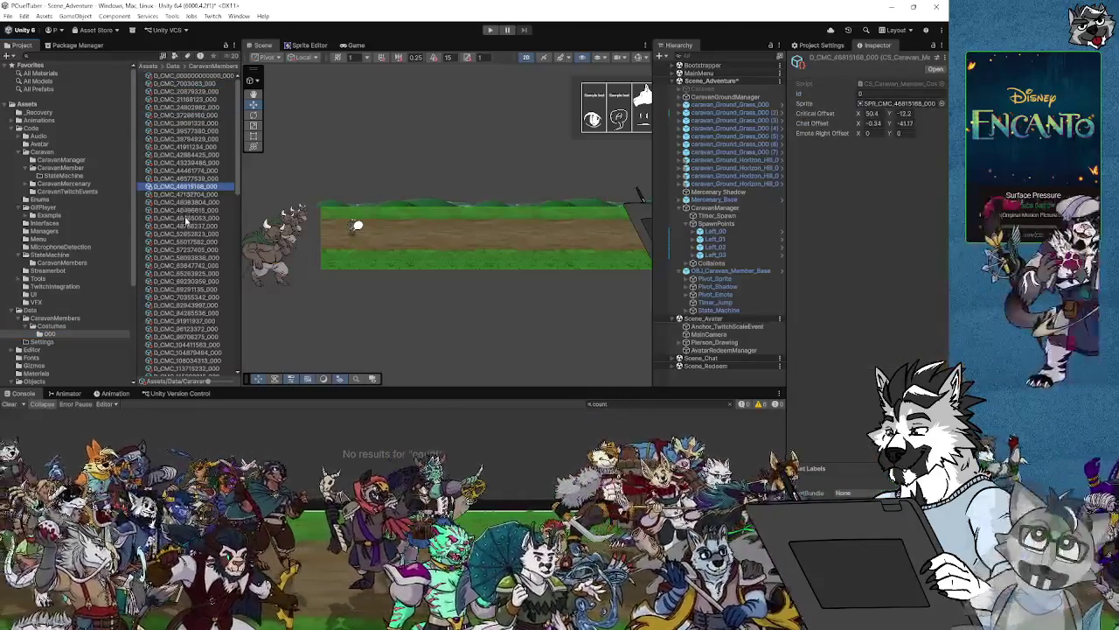
left_click(186, 217)
left_click(186, 234)
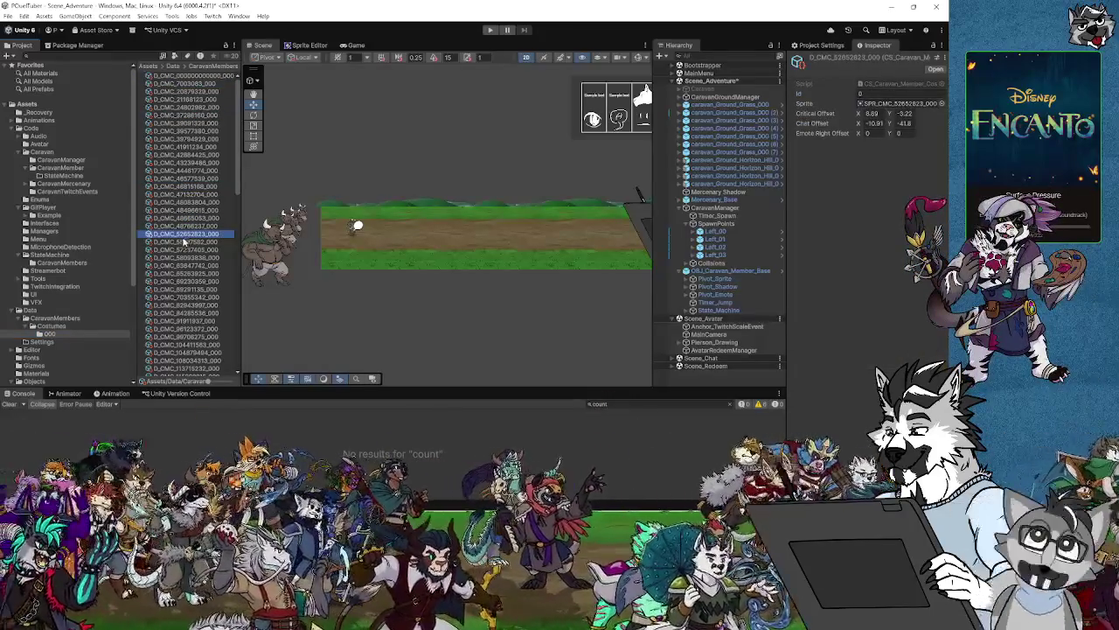
left_click(55, 318)
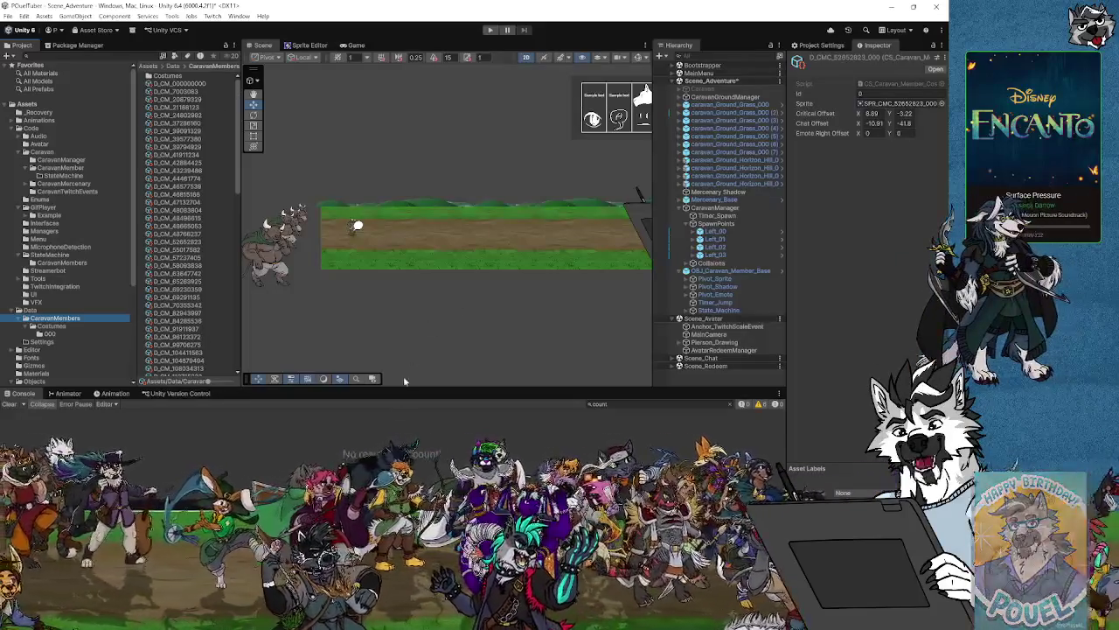
key("alt+Tab")
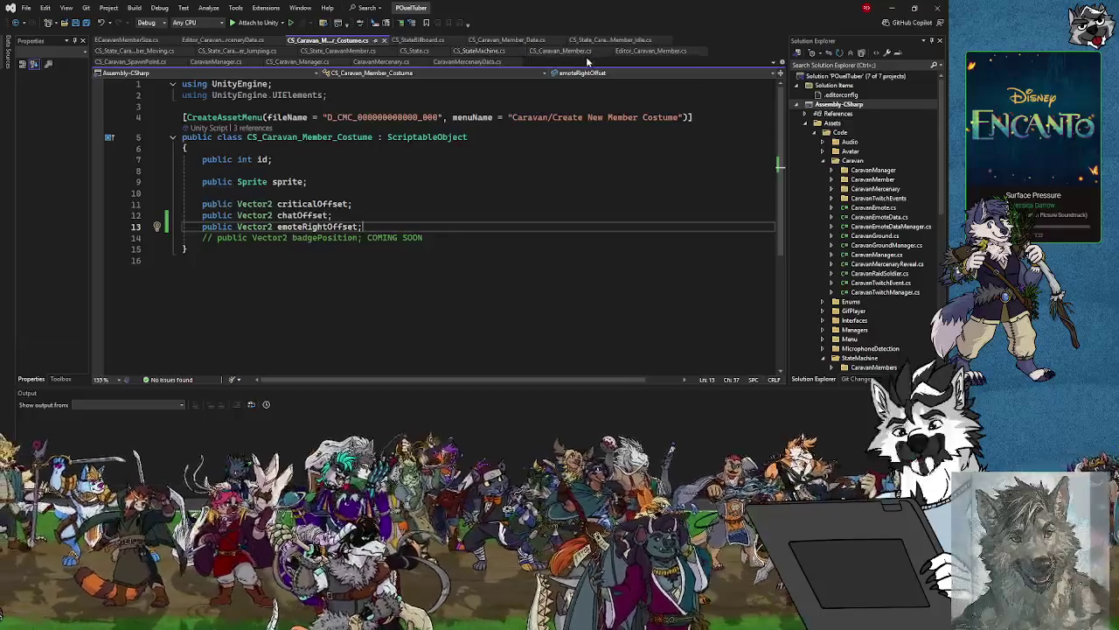
On line 166 inside the EmoteTransformRight check, begin a new statement reading 'data.' with IntelliSense open.
left_click(560, 51)
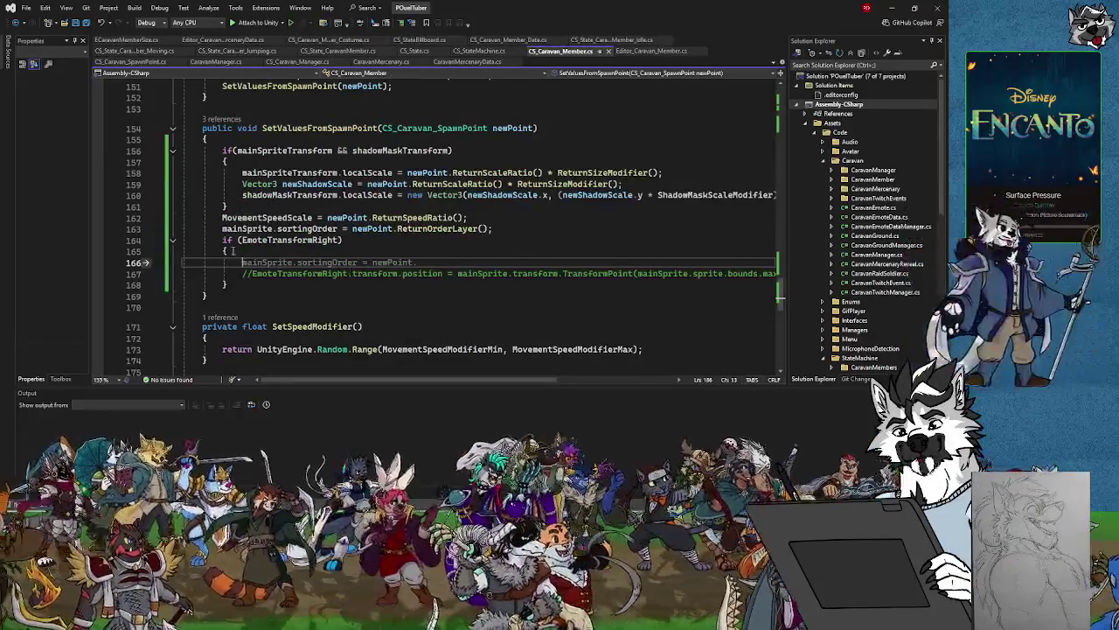
type("main")
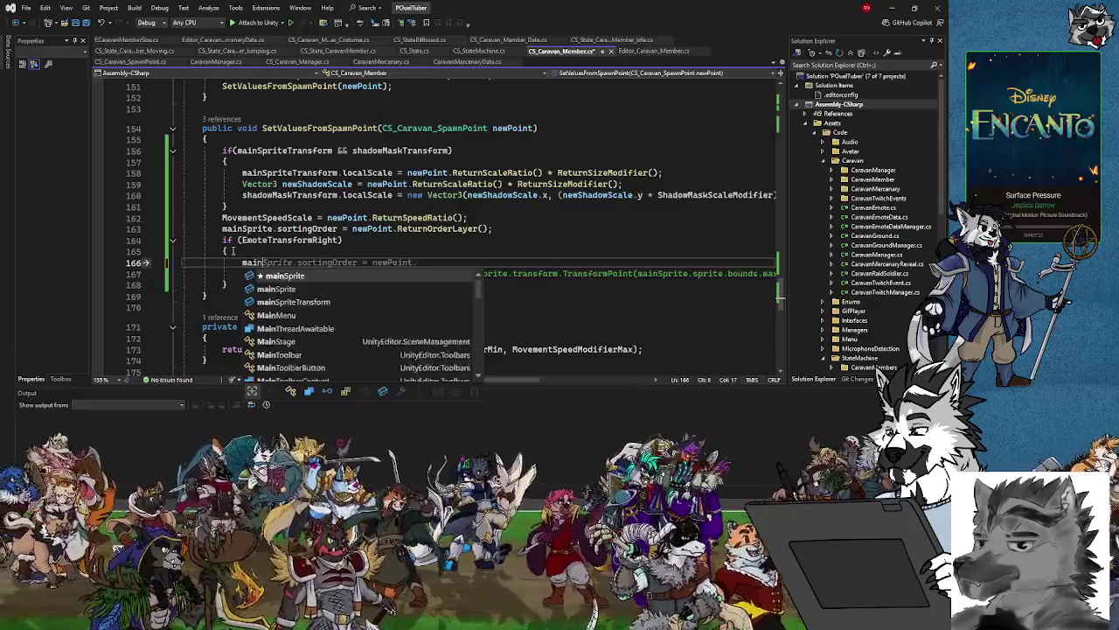
key("BackSpace")
key("BackSpace")
key("BackSpace")
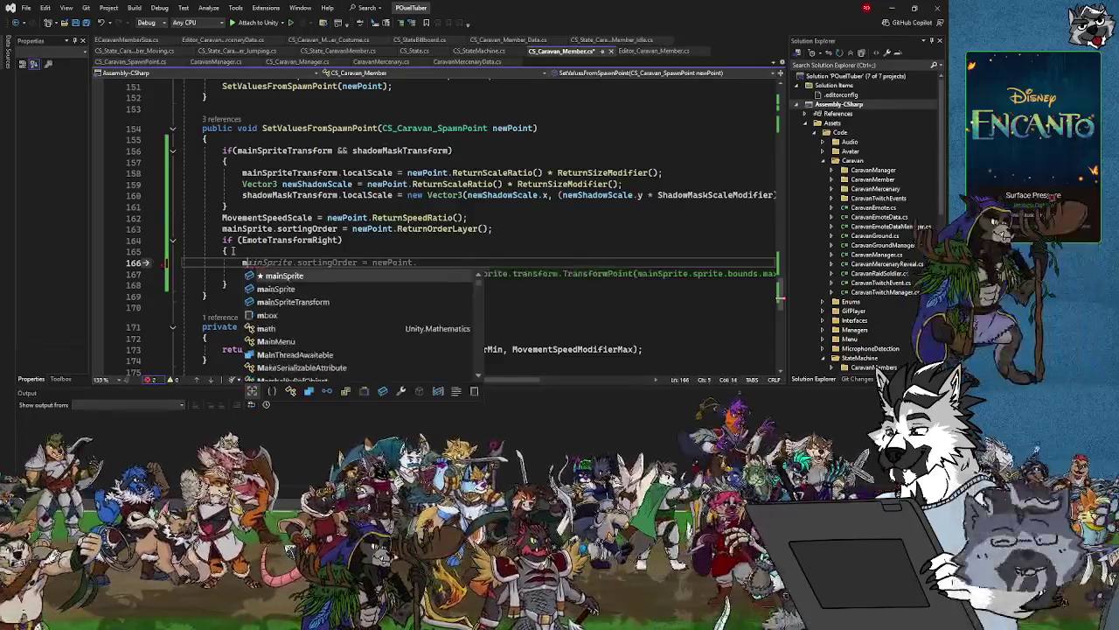
type("mainSpri")
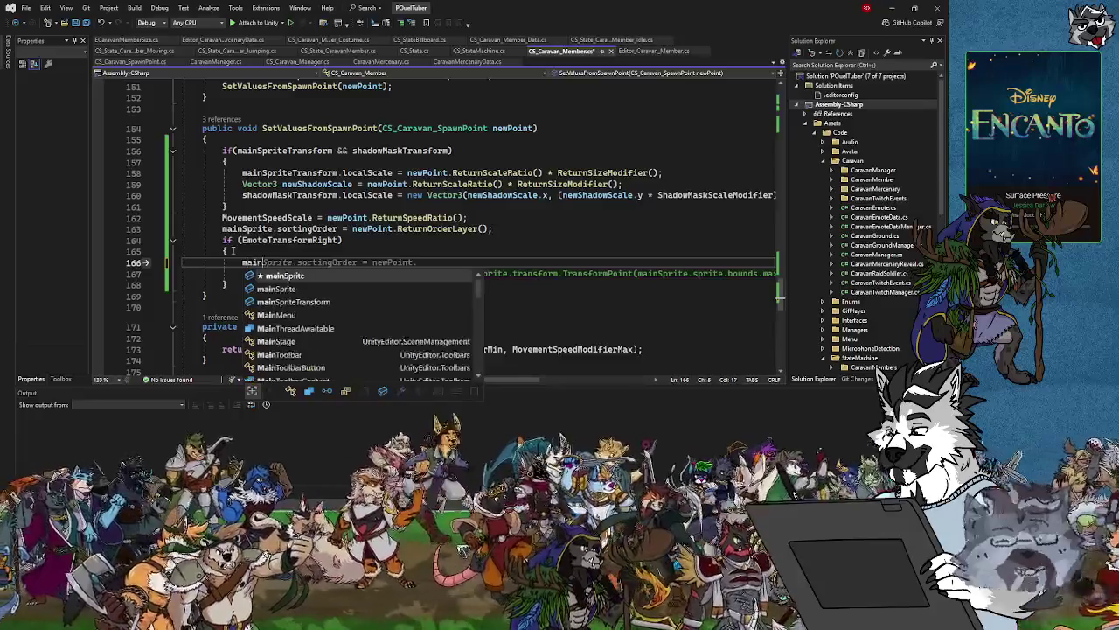
key("BackSpace")
key("BackSpace")
key("BackSpace")
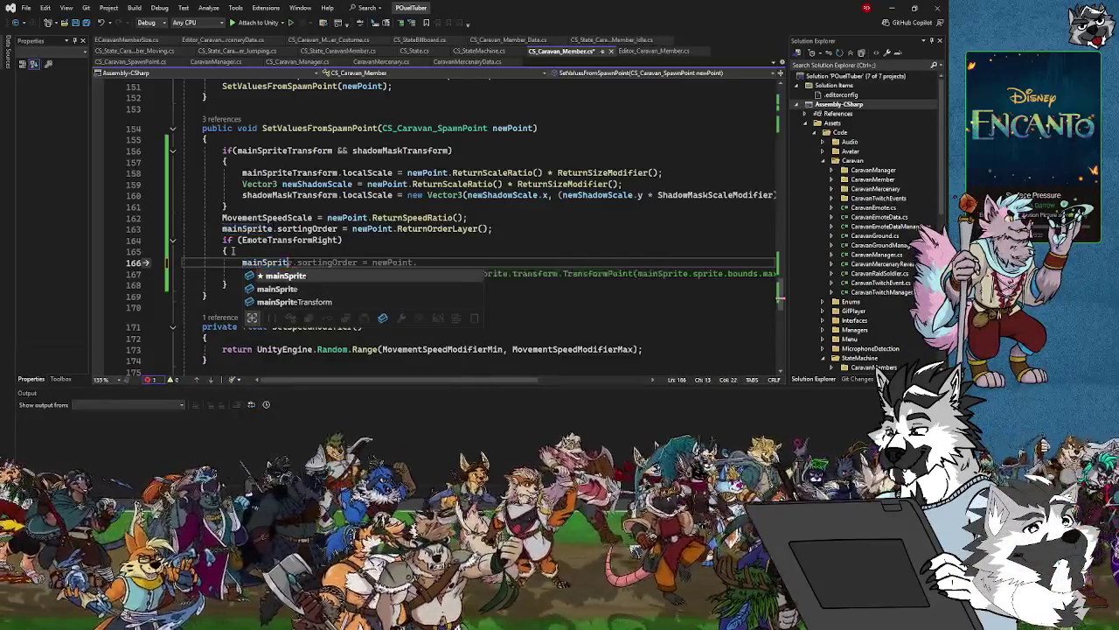
type("da")
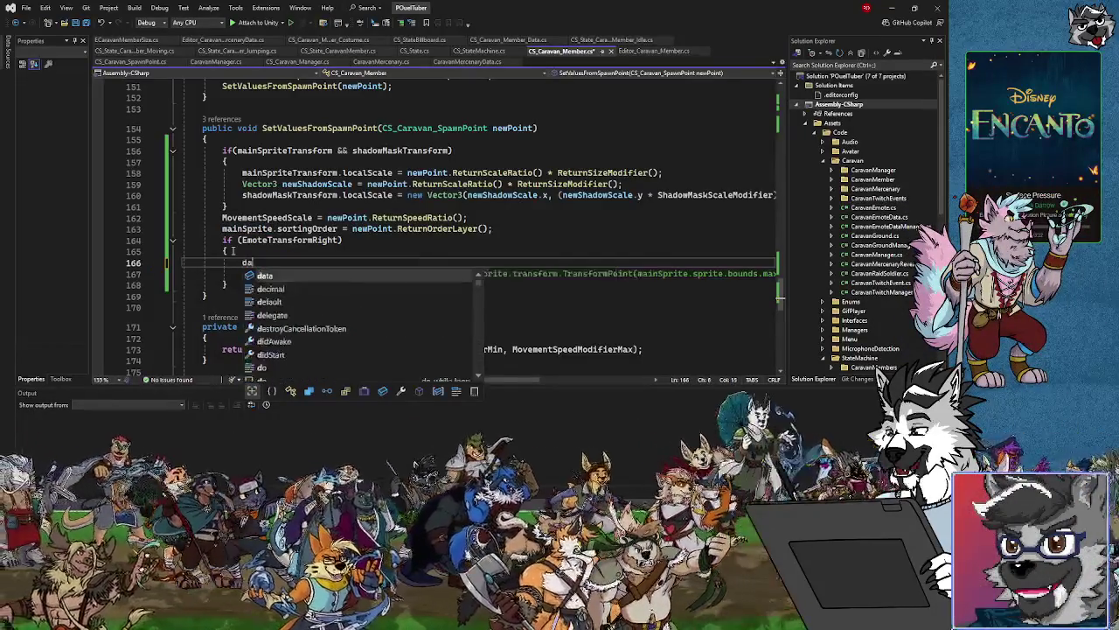
type("ta.cu")
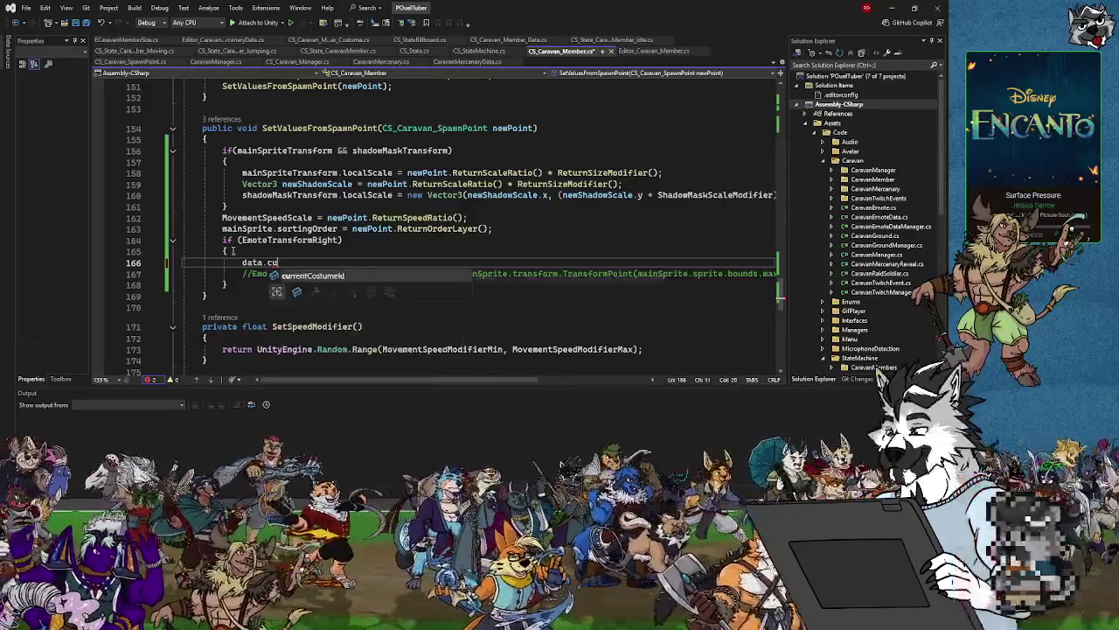
key("BackSpace")
key("BackSpace")
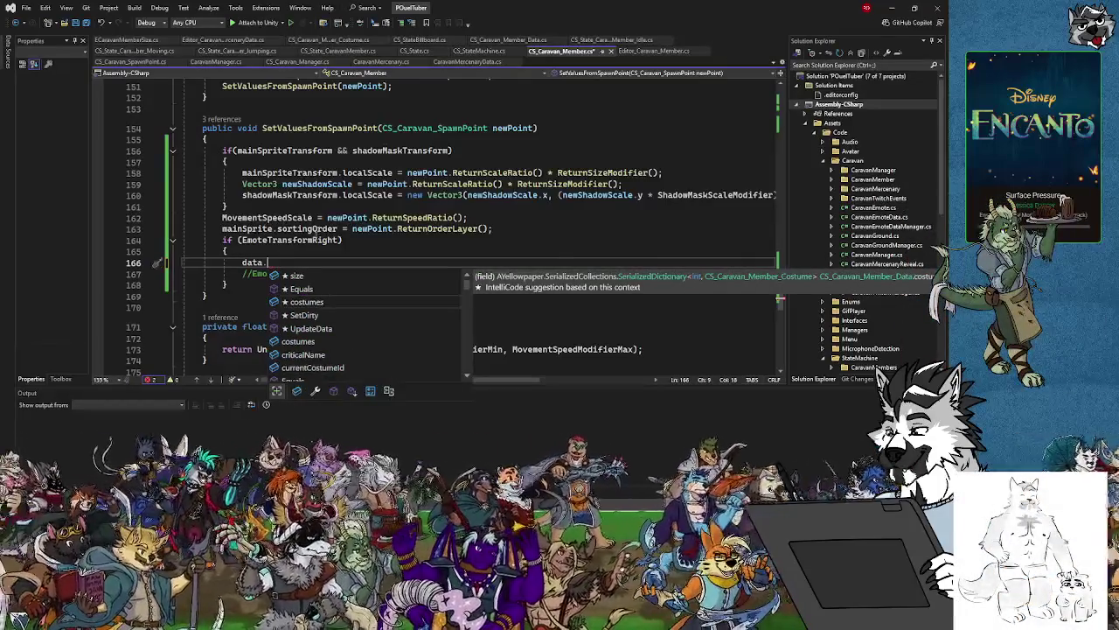
Scroll up through CS_Caravan_Member.cs to the GetCurrentCostumeSprite method around line 86.
scroll(343, 262, "up", 8)
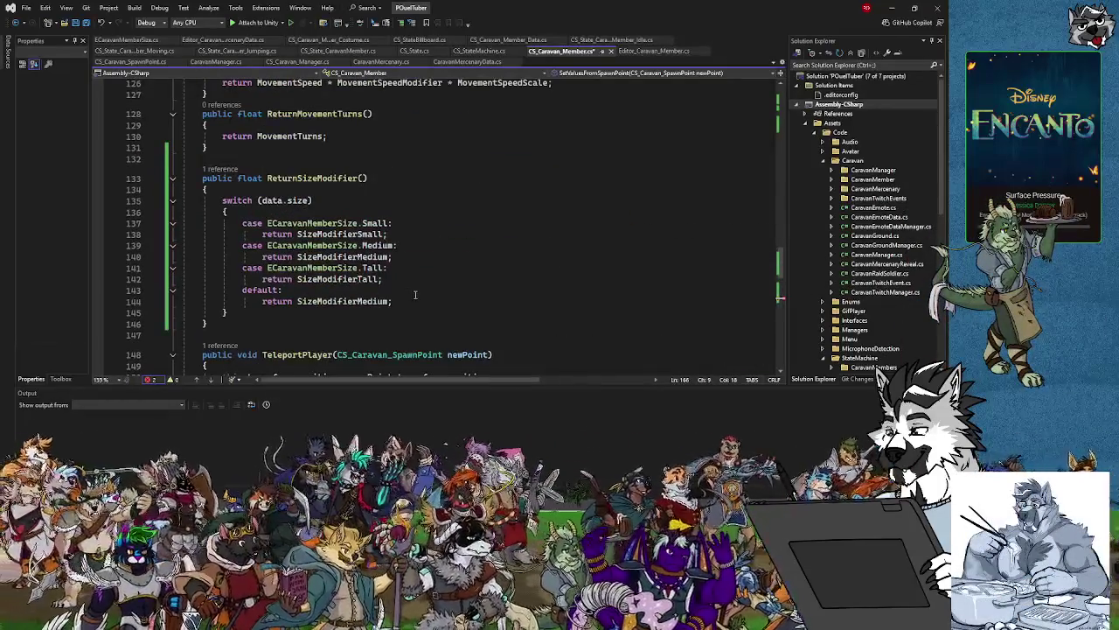
scroll(415, 294, "down", 7)
scroll(416, 295, "up", 6)
scroll(415, 295, "up", 14)
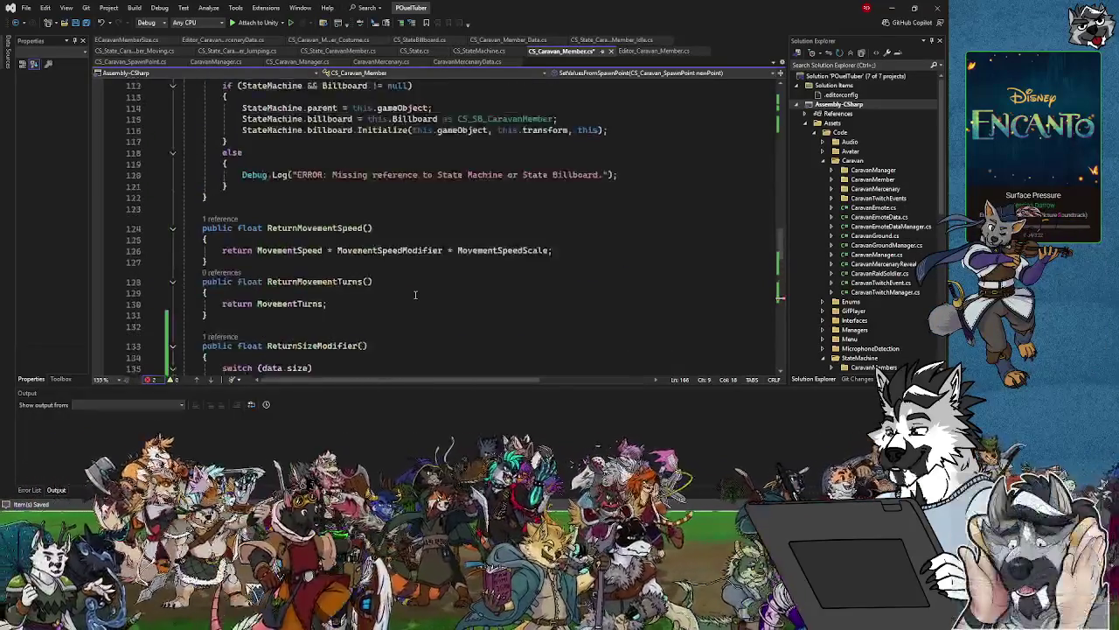
scroll(415, 294, "down", 7)
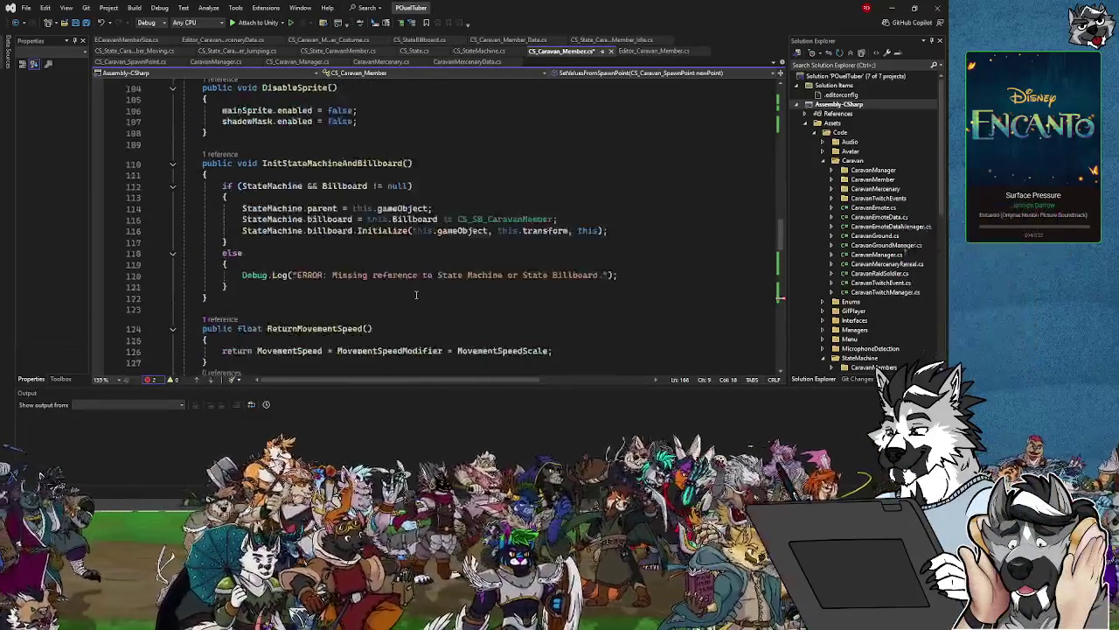
scroll(383, 243, "down", 5)
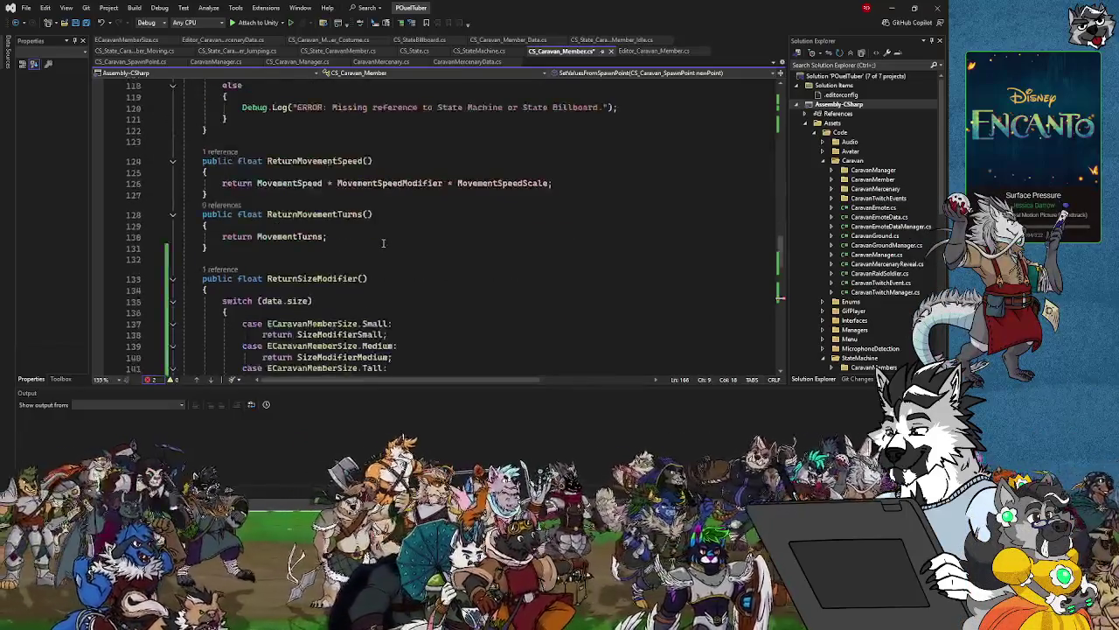
scroll(383, 243, "down", 9)
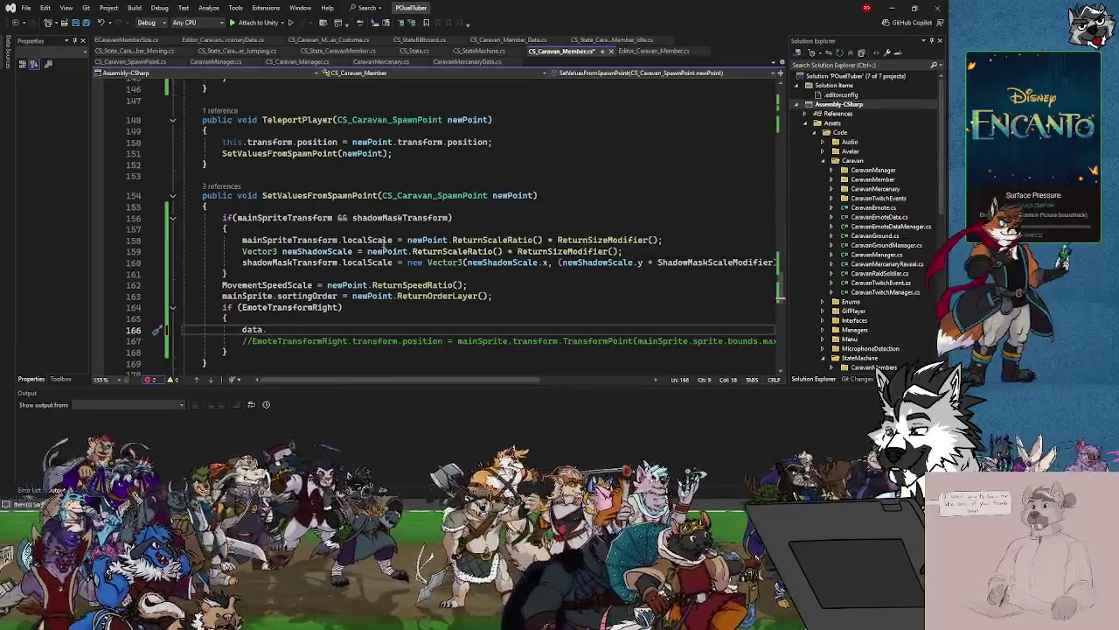
scroll(383, 243, "down", 13)
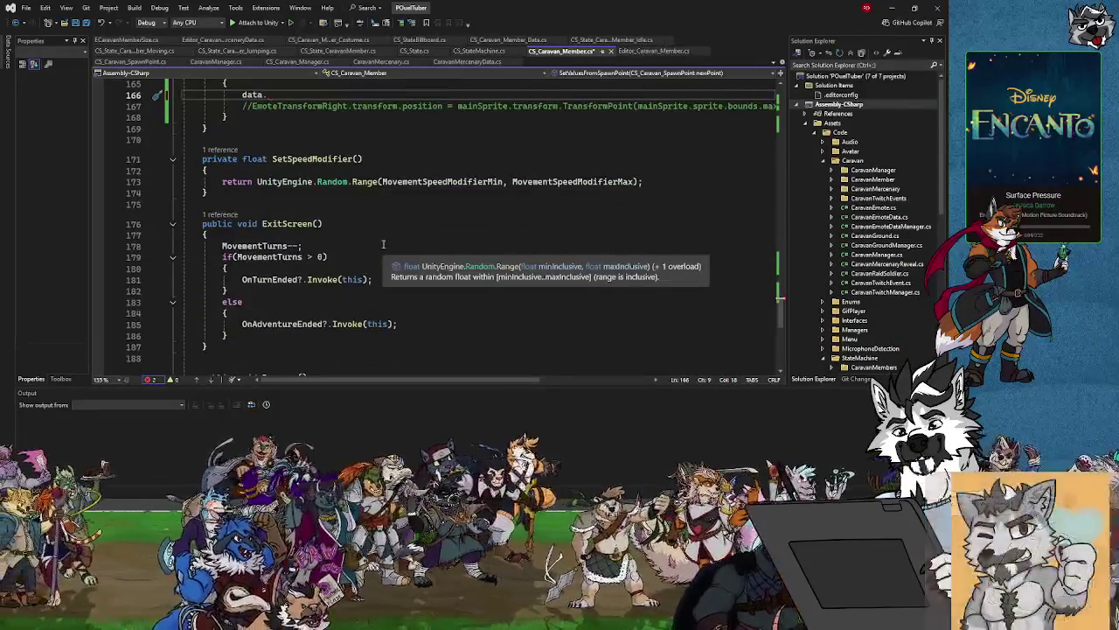
scroll(383, 243, "up", 20)
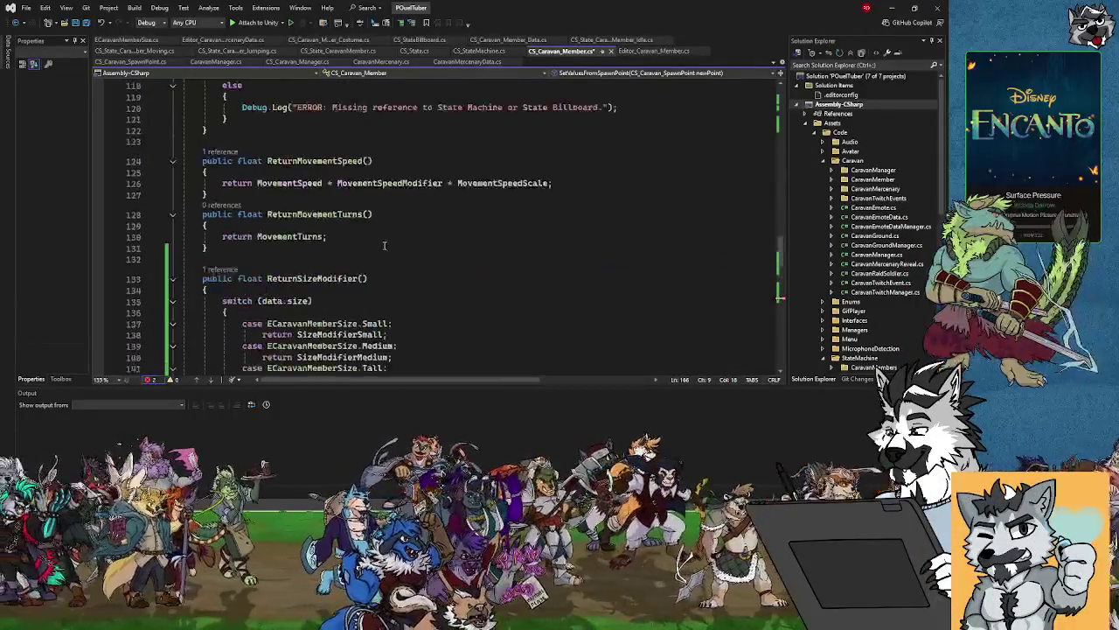
scroll(384, 246, "up", 5)
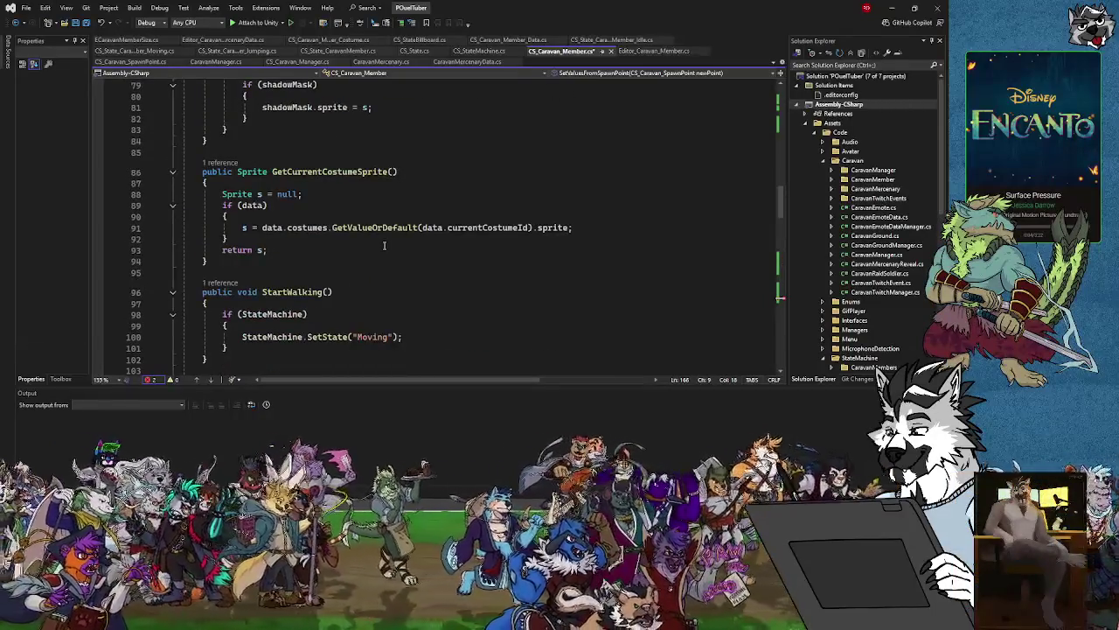
Copy lines 88–93 of GetCurrentCostumeSprite, from Sprite s = null through return s.
left_click(289, 193)
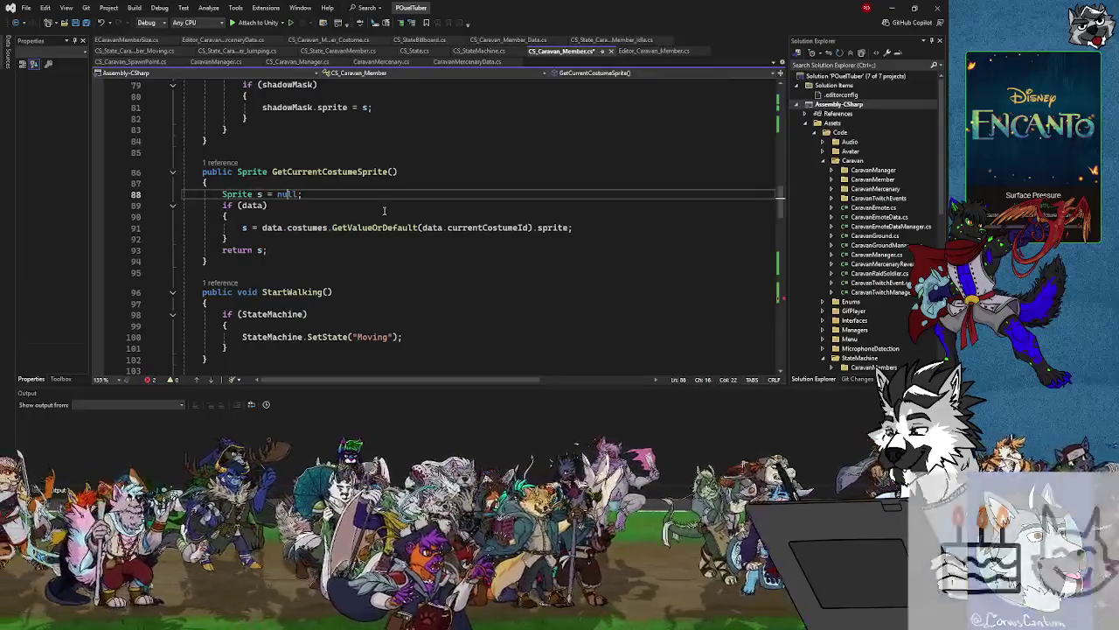
left_click_drag(222, 193, 271, 250)
key("ctrl+c")
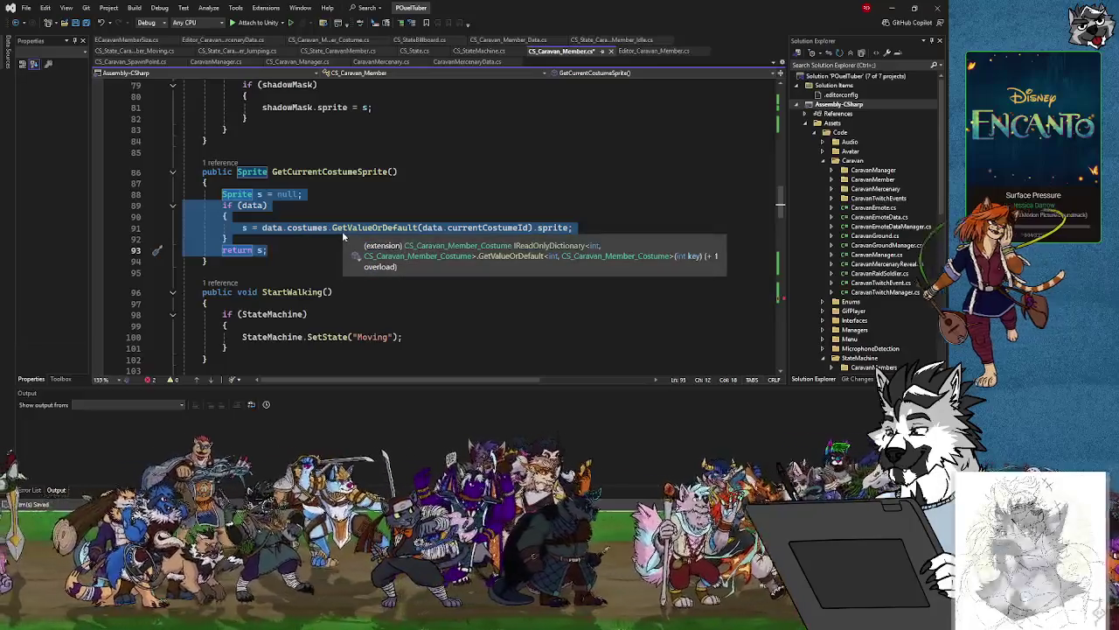
scroll(343, 236, "down", 14)
scroll(345, 231, "down", 15)
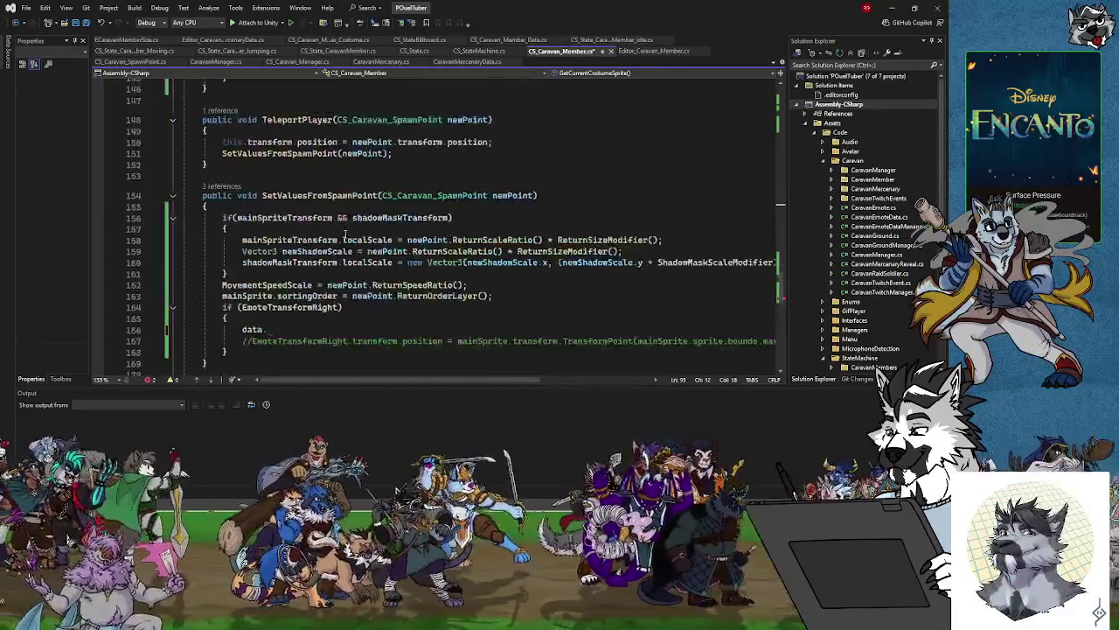
scroll(306, 234, "up", 4)
Paste the lookup over 'data.' on line 166, removing the Sprite s = null and return s lines.
mouse_move(273, 229)
left_mouse_down()
mouse_move(242, 229)
mouse_move(322, 229)
left_mouse_up()
key("ctrl+v")
key("ctrl+x")
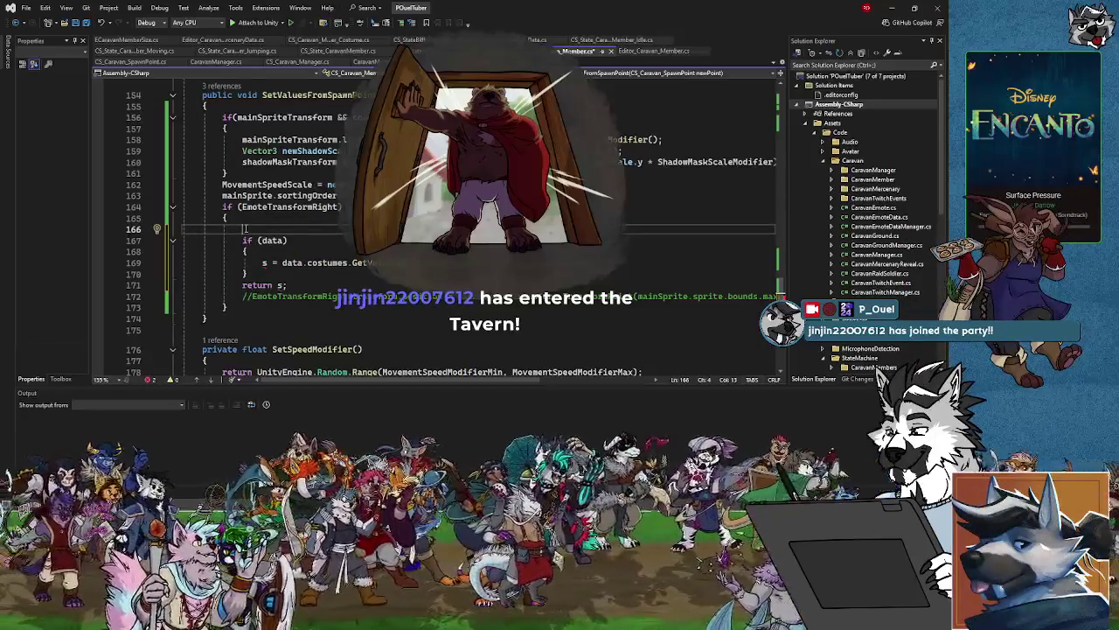
key("BackSpace")
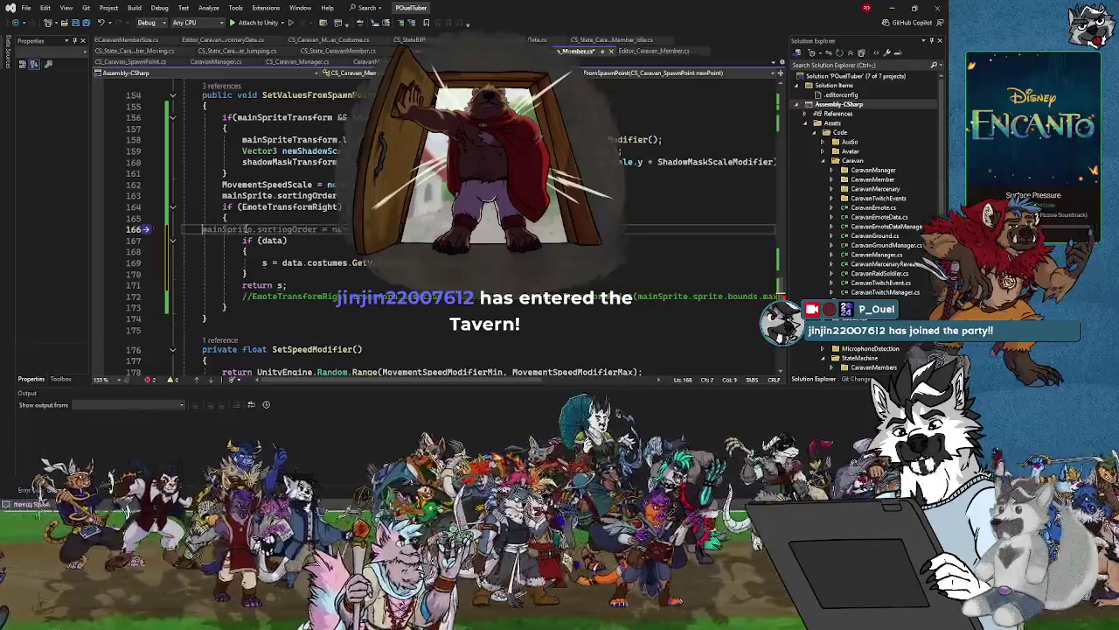
key("BackSpace")
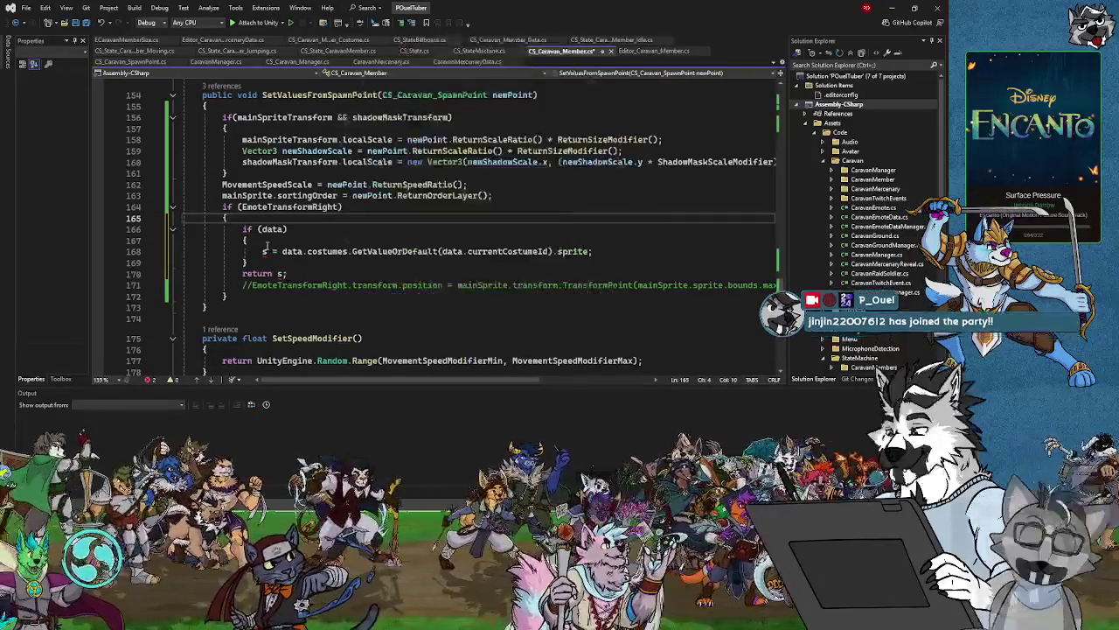
left_click_drag(289, 273, 242, 273)
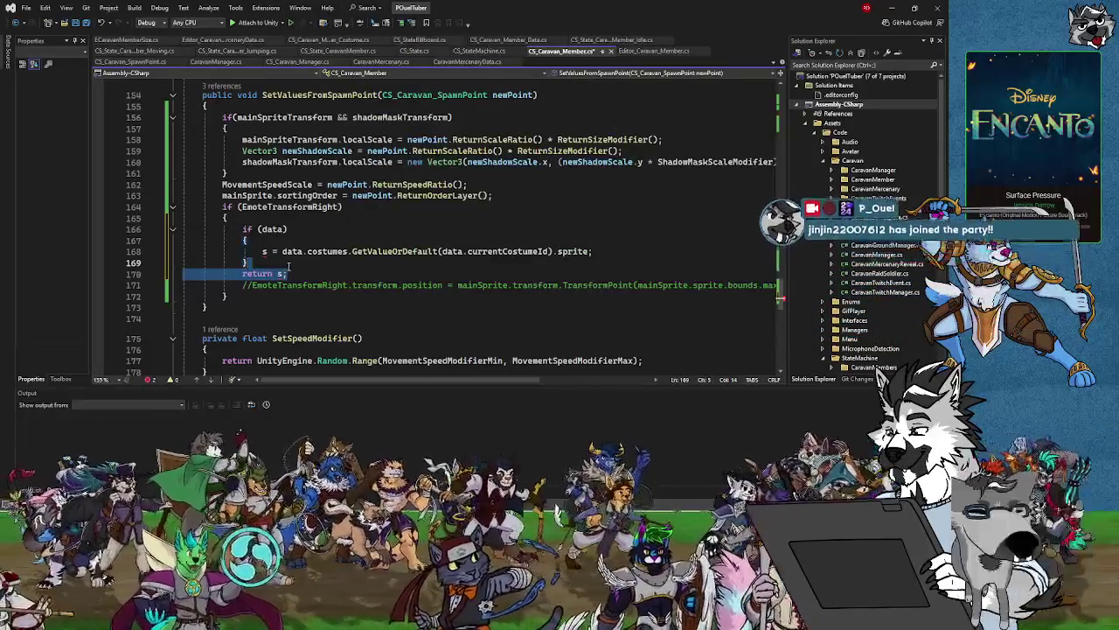
key("BackSpace")
key("BackSpace")
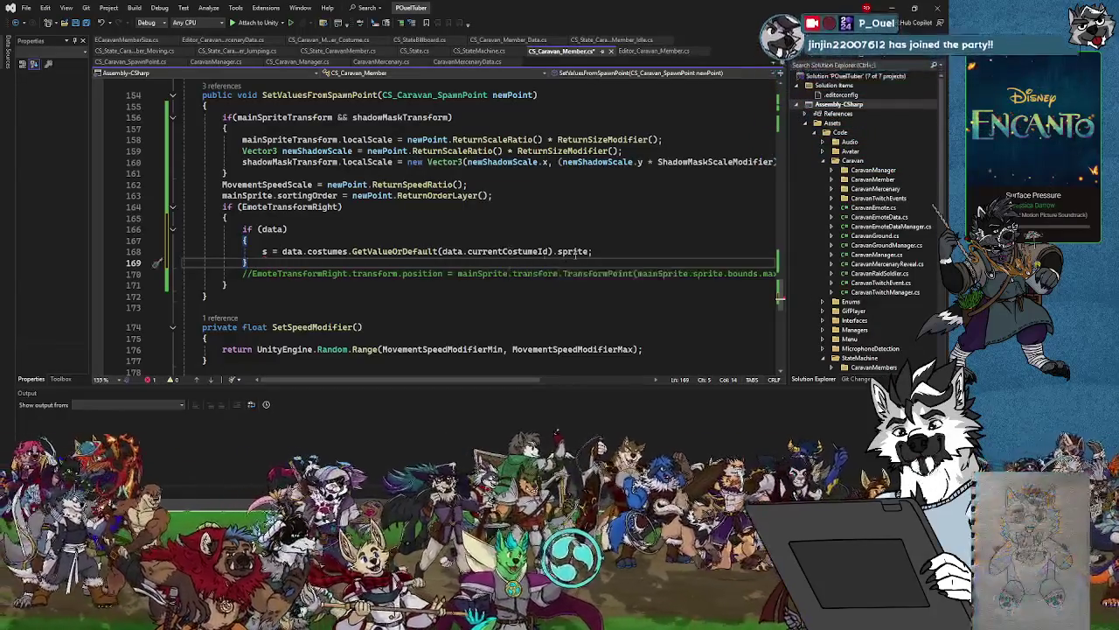
left_click(568, 252)
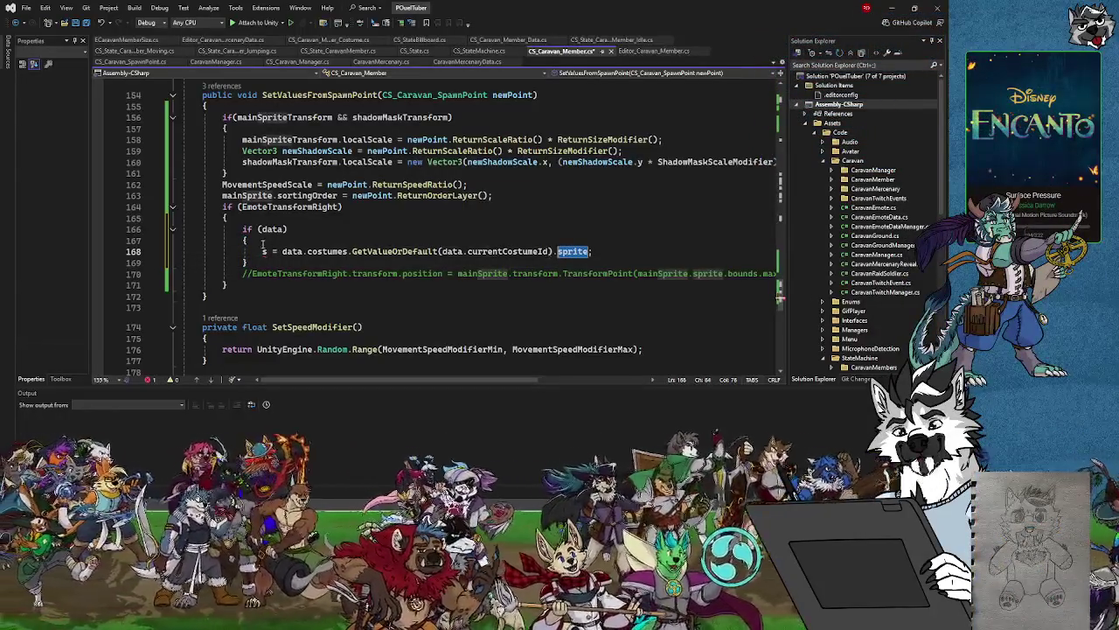
left_click(264, 253)
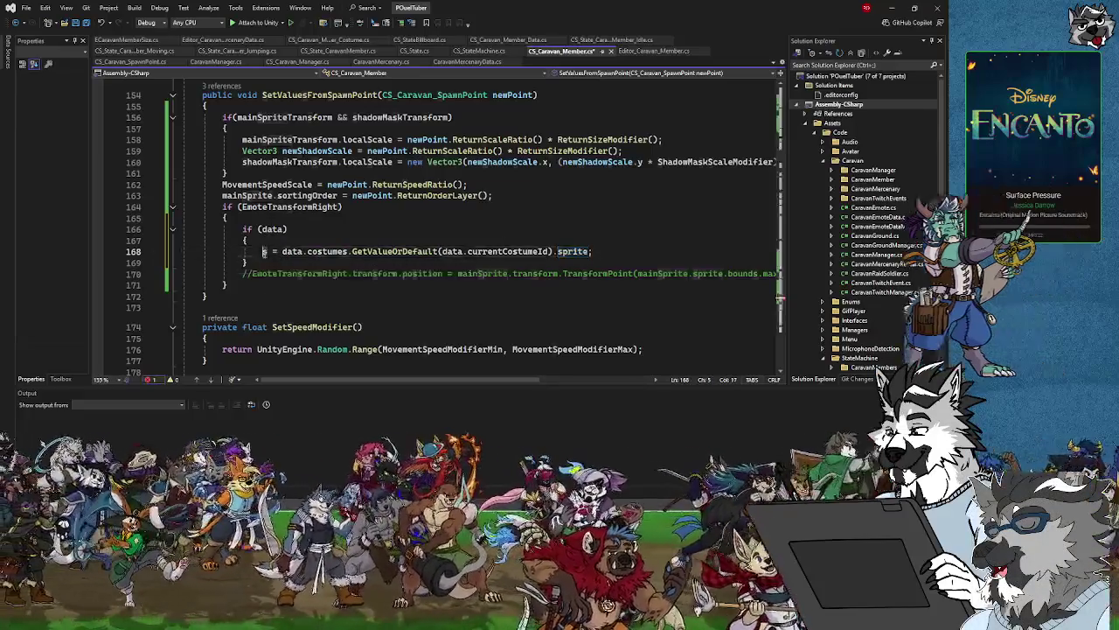
Make line 168 declare Vector3 emoteRight from the current costume's emoteRightOffset instead of sprite.
type("Vector3 ")
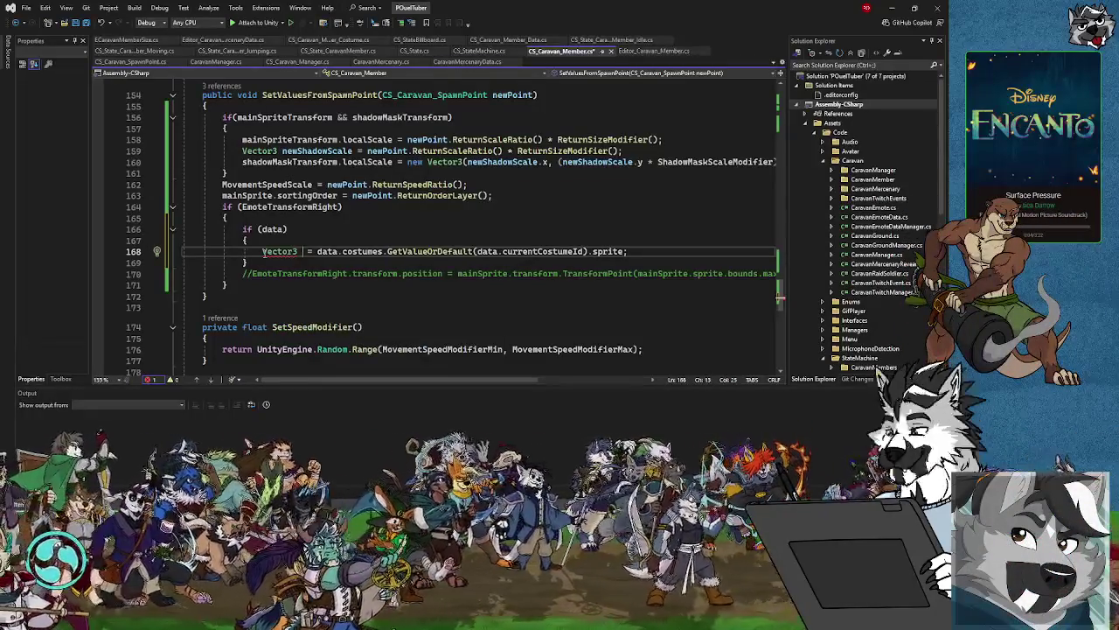
type("emote")
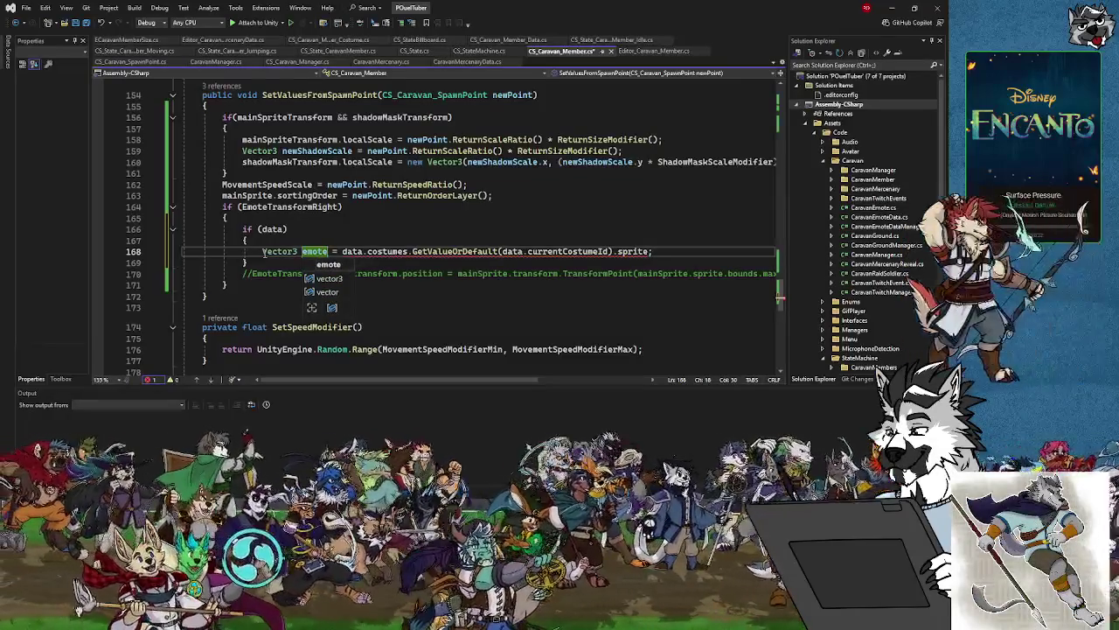
type("Right")
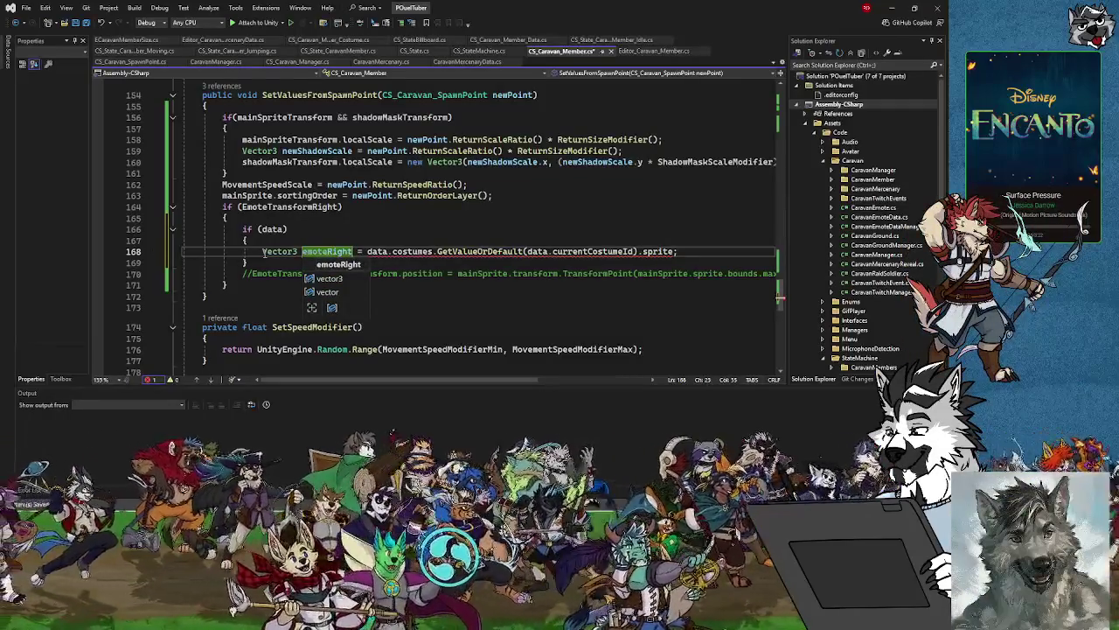
double_click(656, 251)
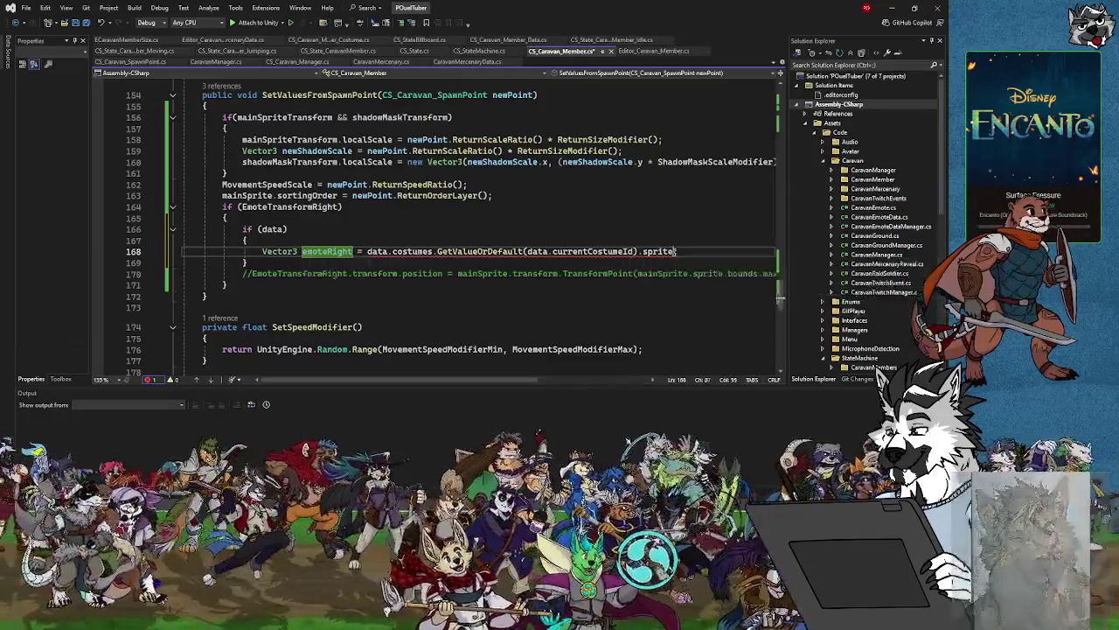
key("BackSpace")
type("e")
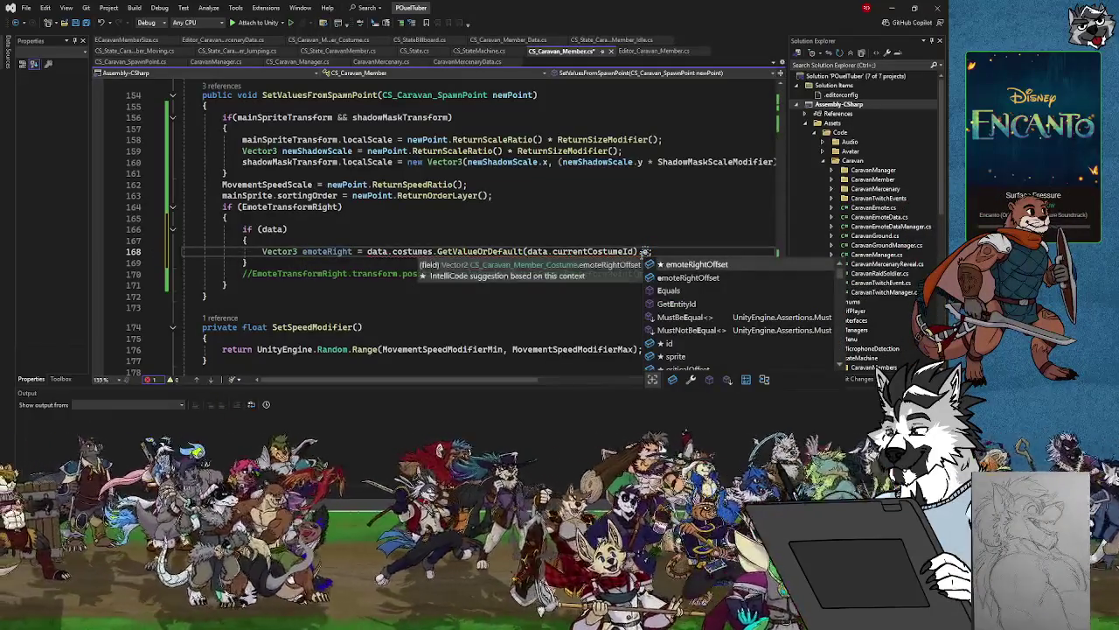
key("Tab")
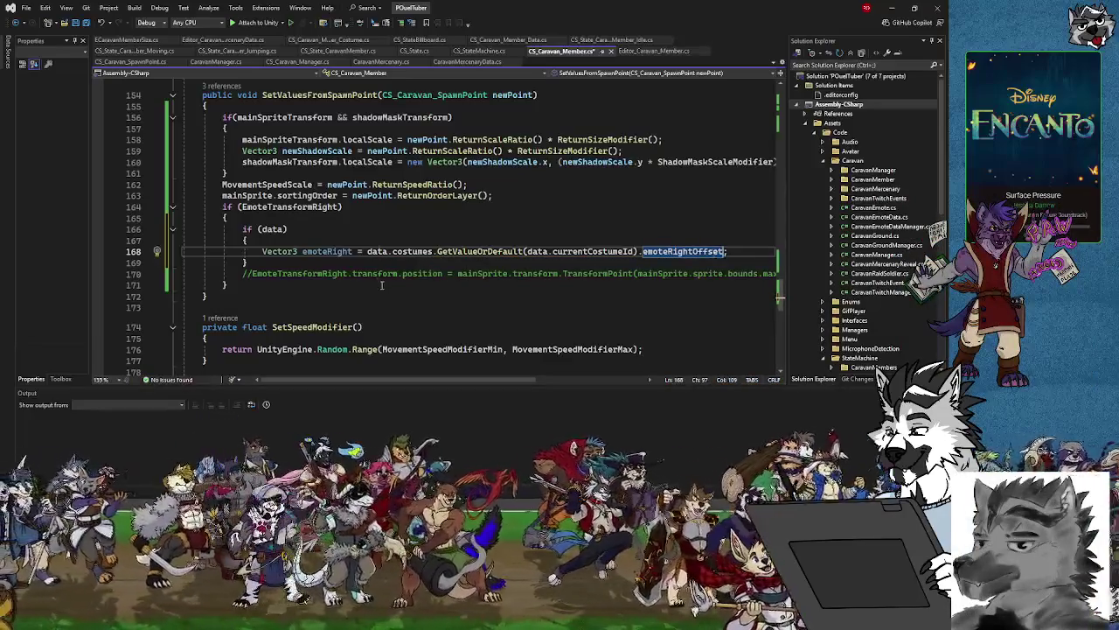
Insert a blank line right after the emoteRight declaration.
left_click(262, 259)
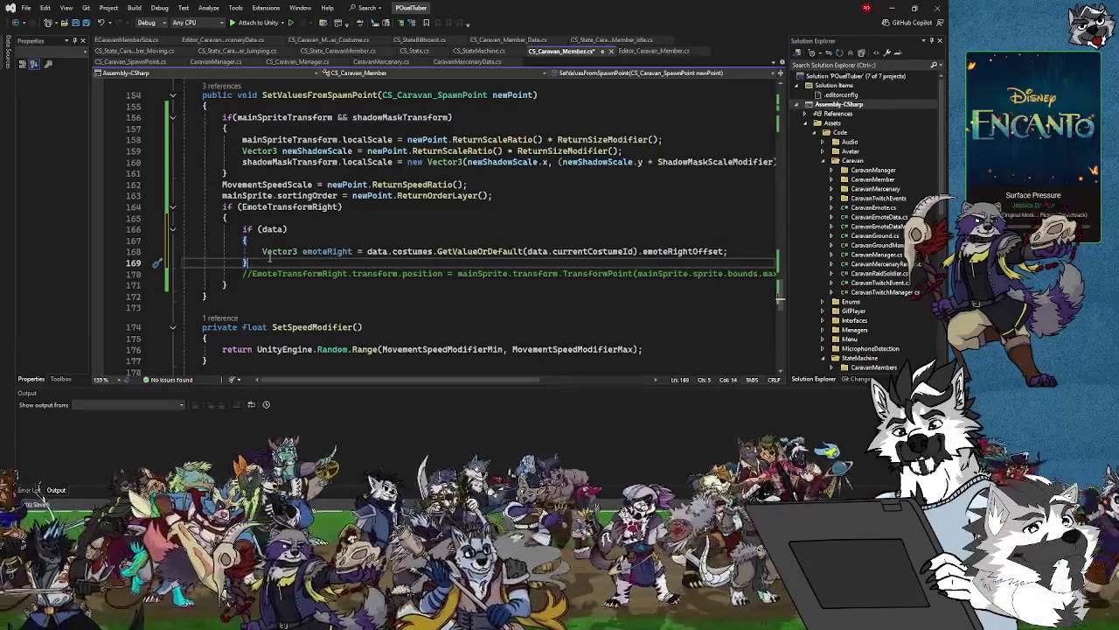
left_click(253, 273)
left_click(259, 263)
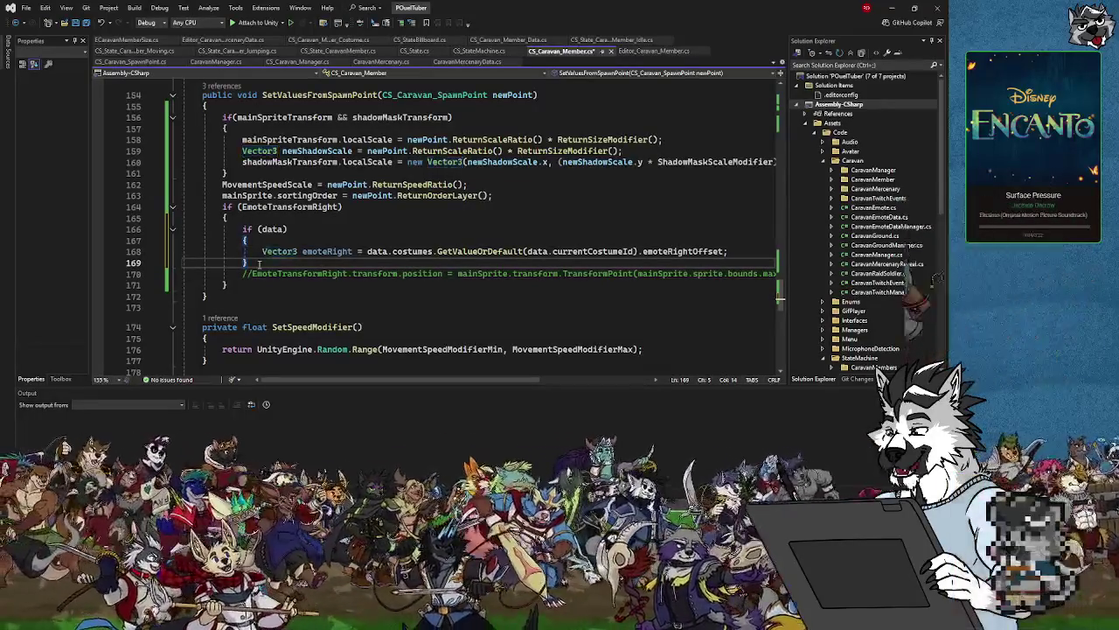
key("Up")
key("End")
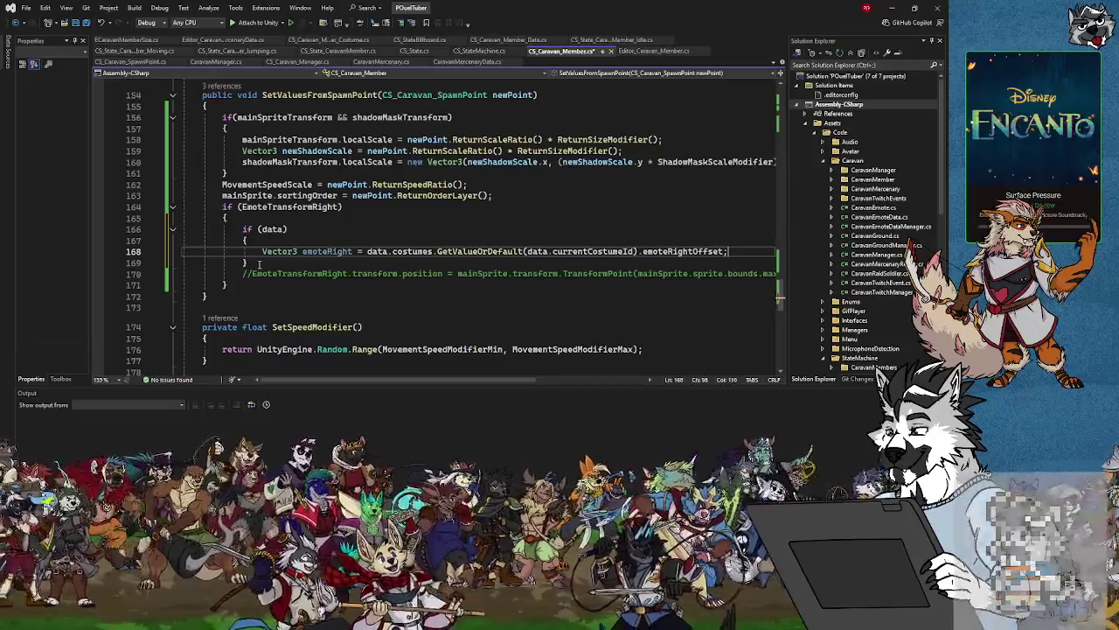
key("Return")
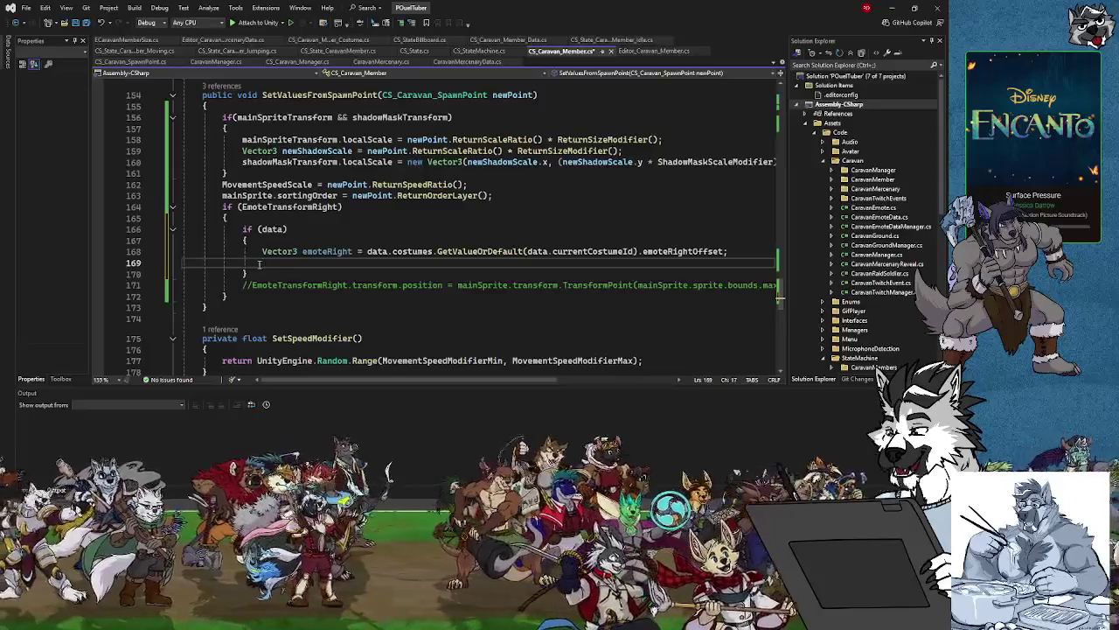
Change the check to if (EmoteTransformRight && data), deleting the nested if (data) block and outdenting the declaration.
left_click(343, 207)
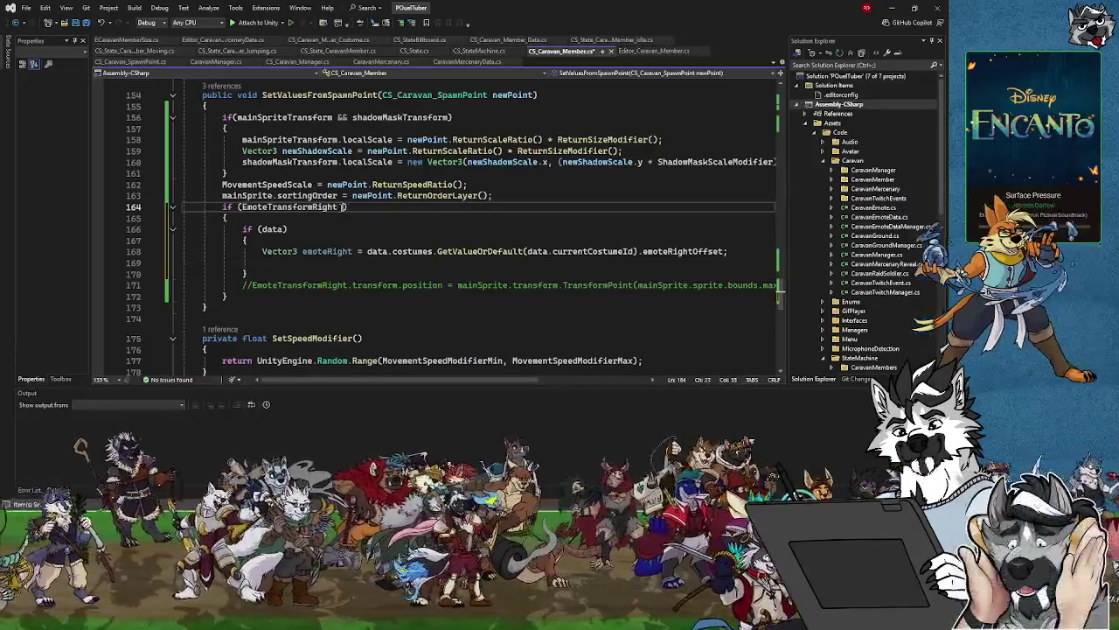
type("&& ")
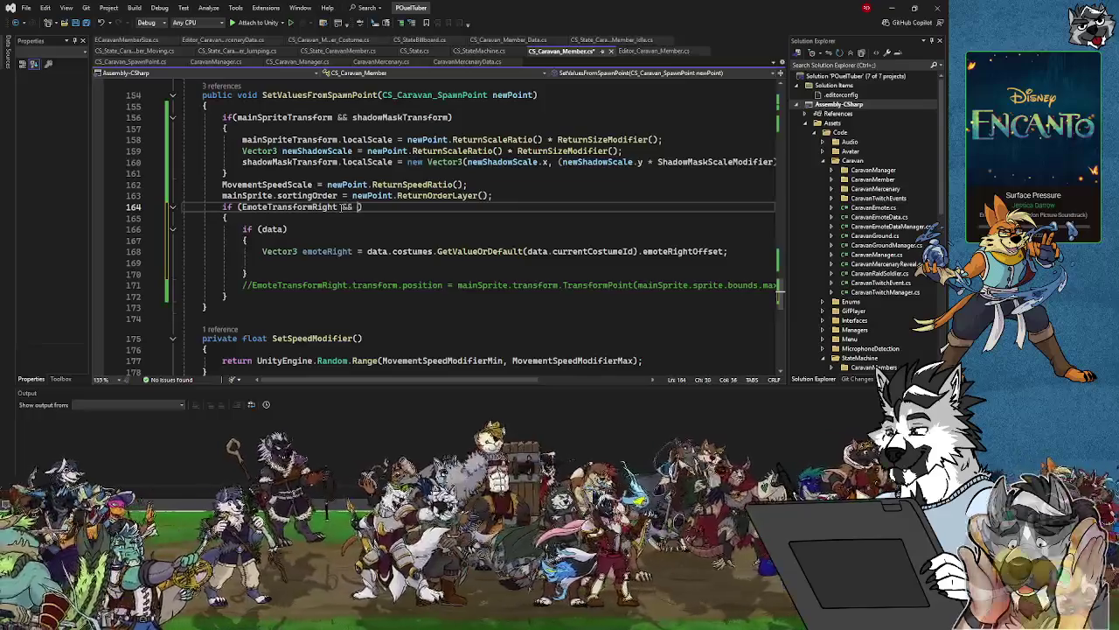
type("data")
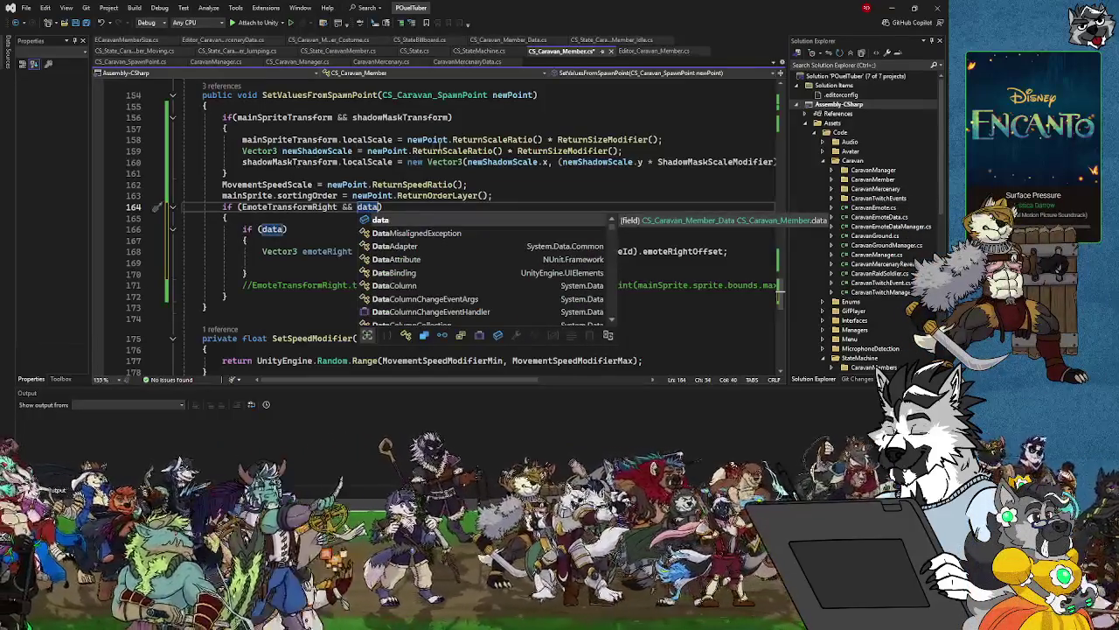
left_click(305, 231)
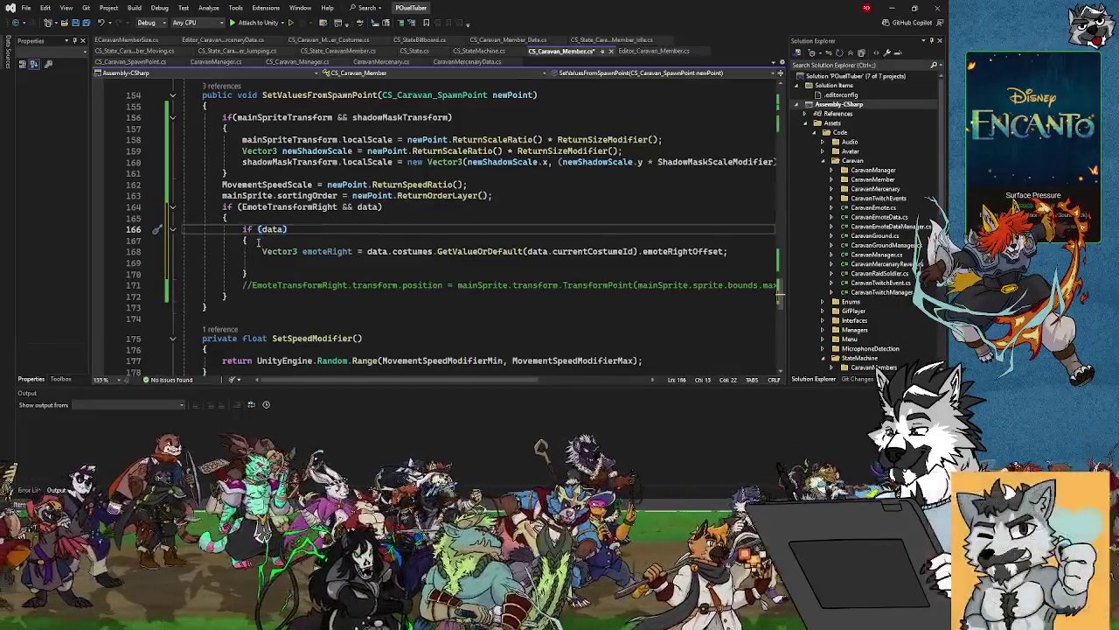
left_click_drag(258, 243, 242, 227)
key("Delete")
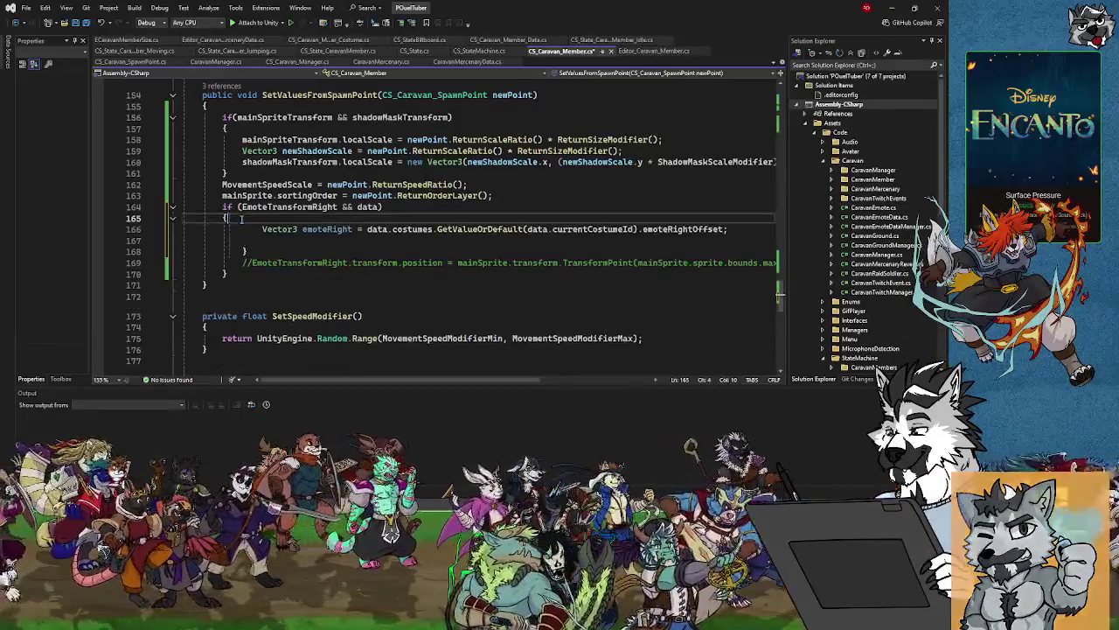
key("shift+Tab")
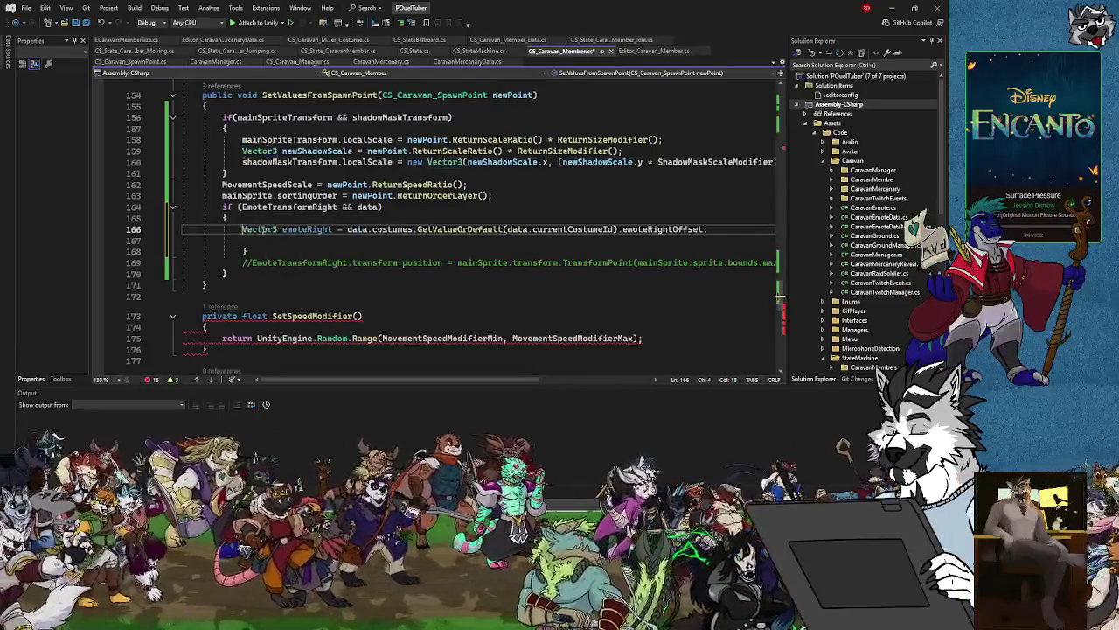
left_click(261, 252)
left_click(254, 242)
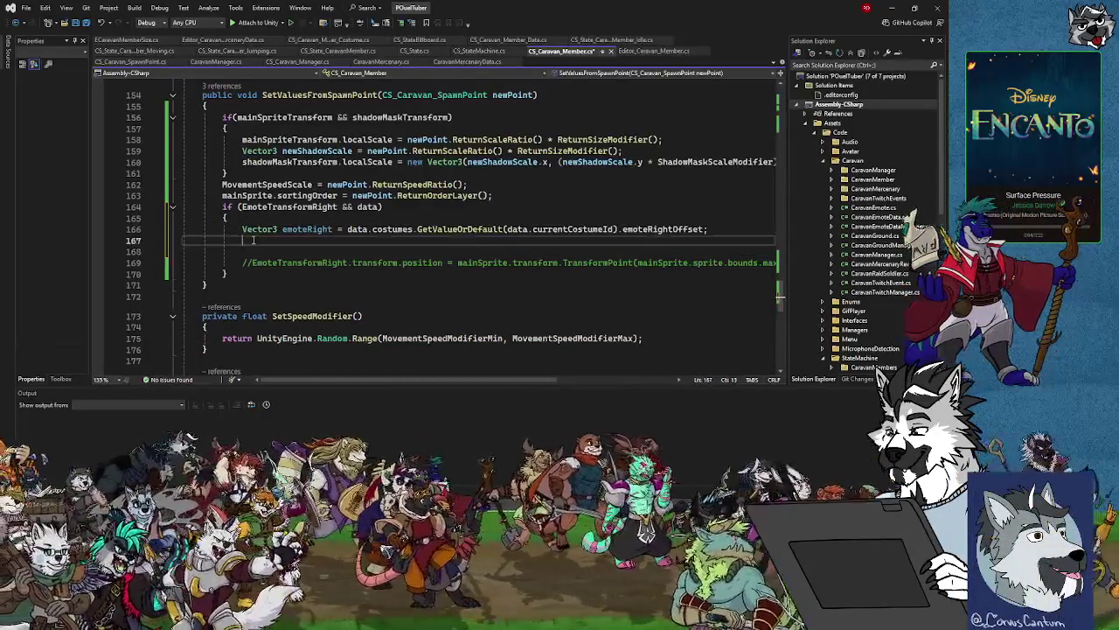
Start the statement EmoteTransformRight.transform.position = emoteRight using IntelliSense completions.
type("EmoteTransformRight.transf")
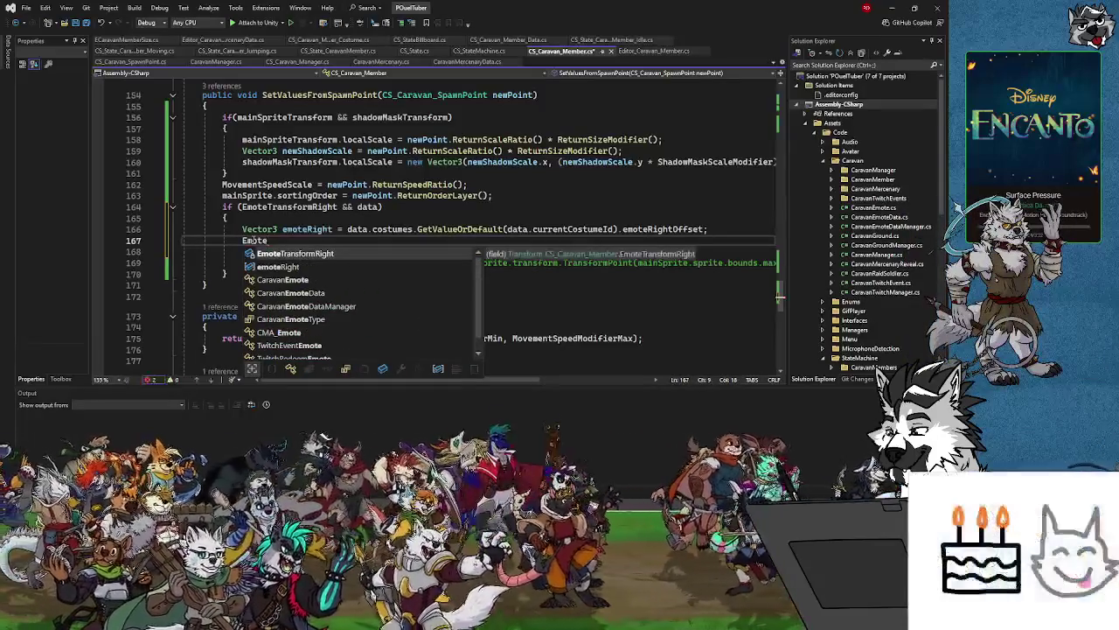
key("Tab")
type(".tra")
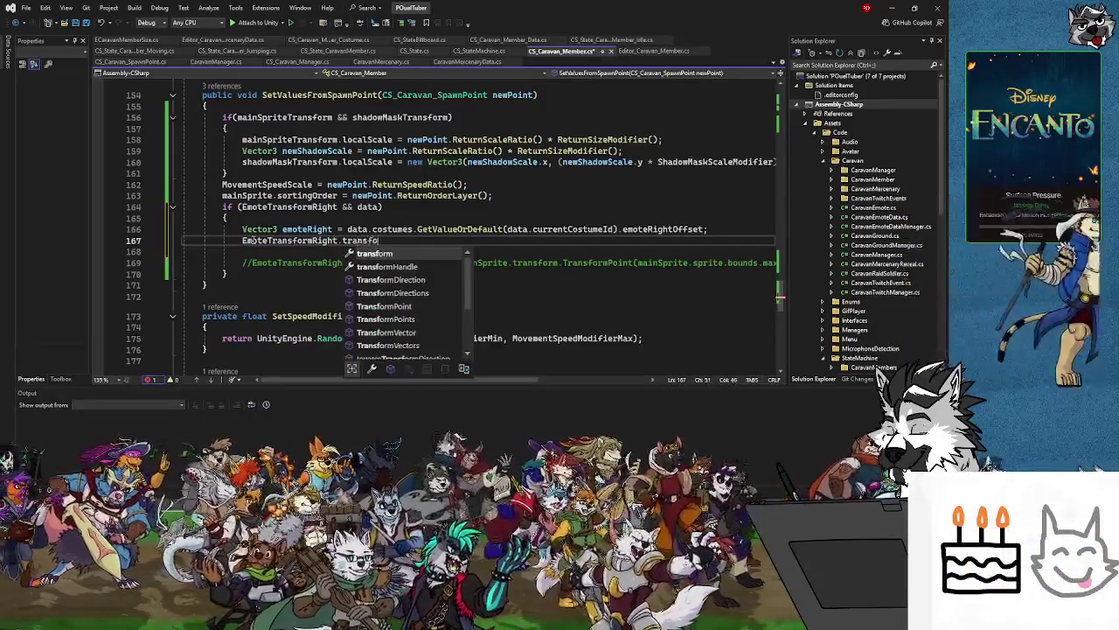
key("Tab")
type(".position")
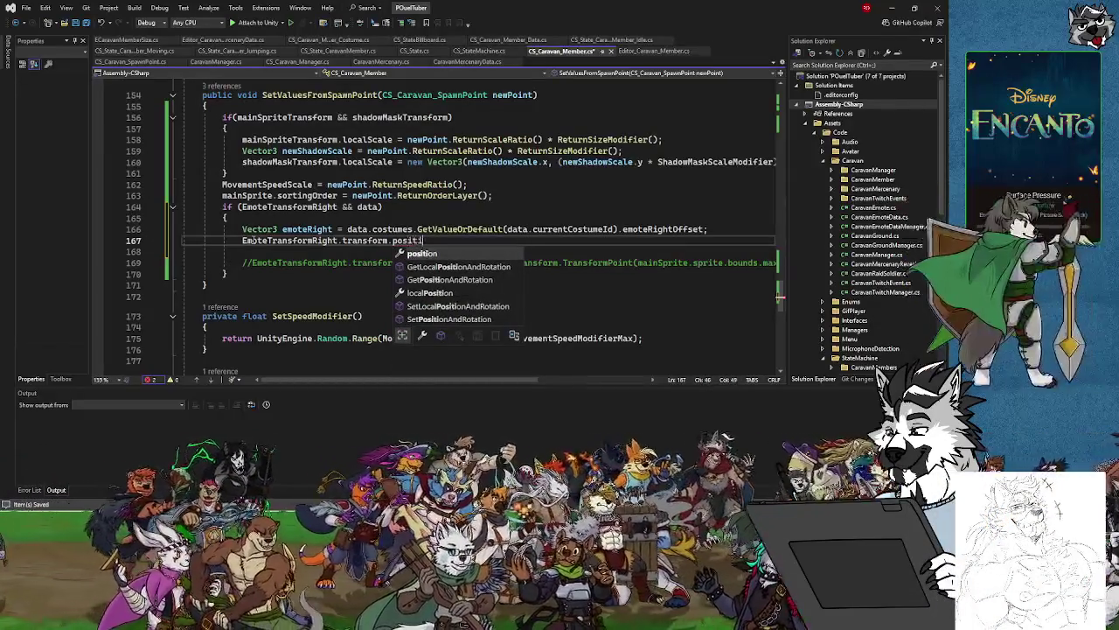
type(" = ")
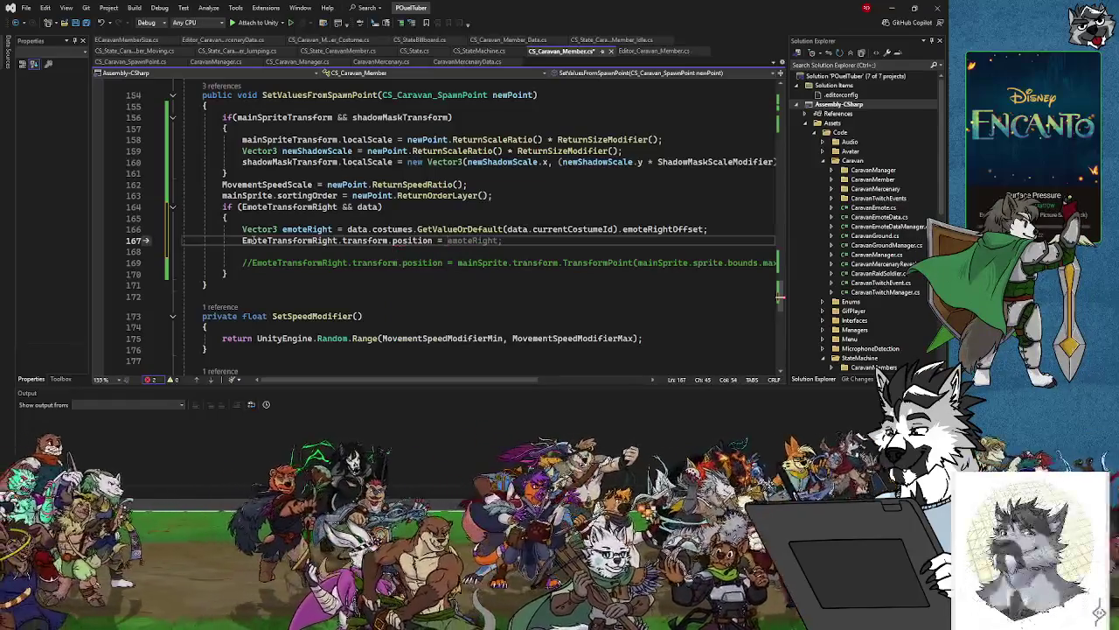
type("emoteRight")
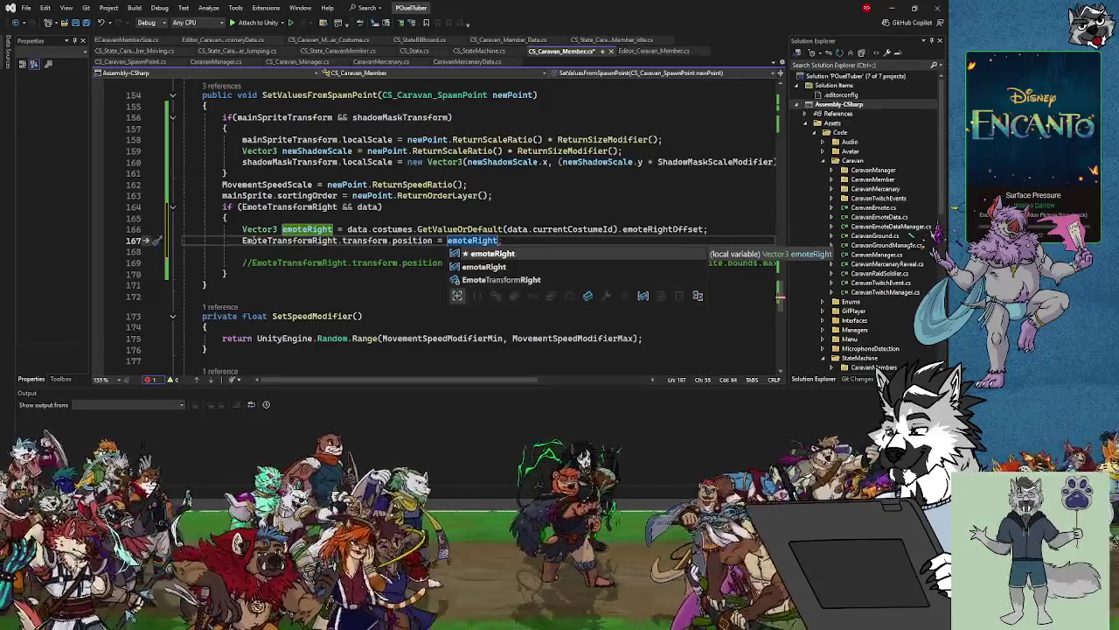
Check the emoteRightOffset type, drop the stray 'new Vec' text, and add a line below the declaration.
left_click(662, 229)
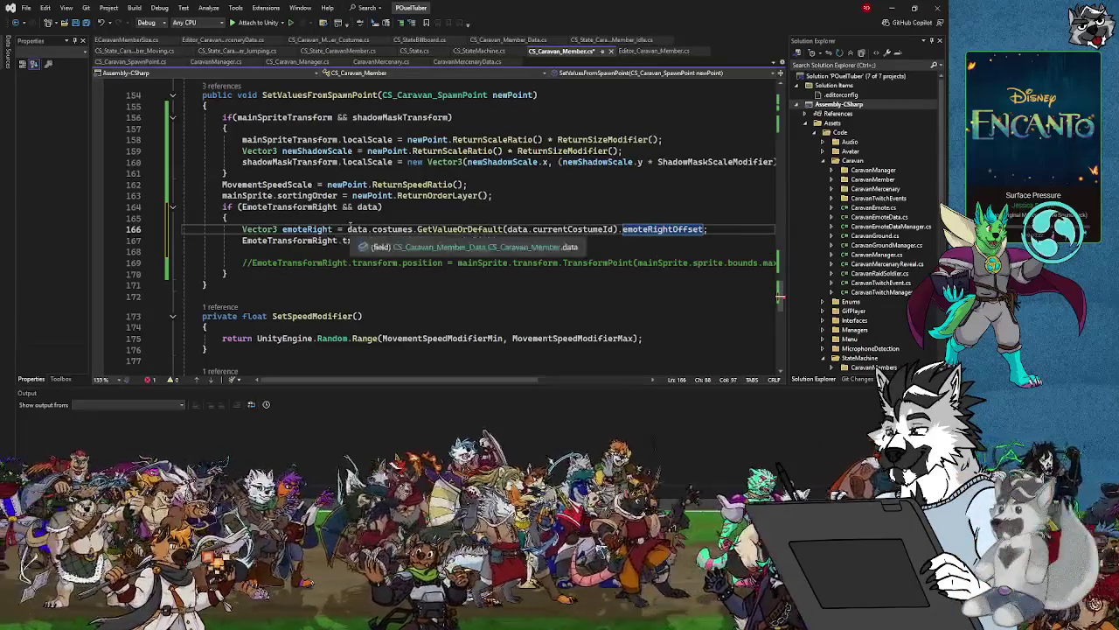
left_click(349, 229)
type("new Vec")
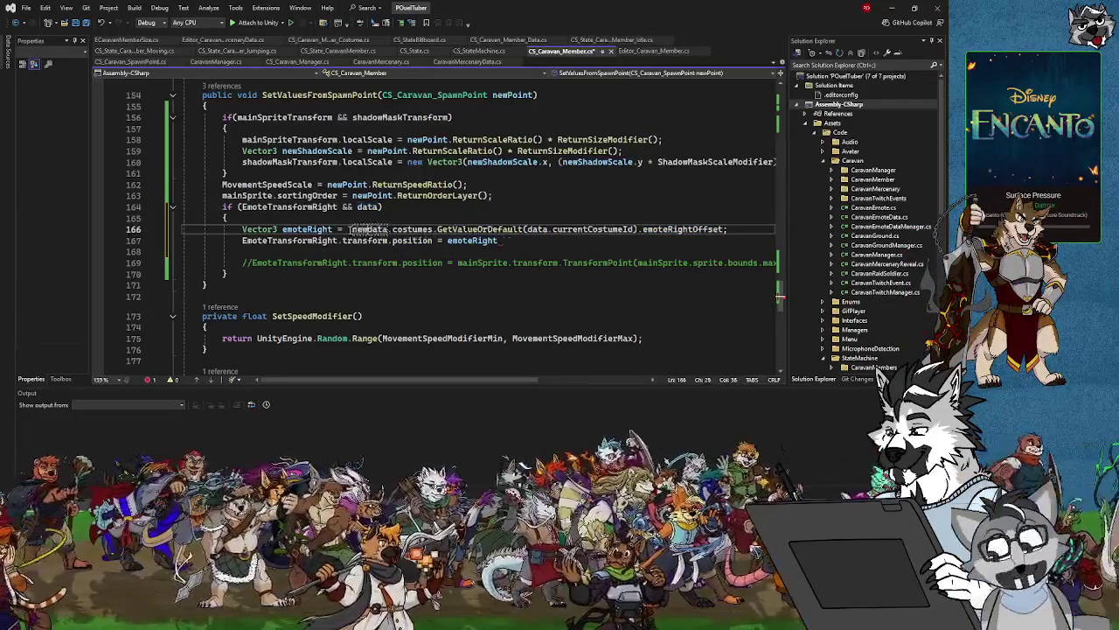
key("BackSpace")
key("BackSpace")
key("BackSpace")
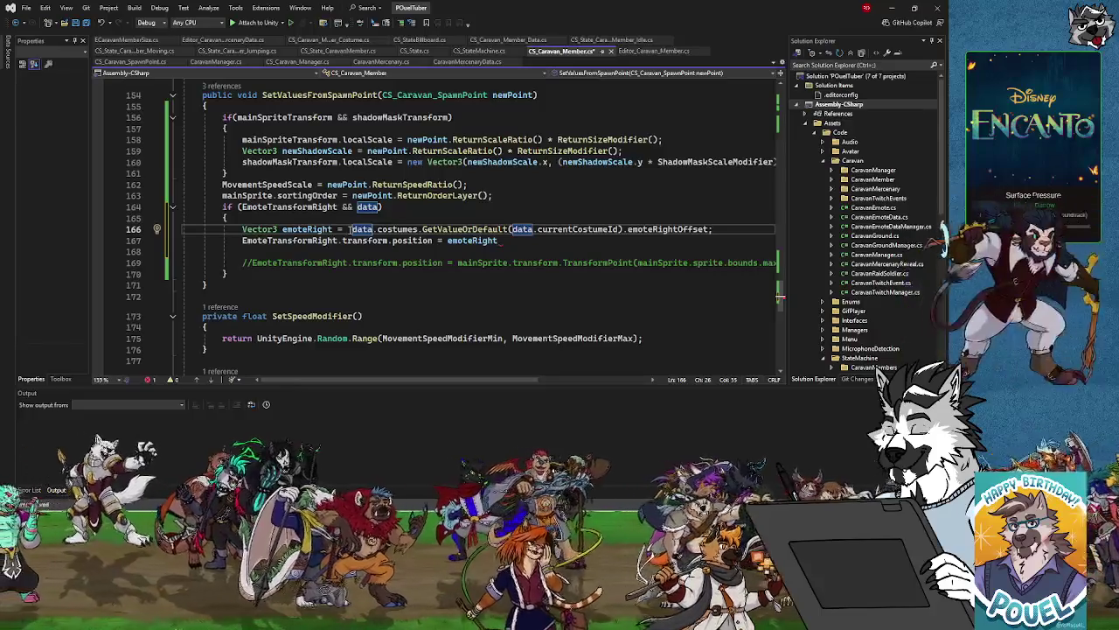
left_click(686, 229)
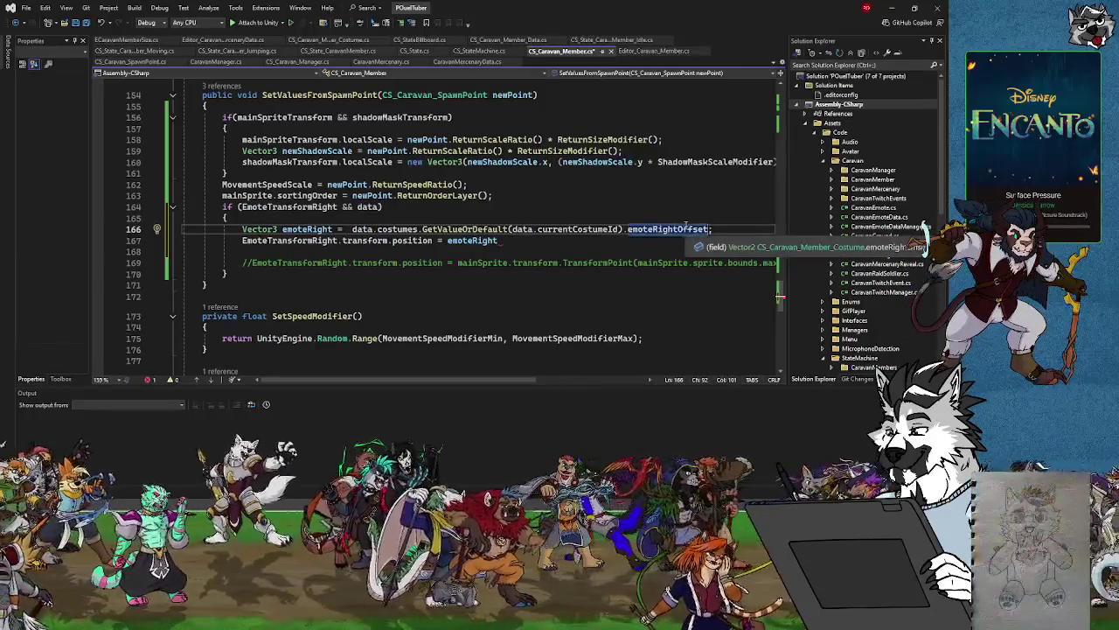
left_click(727, 229)
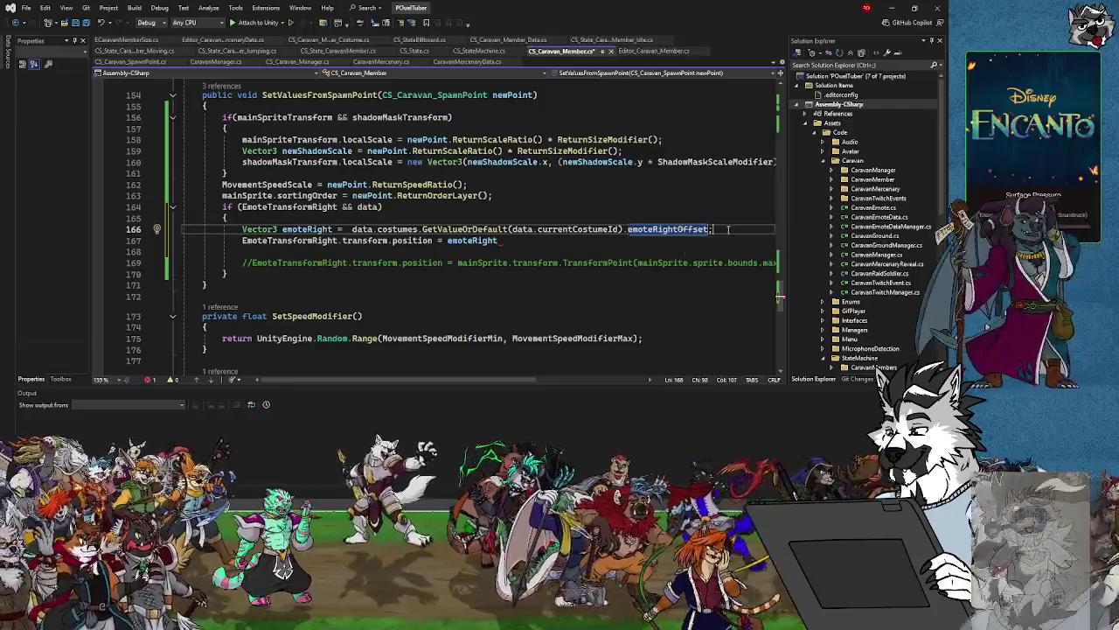
key("Return")
Add emoteRight.z = 1f; before the position assignment and save the script.
type("emot")
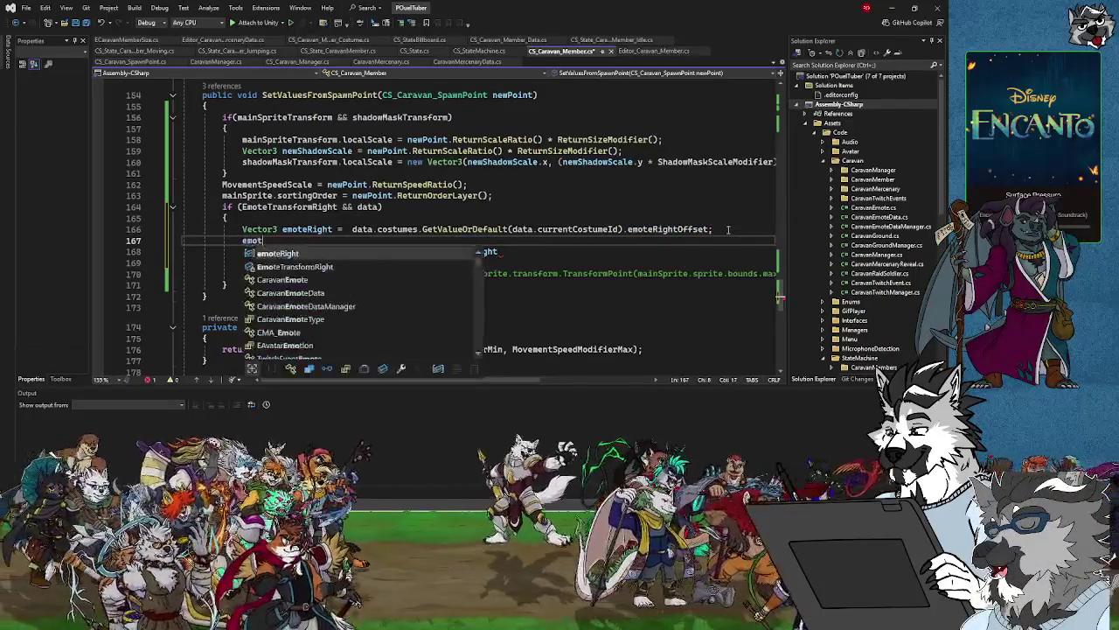
type("eRight.z = 1f;")
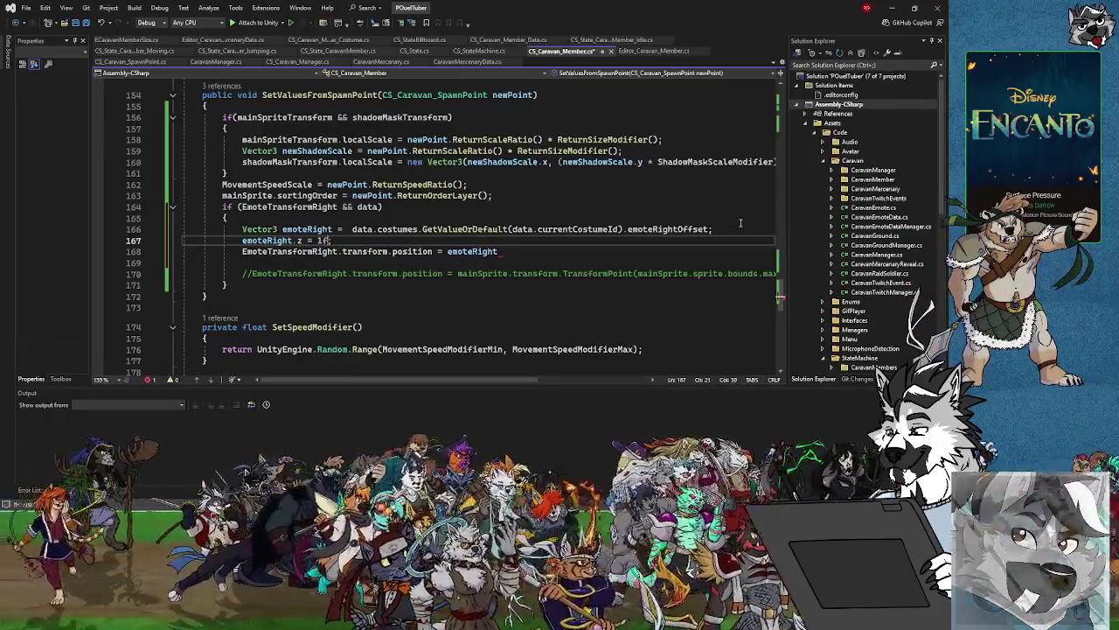
left_click(533, 252)
key("ctrl+s")
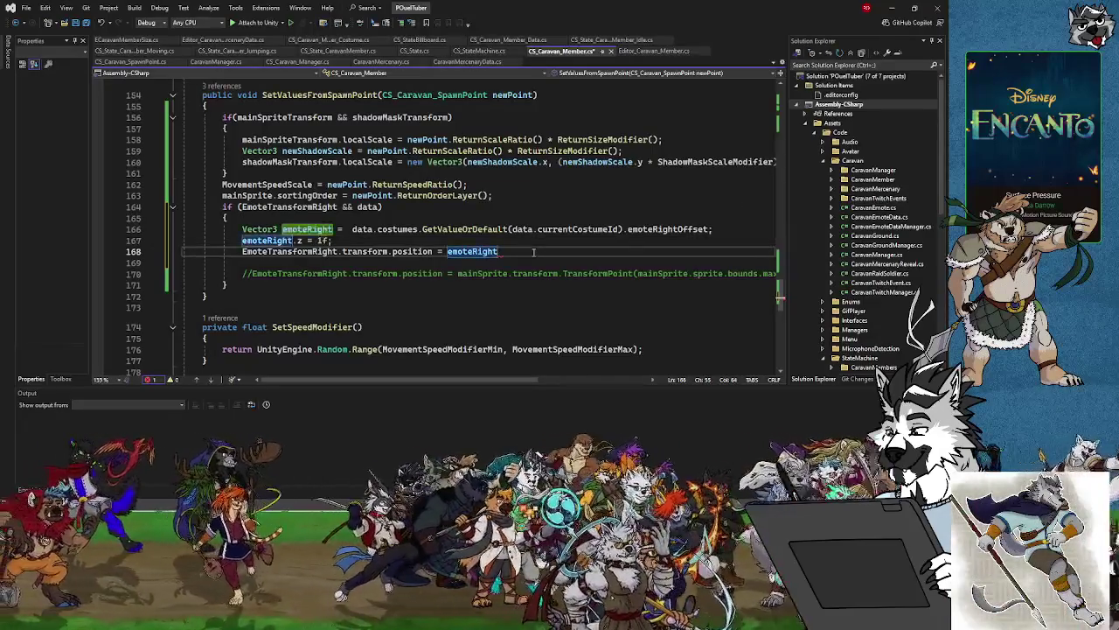
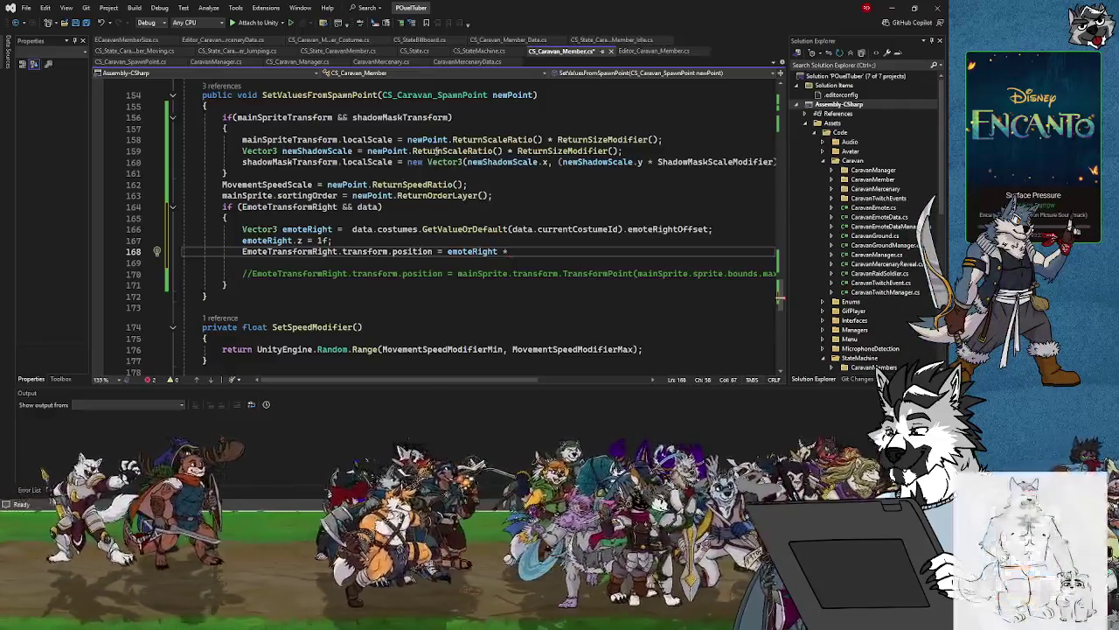
Multiply emoteRight on line 168 by newPoint.ReturnScaleRatio() * ReturnSizeModifier(), ending with a semicolon.
key("ctrl+shift+Right")
key("ctrl+shift+Right")
key("ctrl+shift+Right")
key("ctrl+c")
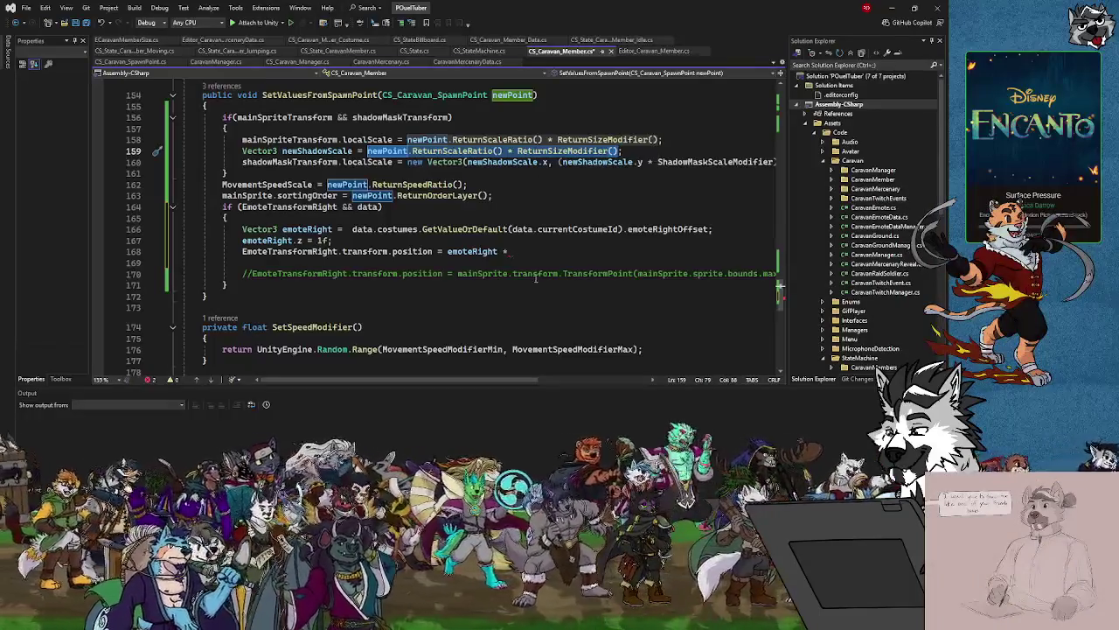
left_click(516, 252)
key("ctrl+v")
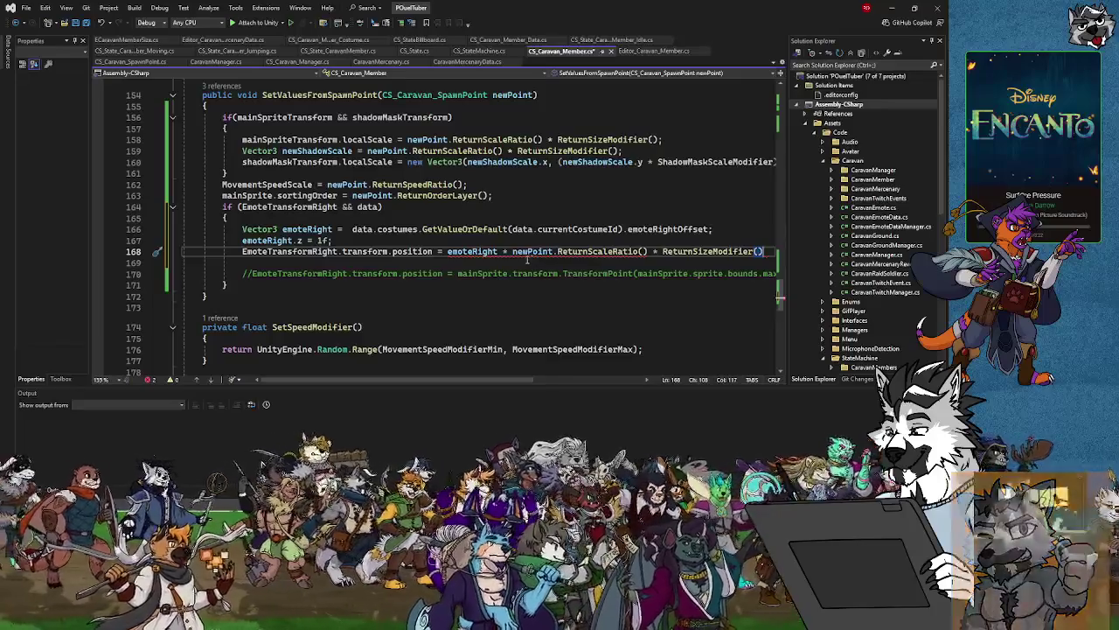
mouse_move(517, 252)
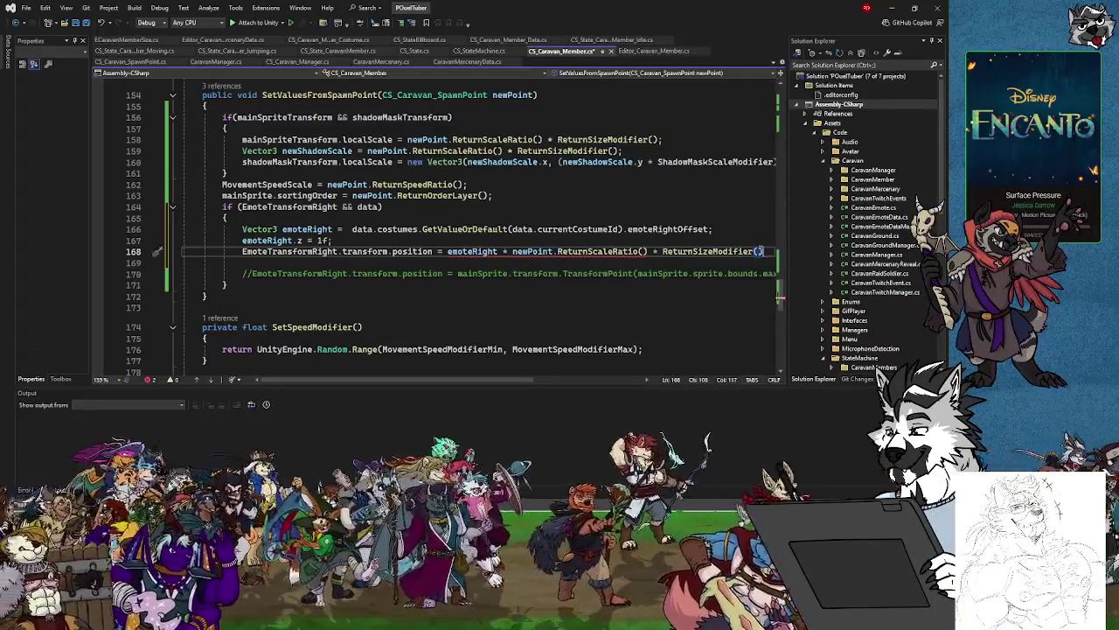
type(";")
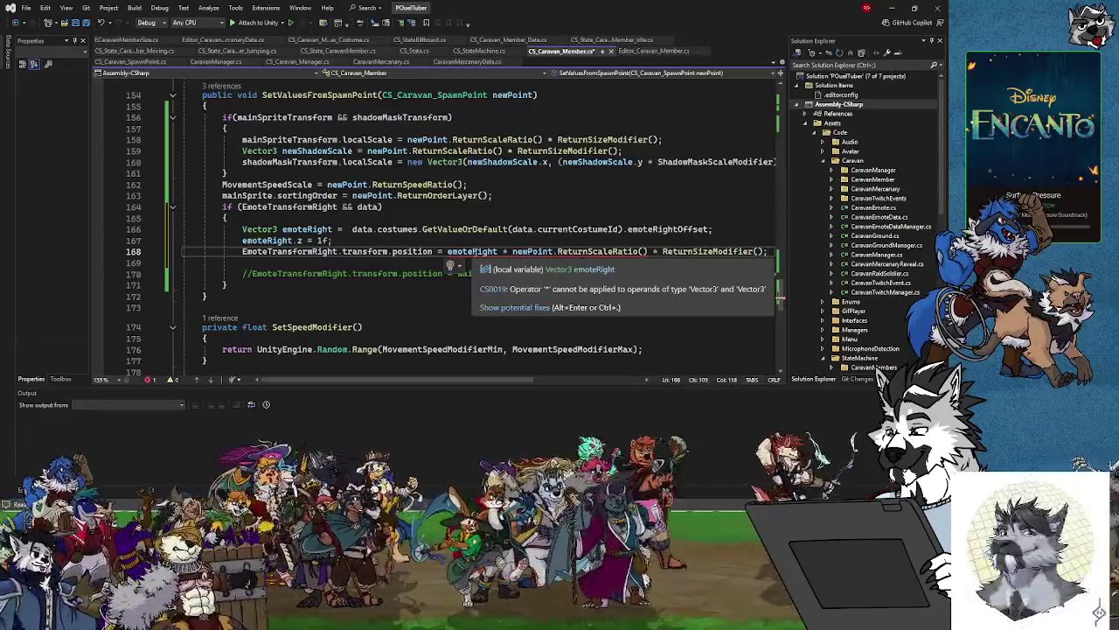
mouse_move(472, 251)
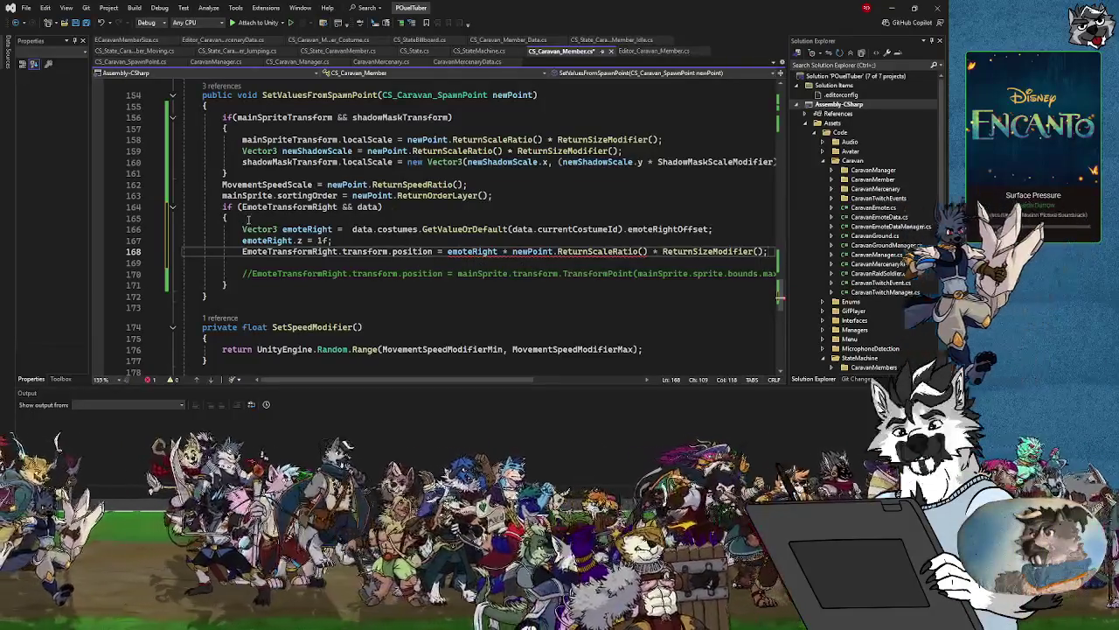
left_click(278, 229)
type("2")
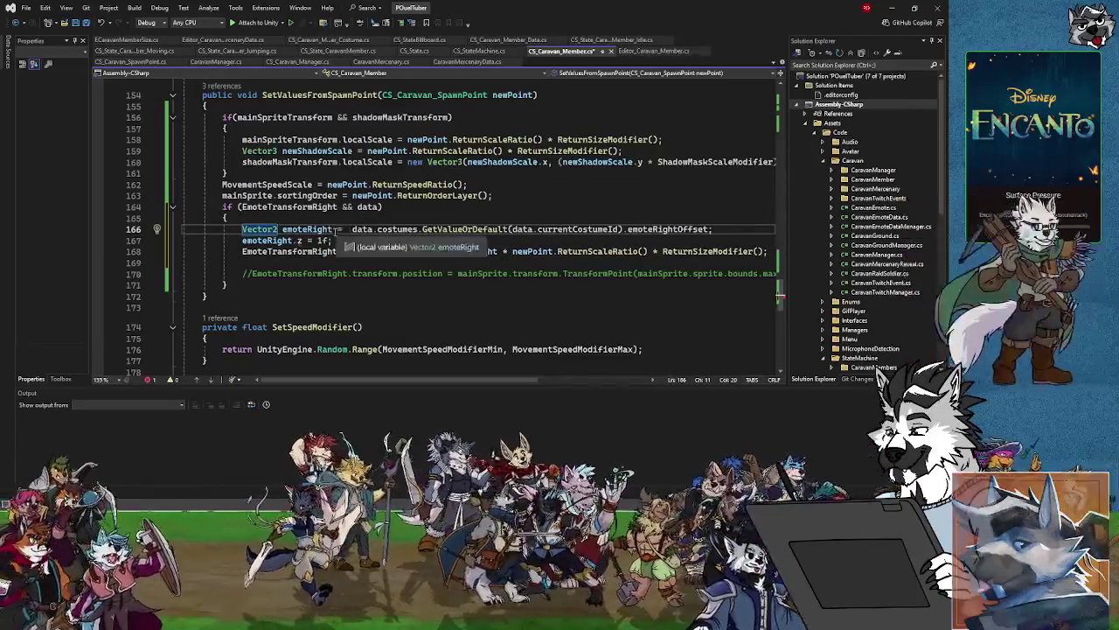
Rename the emoteRight variable on line 166 to emoteRightOffset.
double_click(306, 229)
key("ctrl+r")
key("ctrl+r")
type("Offset")
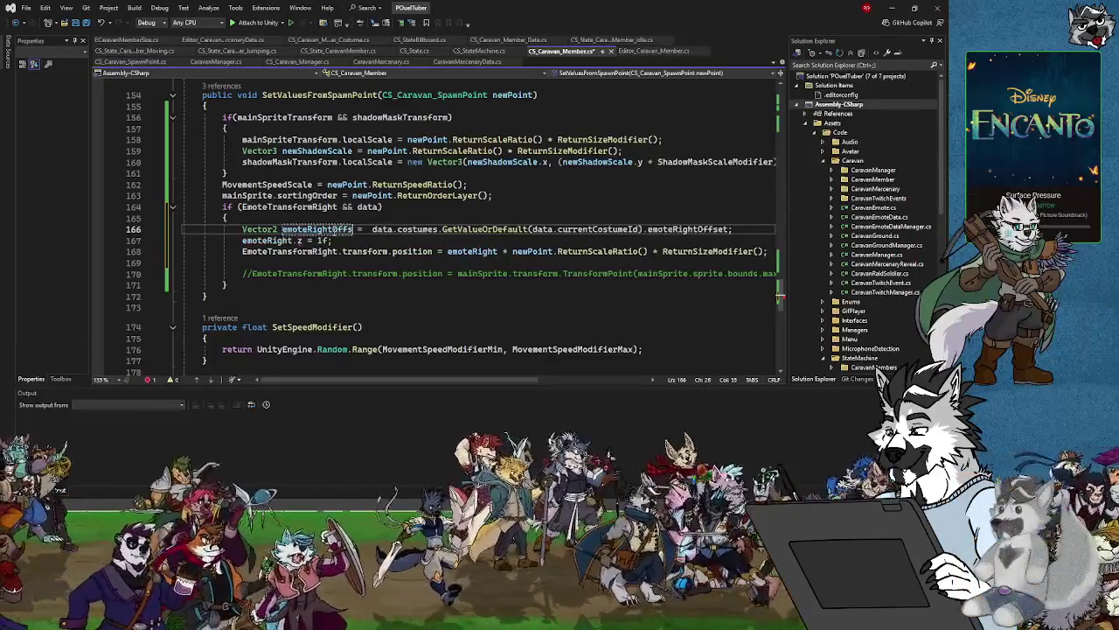
left_click(751, 230)
Add line 167: Vector3 emoteRight = new Vector3(emoteRightOffset.x, leaving it unfinished.
key("Return")
type("Vector2")
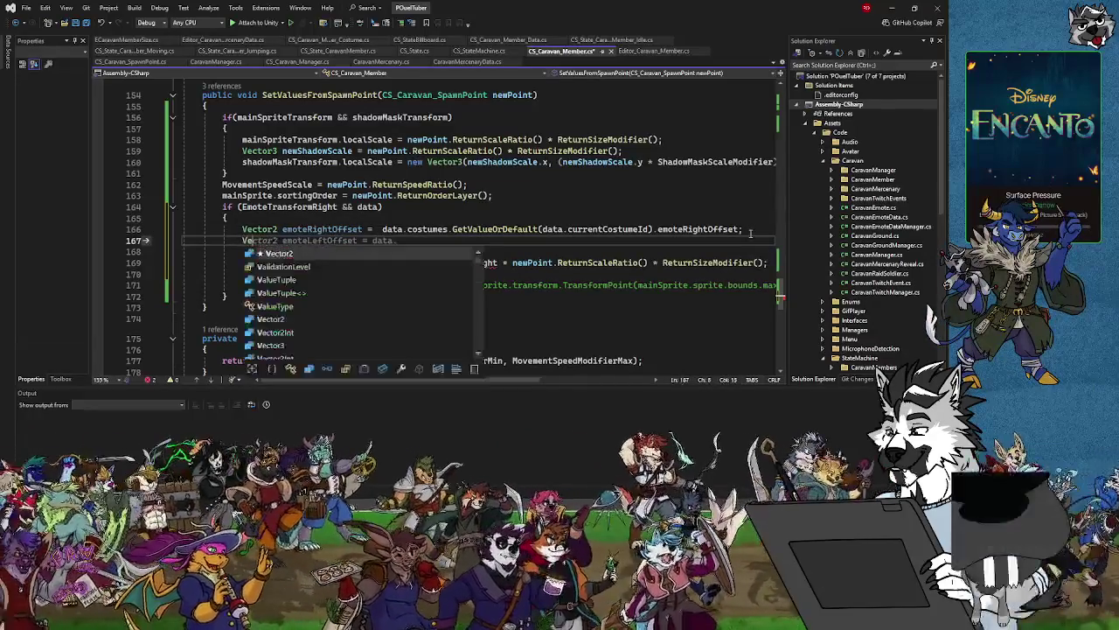
key("BackSpace")
key("BackSpace")
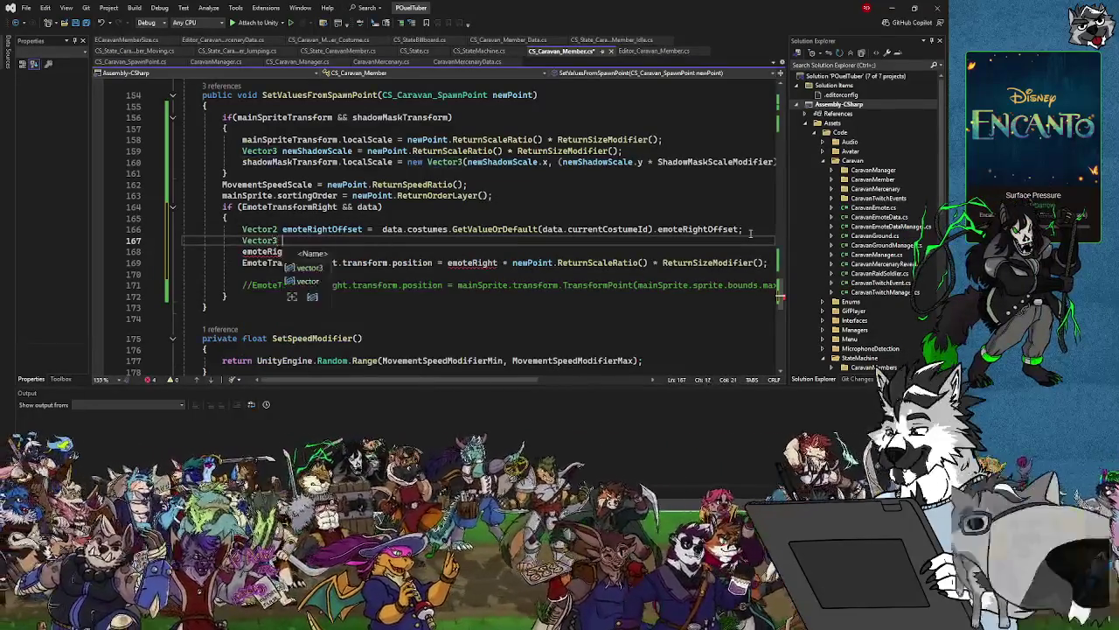
type("3 emoteRight")
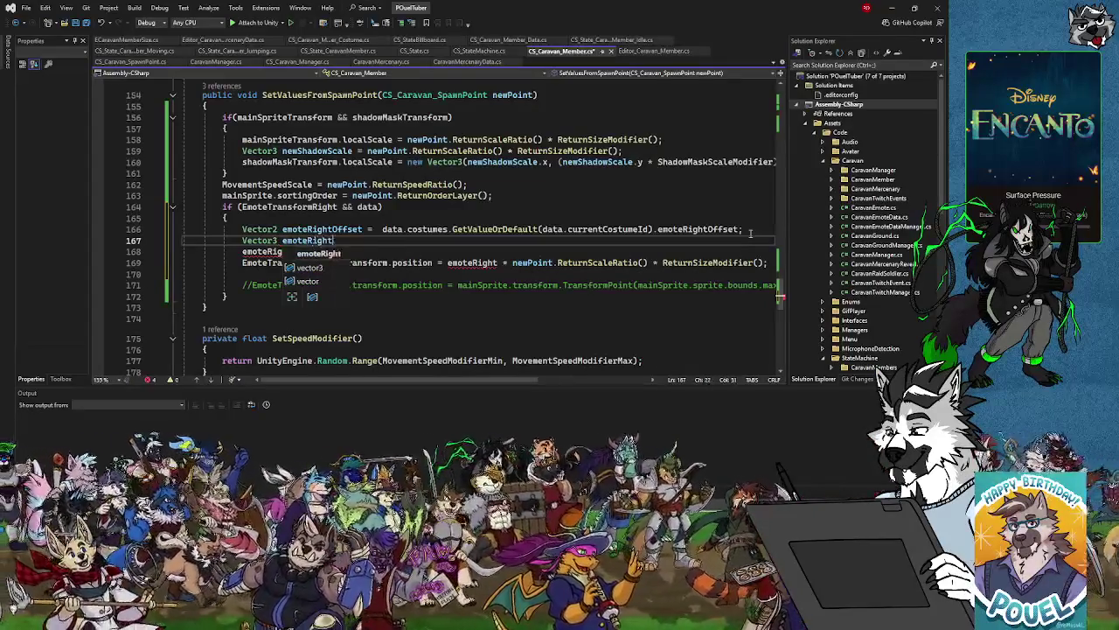
type("Transfor")
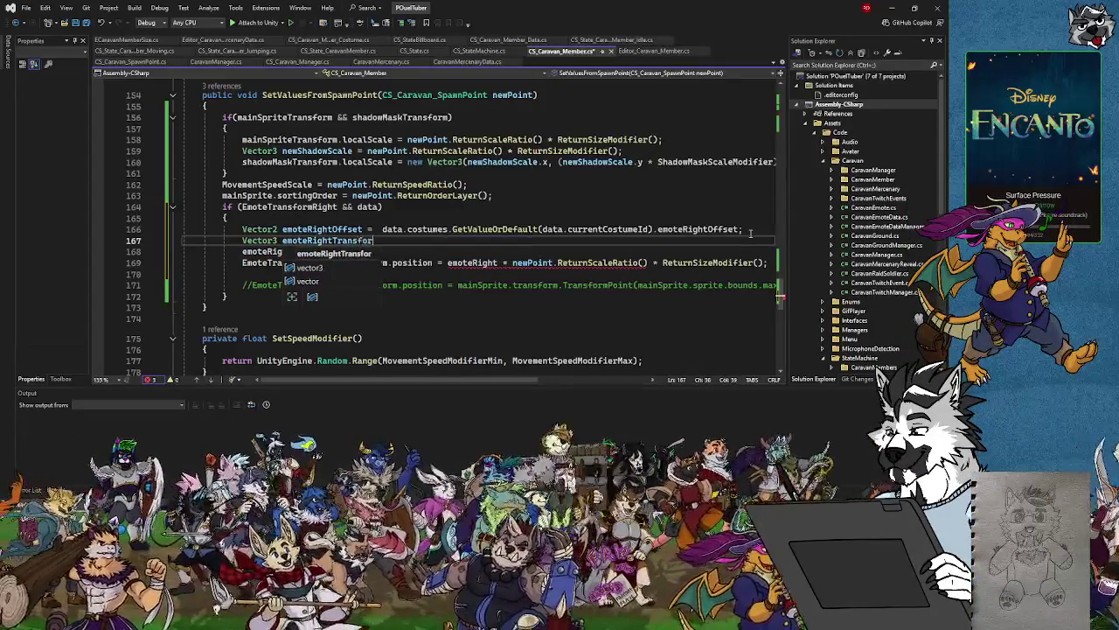
type("m =")
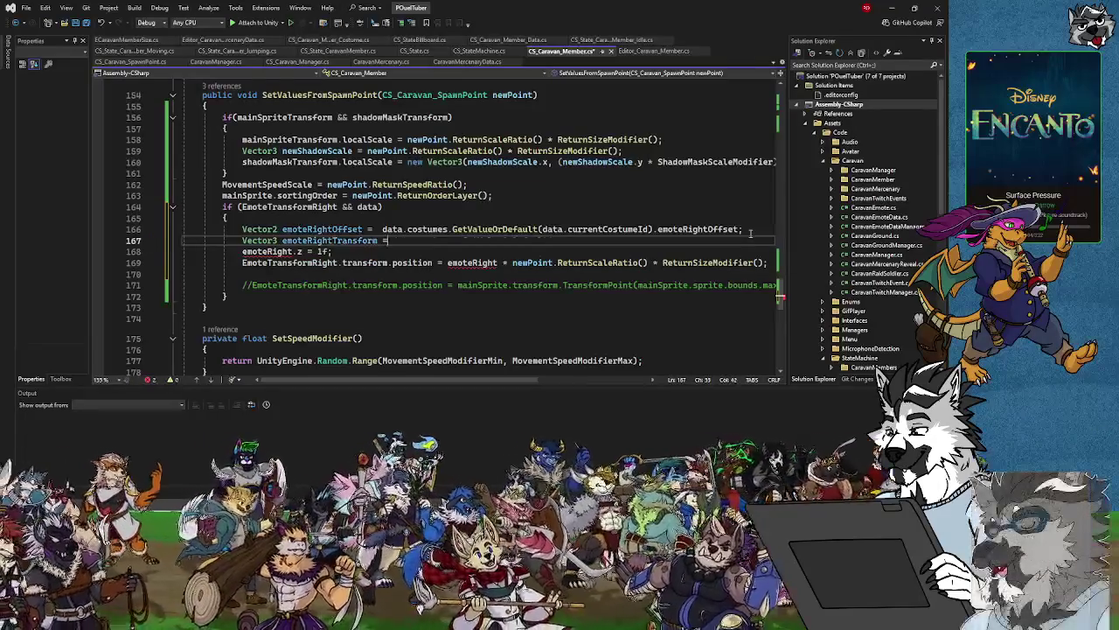
key("BackSpace")
key("BackSpace")
key("BackSpace")
type("= new Ve")
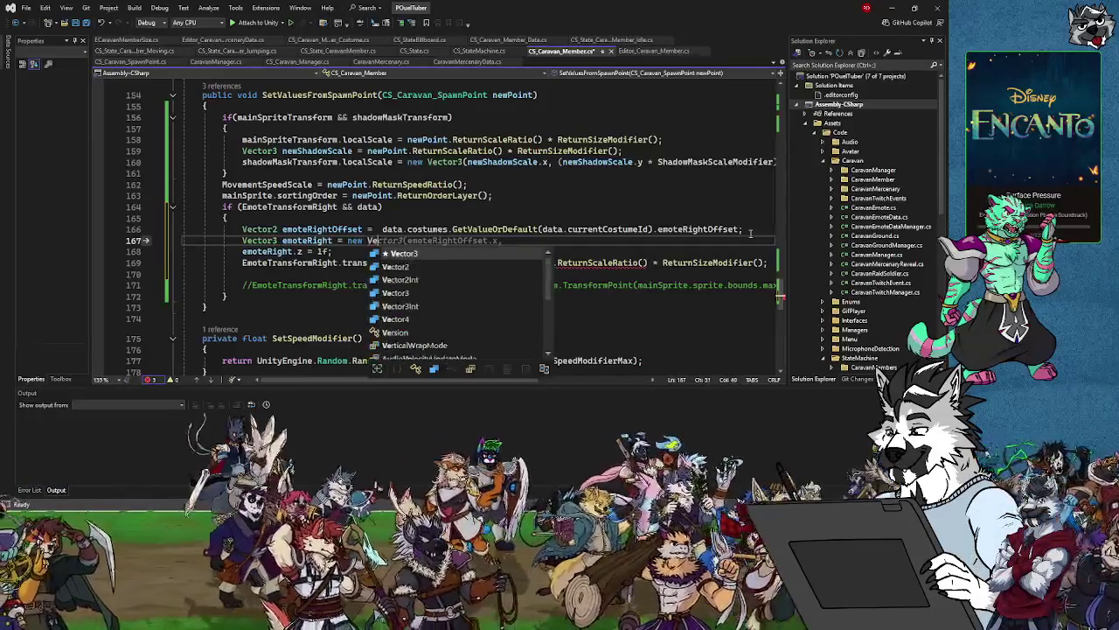
type("ctor")
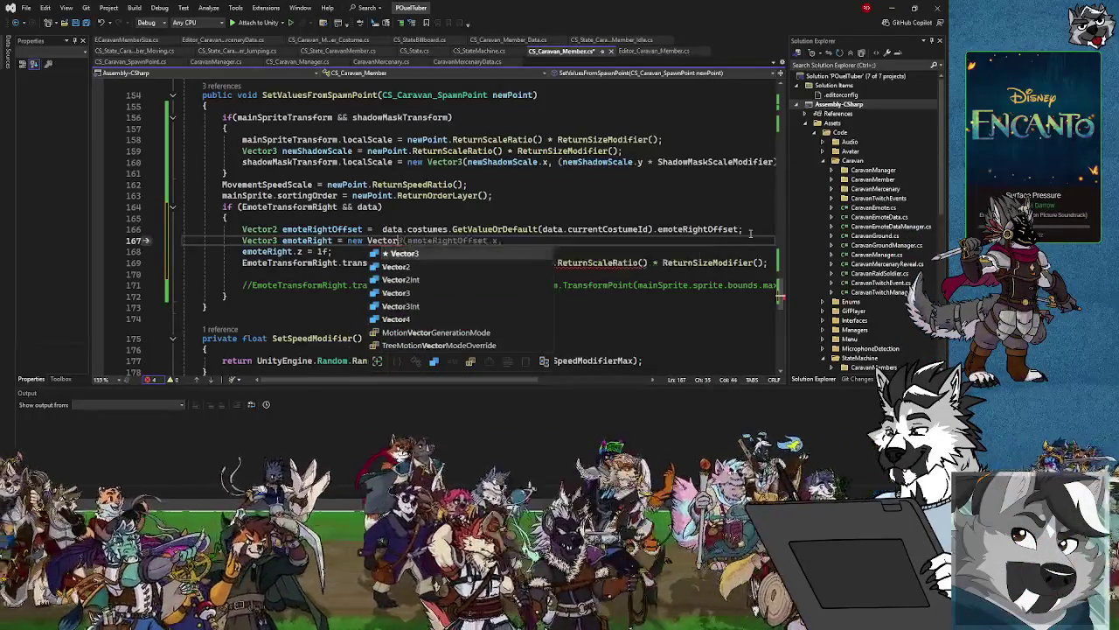
type("3(")
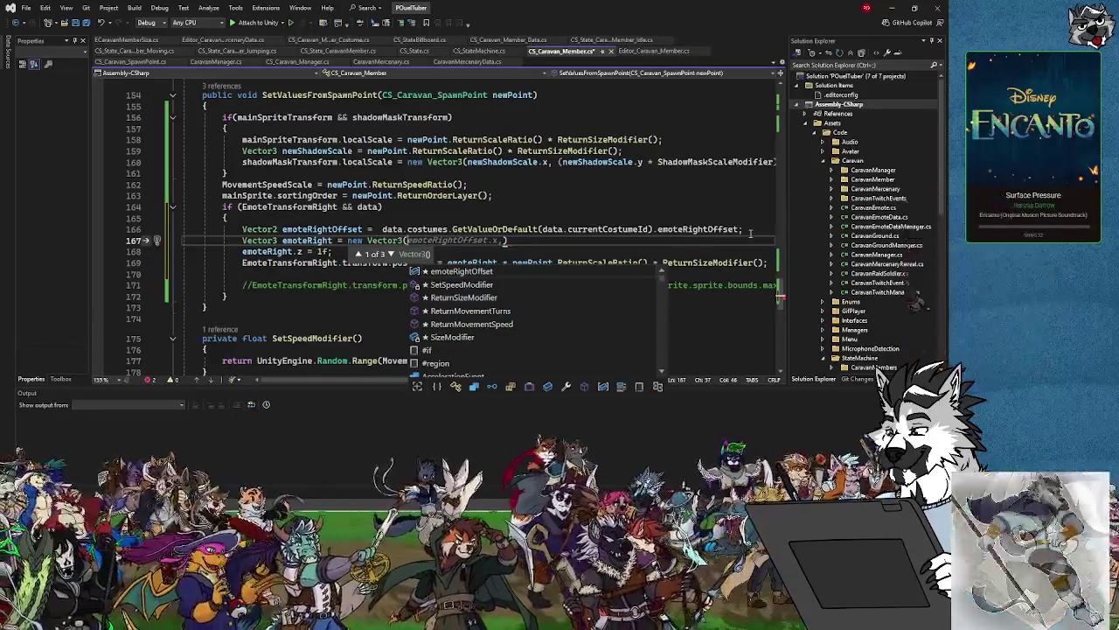
type("emoteRightOffset")
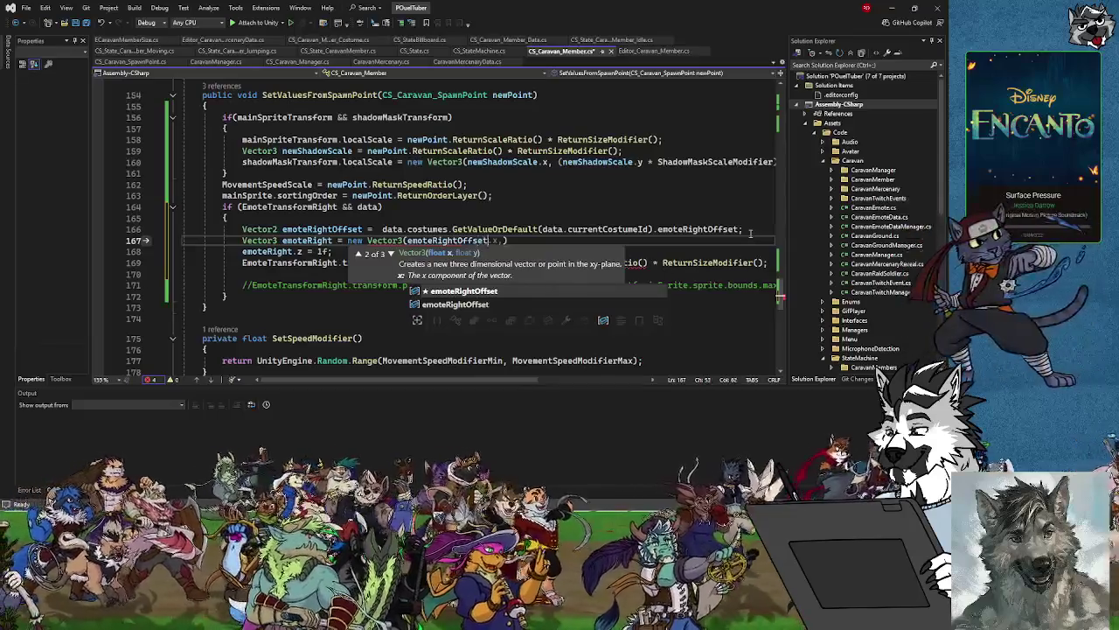
type(".x,")
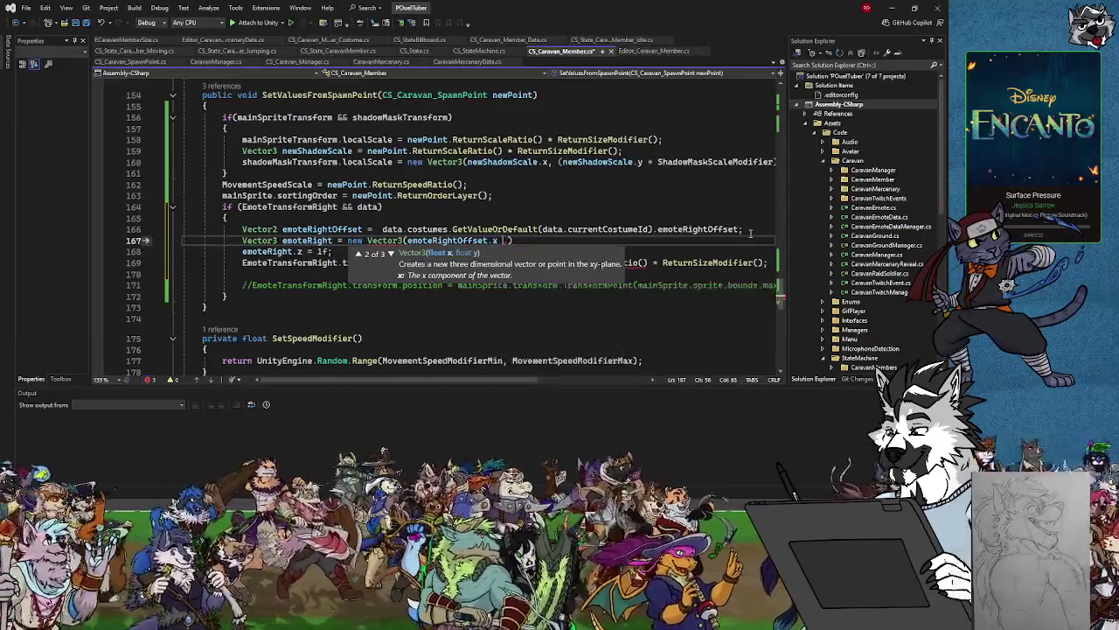
left_click(670, 276)
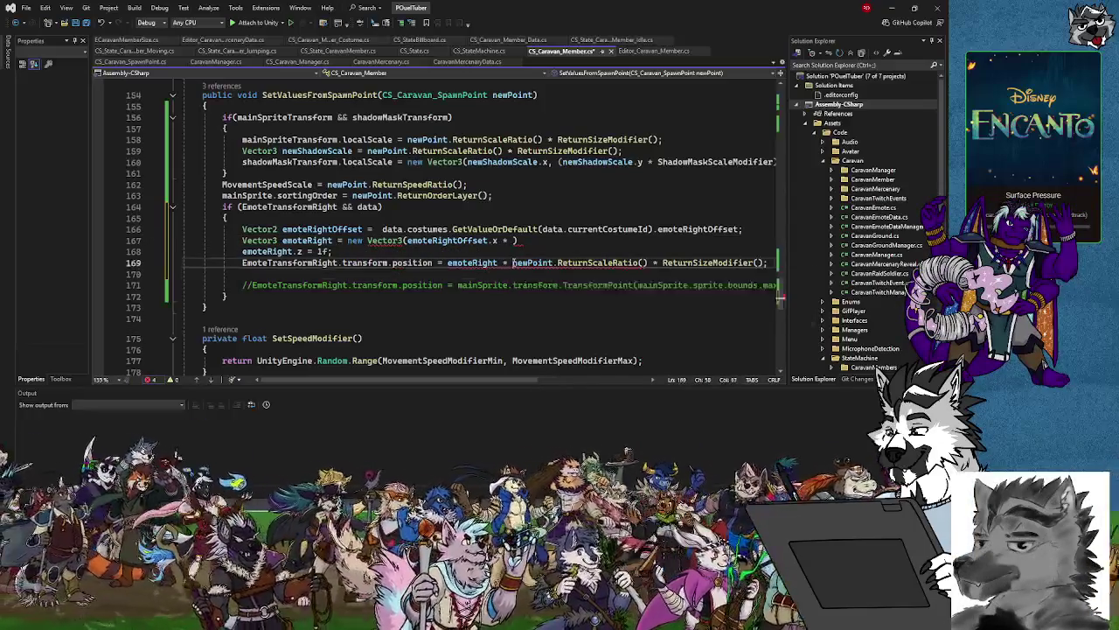
left_click(516, 262)
left_click_drag(516, 262, 764, 262)
key("ctrl+c")
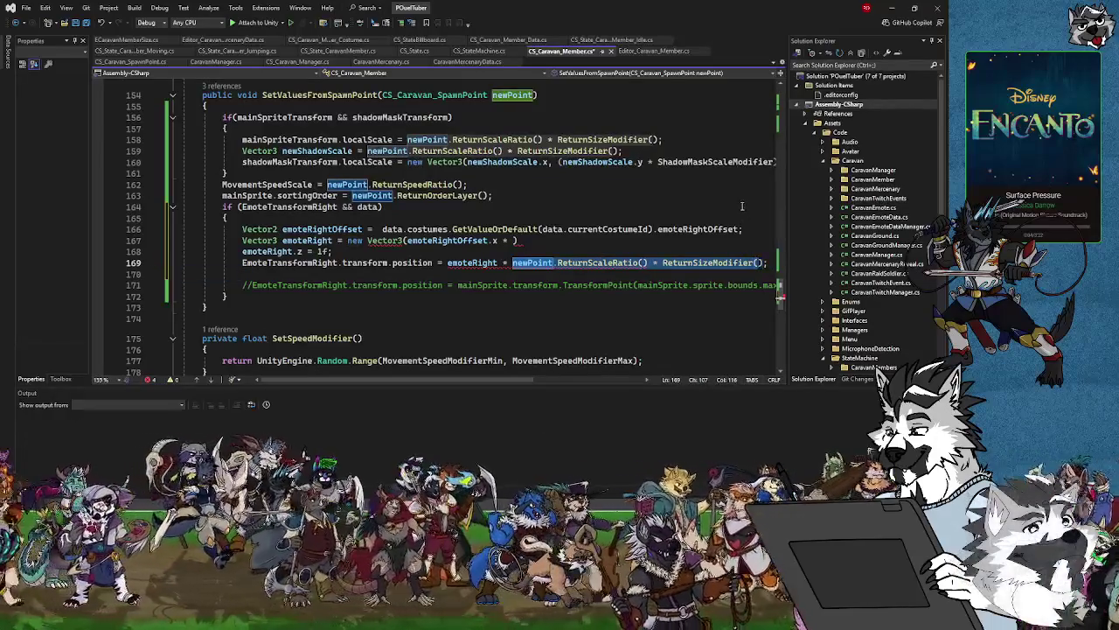
left_click(516, 240)
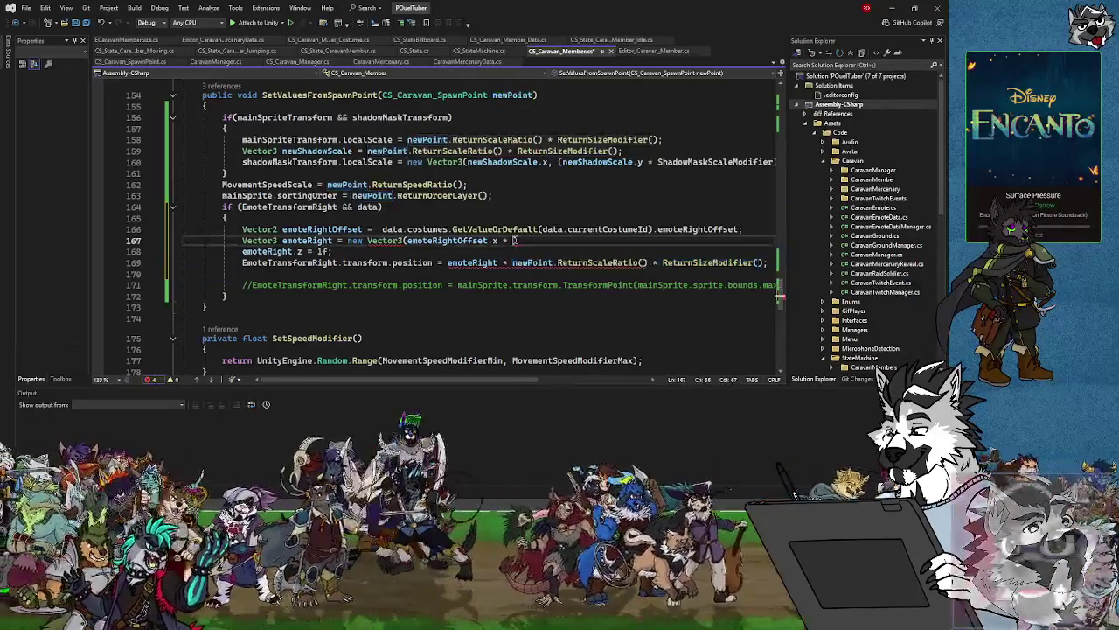
Multiply the first Vector3 argument by newPoint.ReturnScaleRatio().x * ReturnSizeModifier(), followed by a comma.
mouse_move(651, 264)
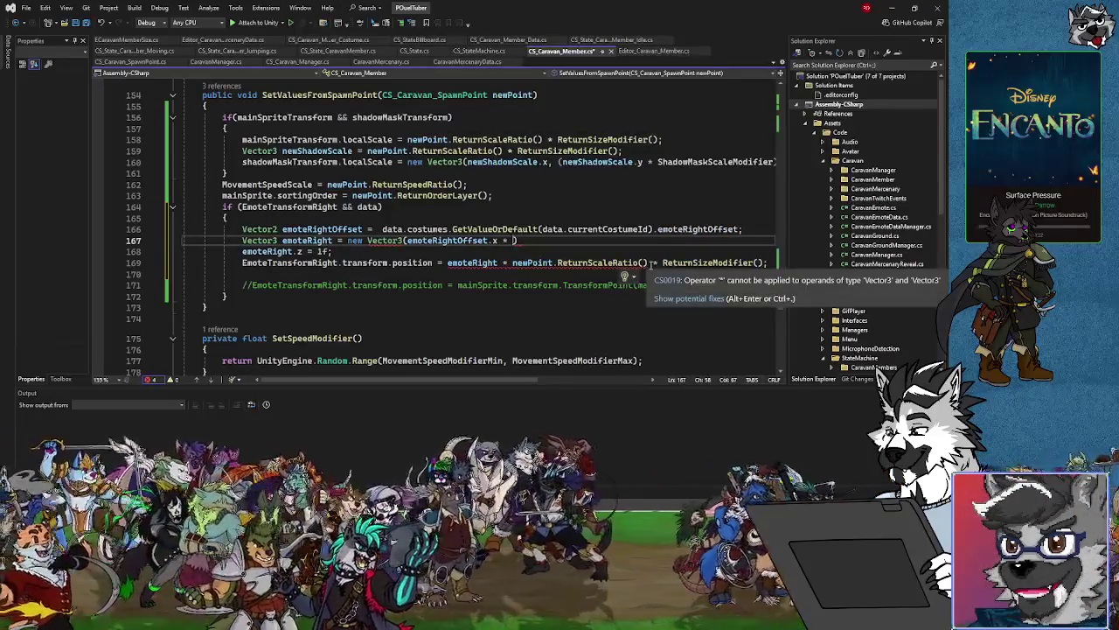
mouse_move(464, 264)
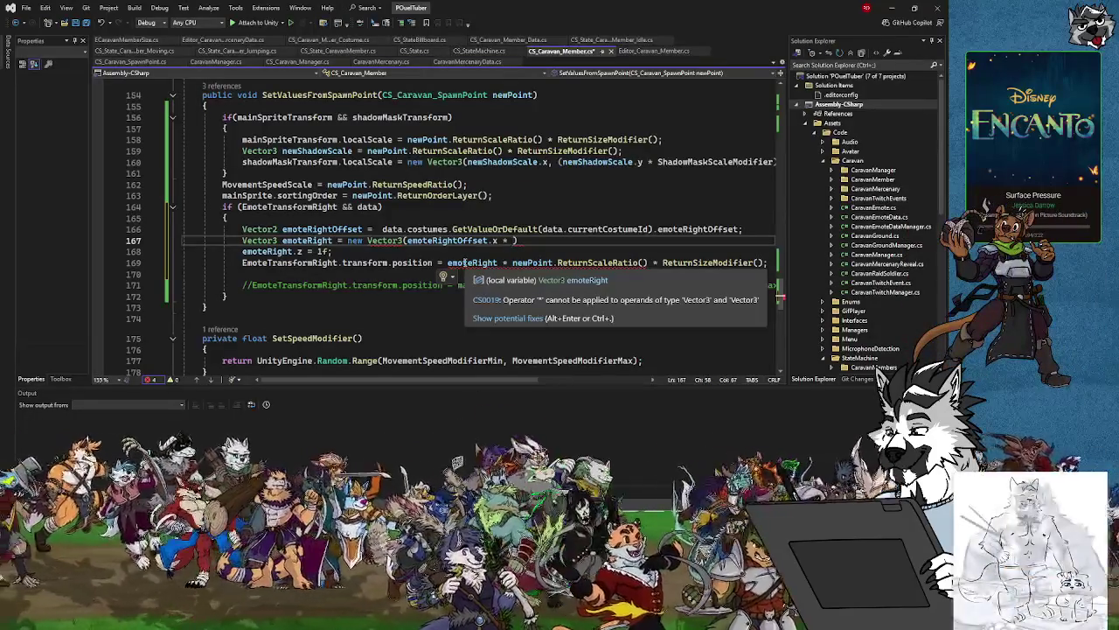
key("ctrl+v")
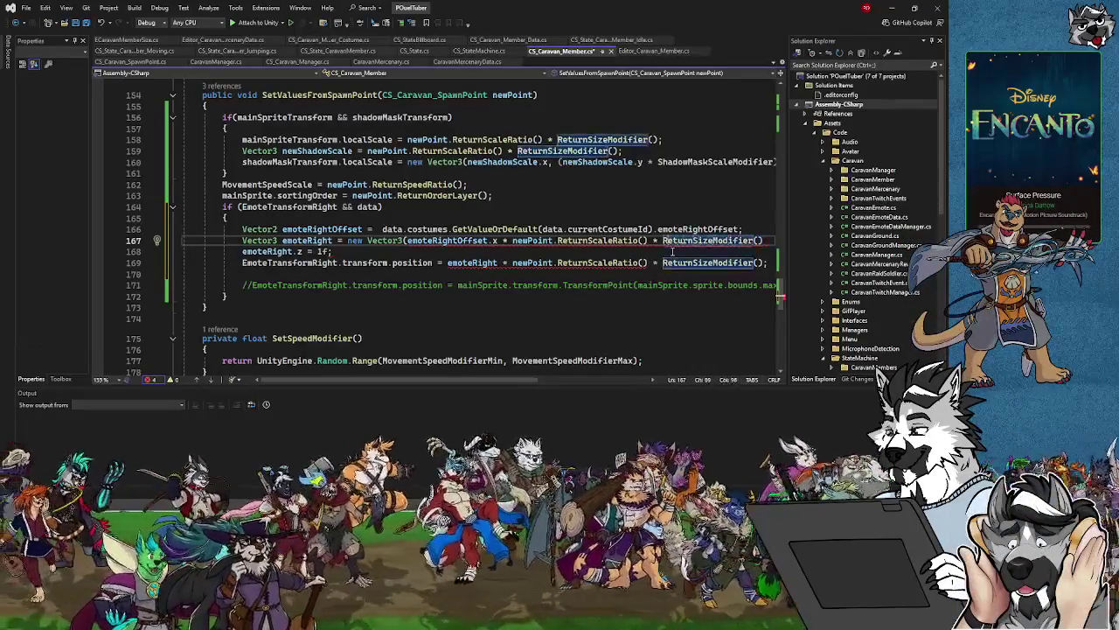
key("ctrl+Left")
key("ctrl+Left")
key("ctrl+Left")
key("Left")
type(".x")
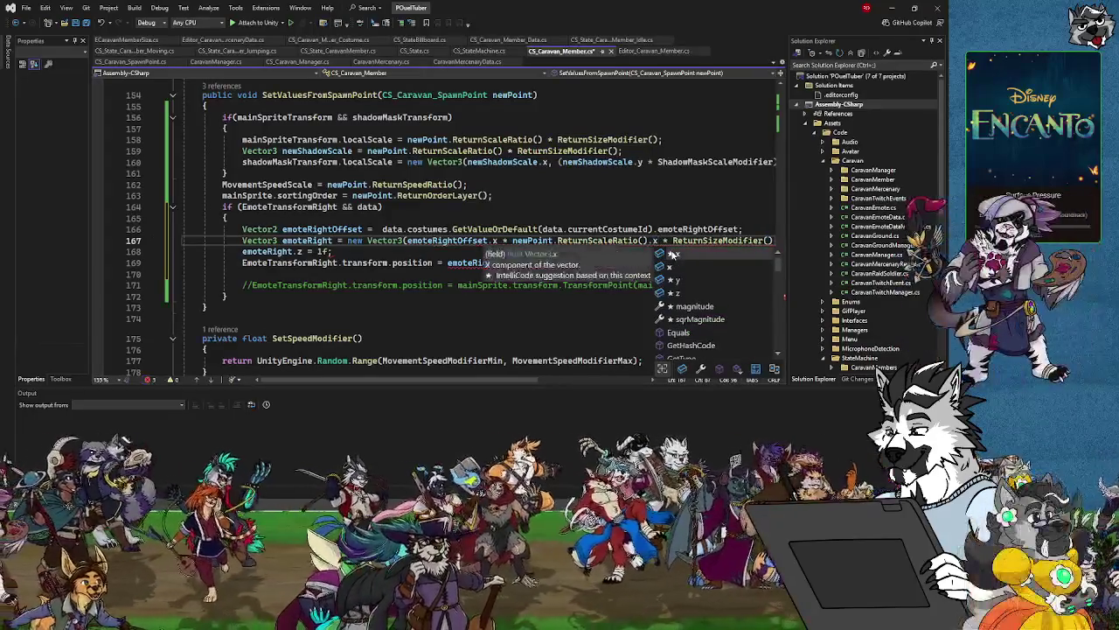
key("End")
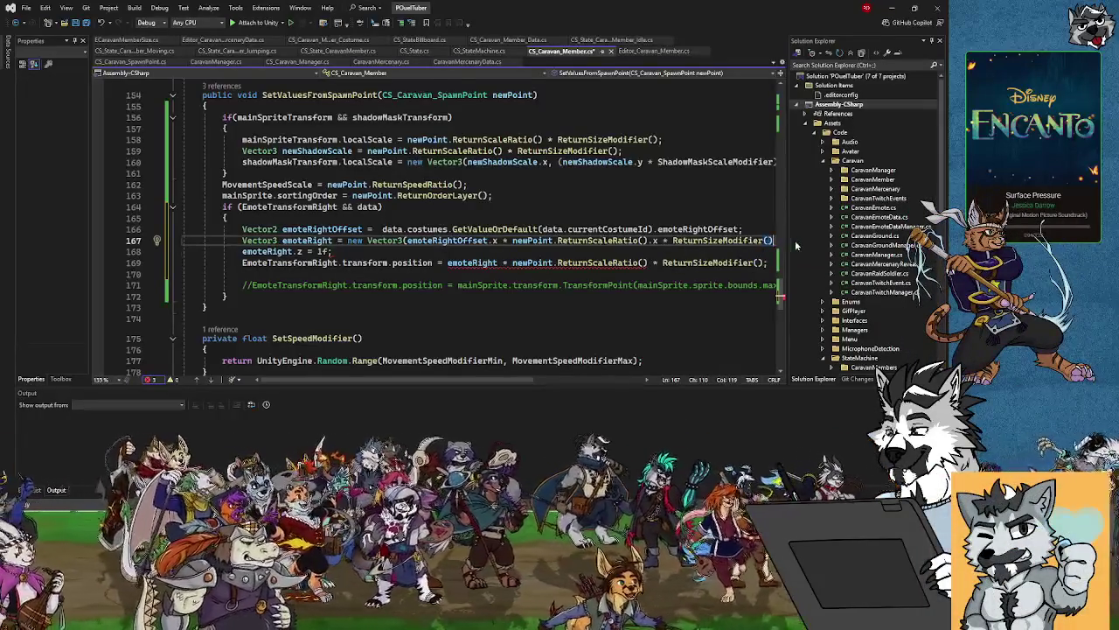
type(",")
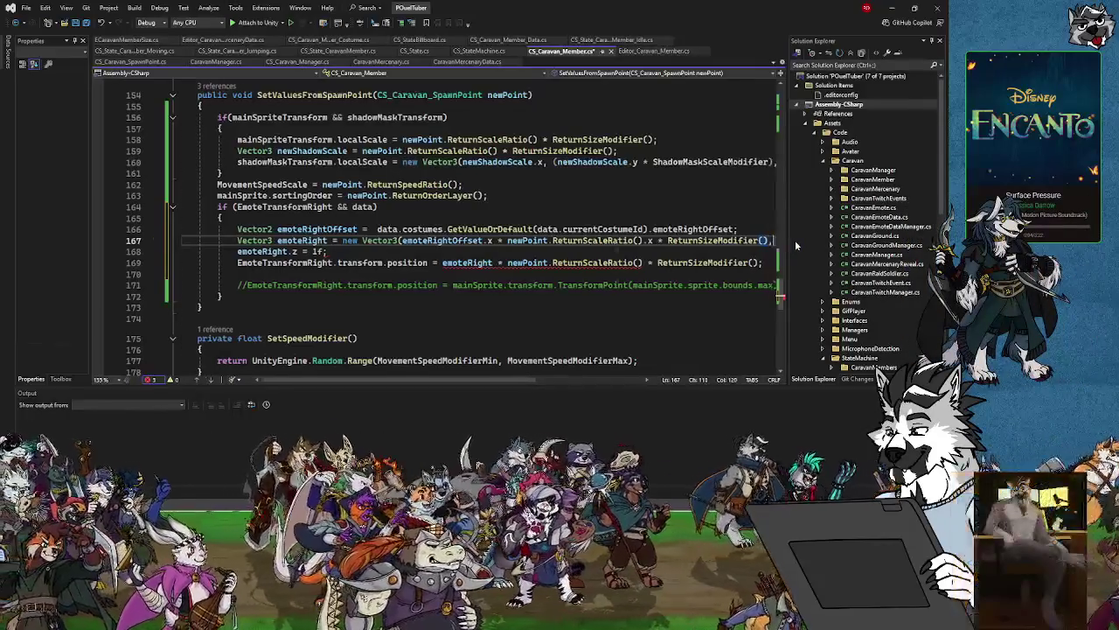
key("Return")
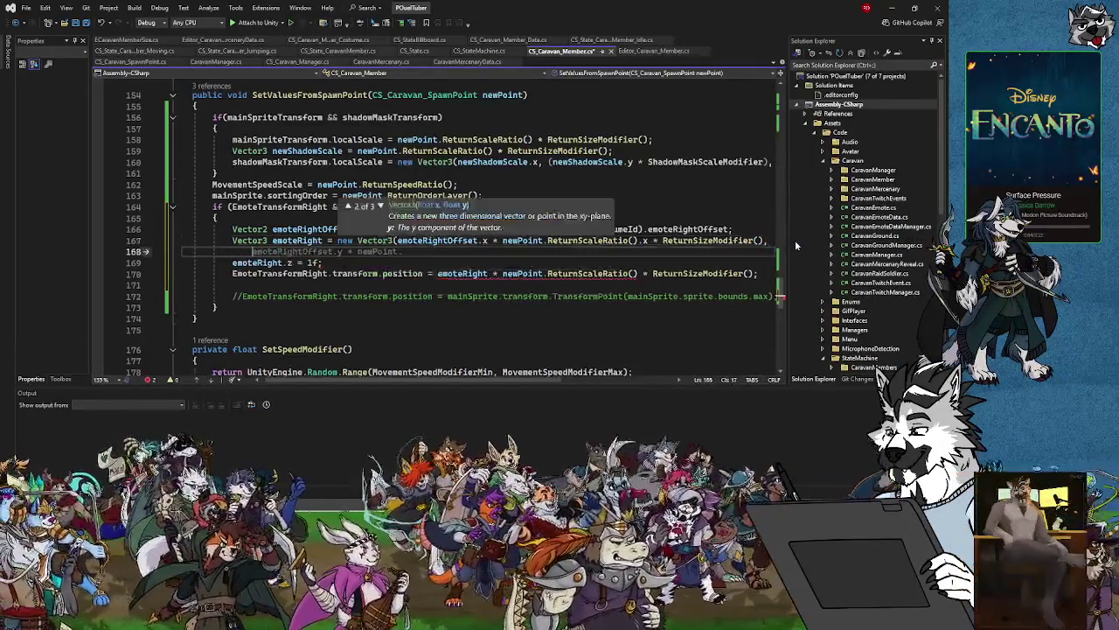
key("Tab")
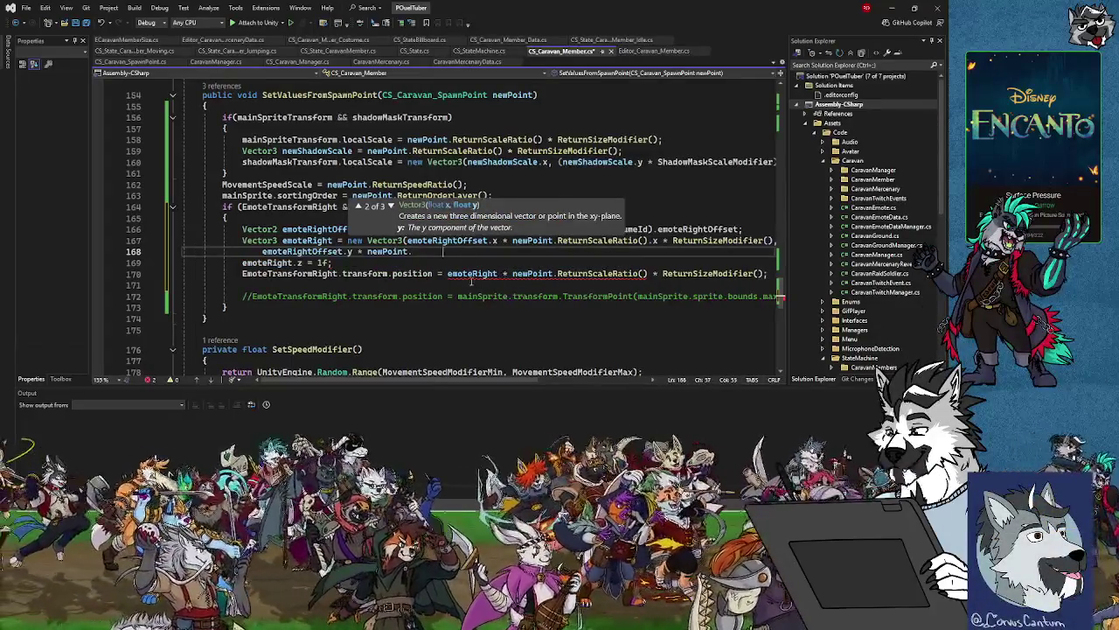
Replace the second argument line with the same scaled expression, indented beneath the first.
mouse_move(408, 242)
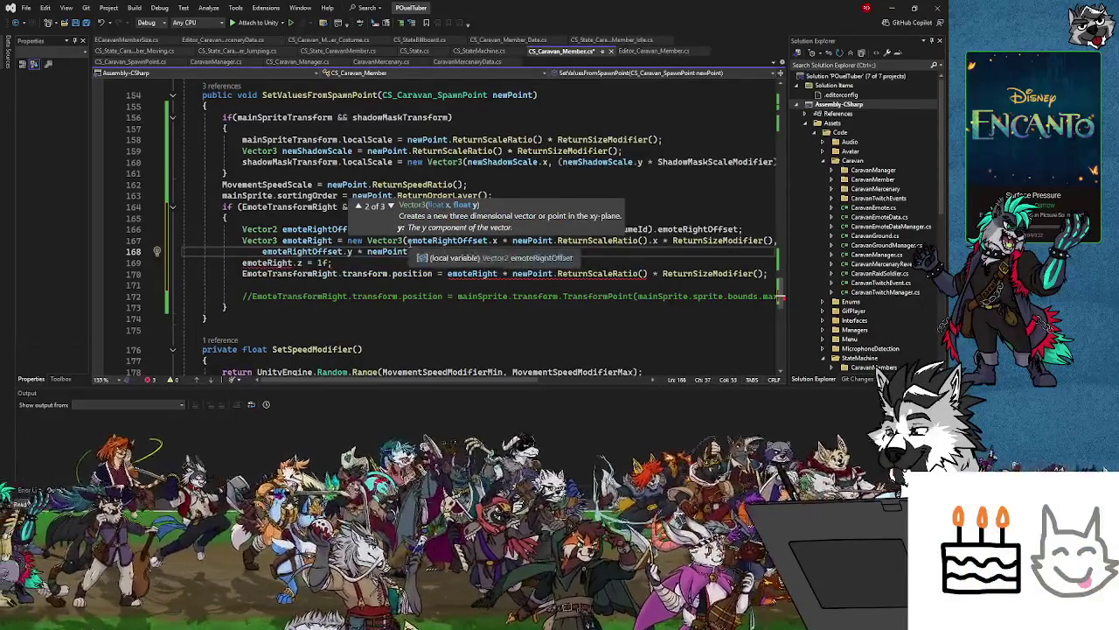
left_click_drag(404, 241, 768, 241)
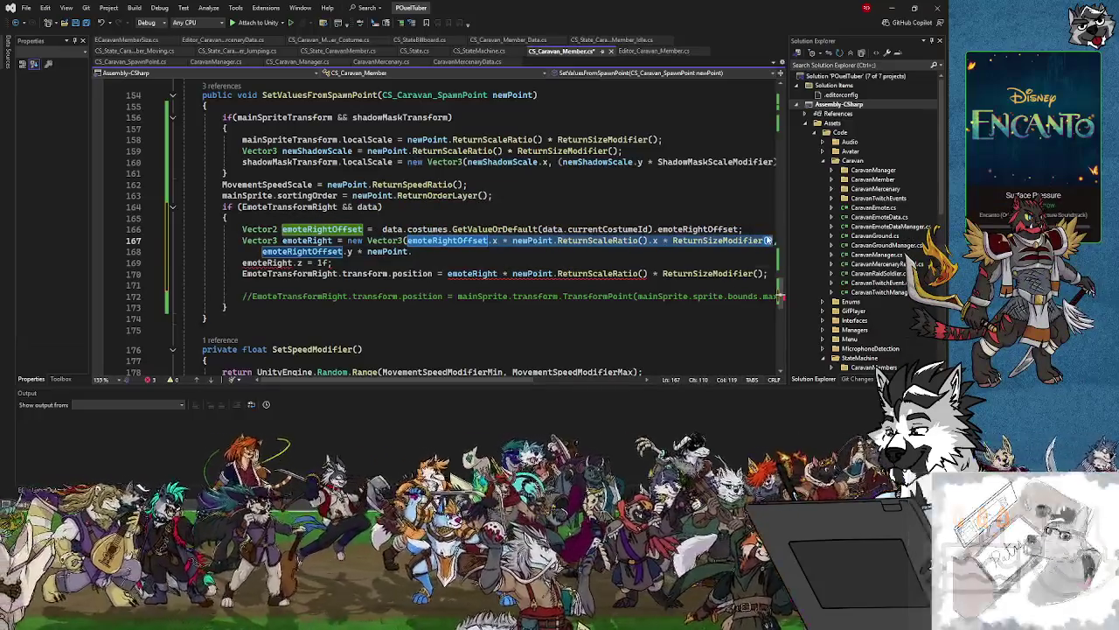
left_click(262, 252)
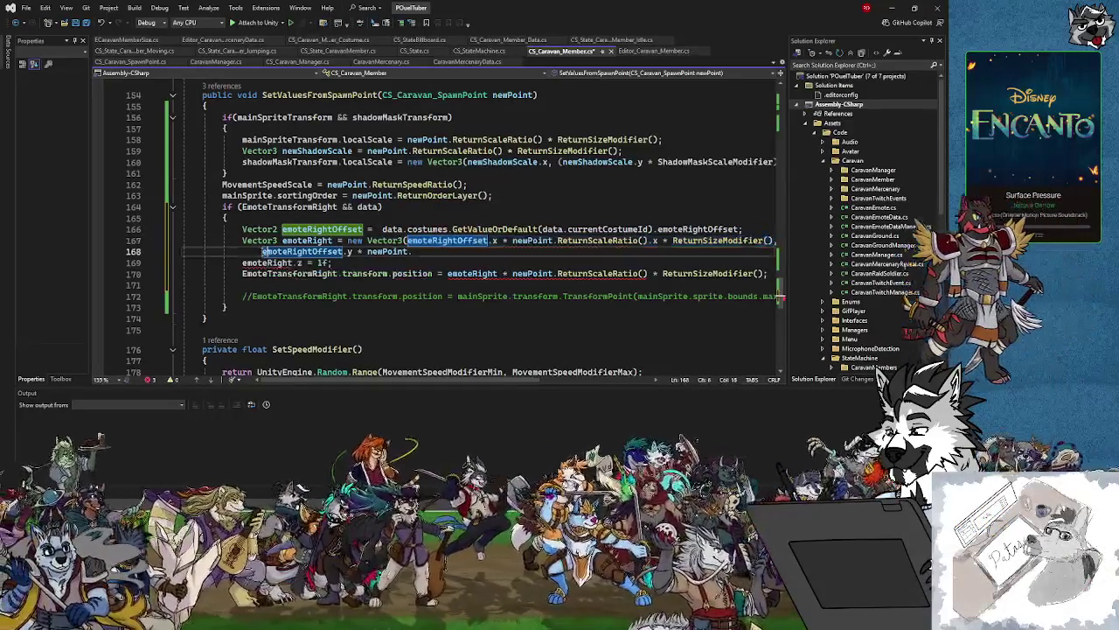
left_click_drag(262, 251, 413, 250)
type("emoteRightOffset.x * newPoint.ReturnScaleRatio().x * ReturnSizeModifier()")
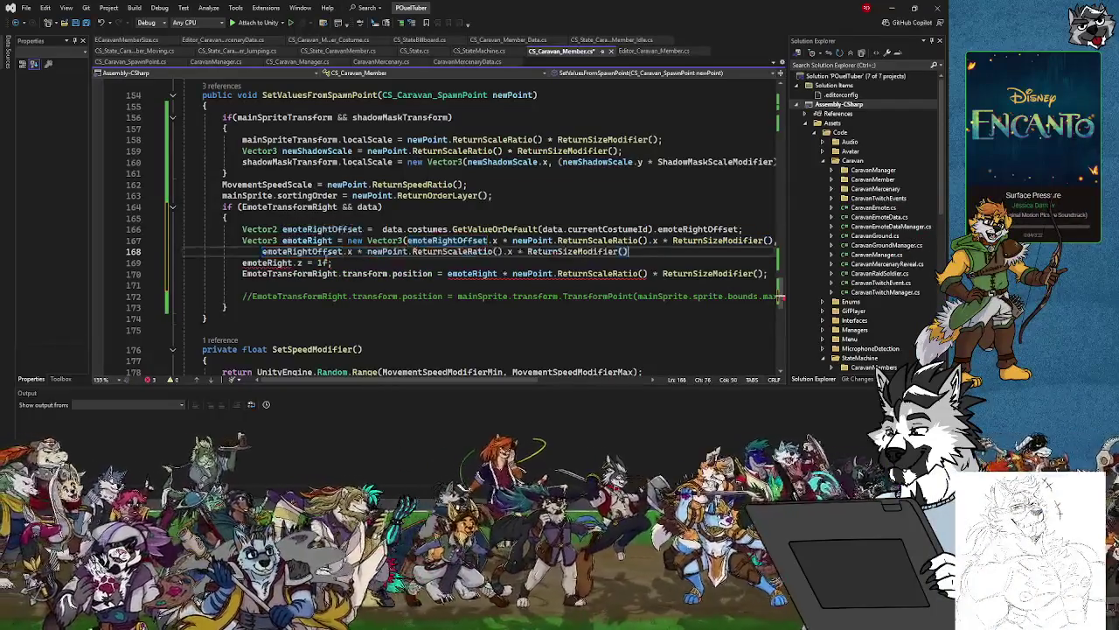
key("Tab")
key("Tab")
key("Tab")
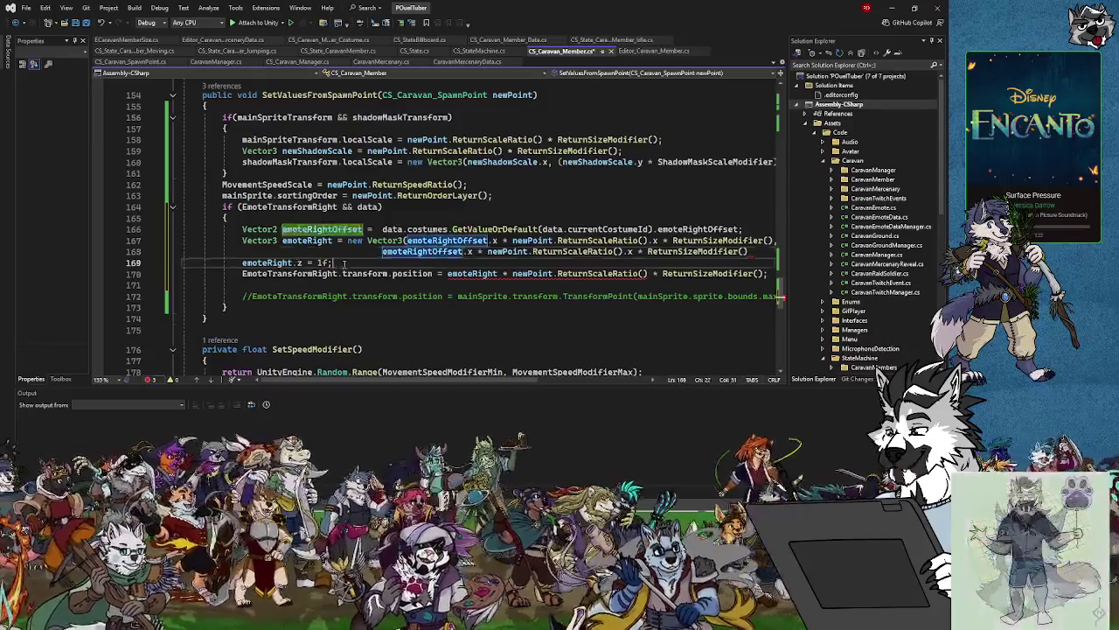
Delete the emoteRight.z = 1f line and align the Vector3 arguments.
left_click(243, 262)
key("shift+End")
key("BackSpace")
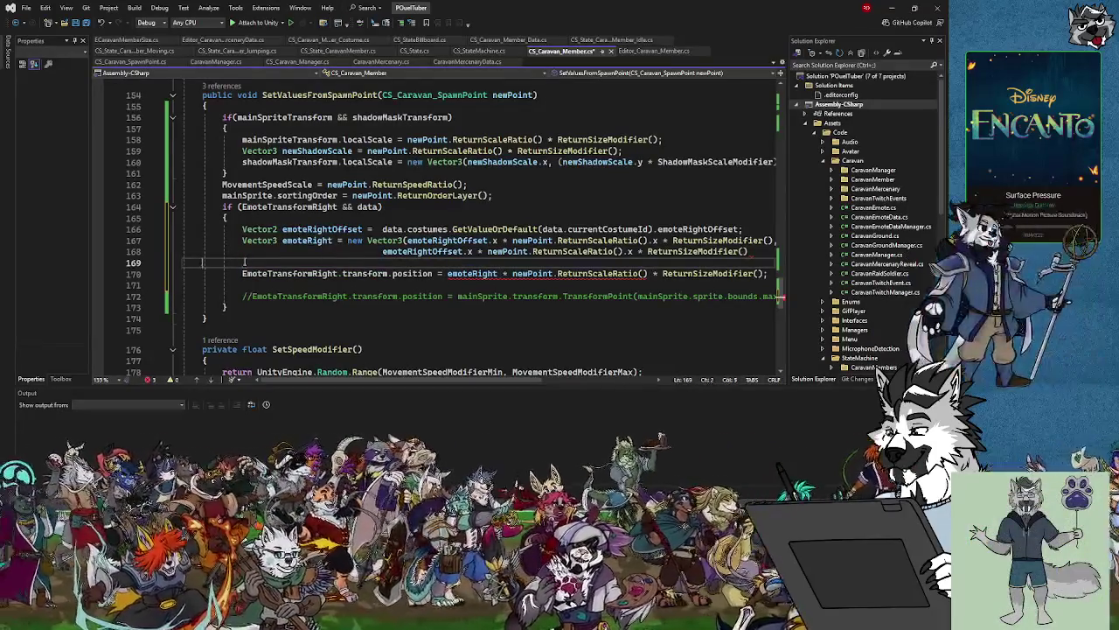
key("BackSpace")
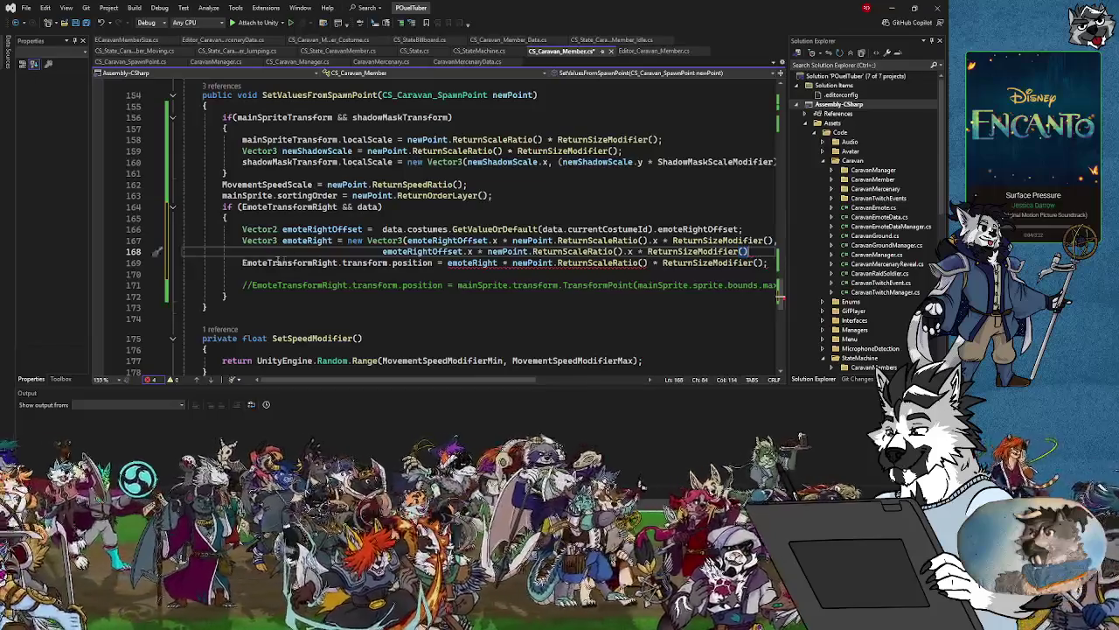
left_click(382, 251)
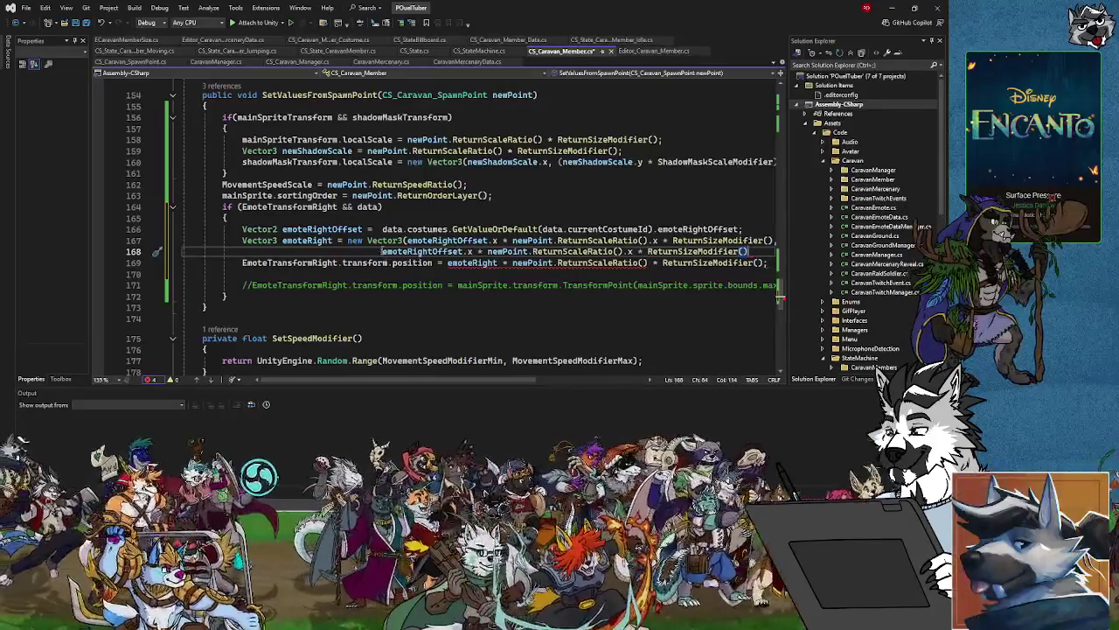
left_click(405, 241)
key("Tab")
left_click(402, 250)
key("Tab")
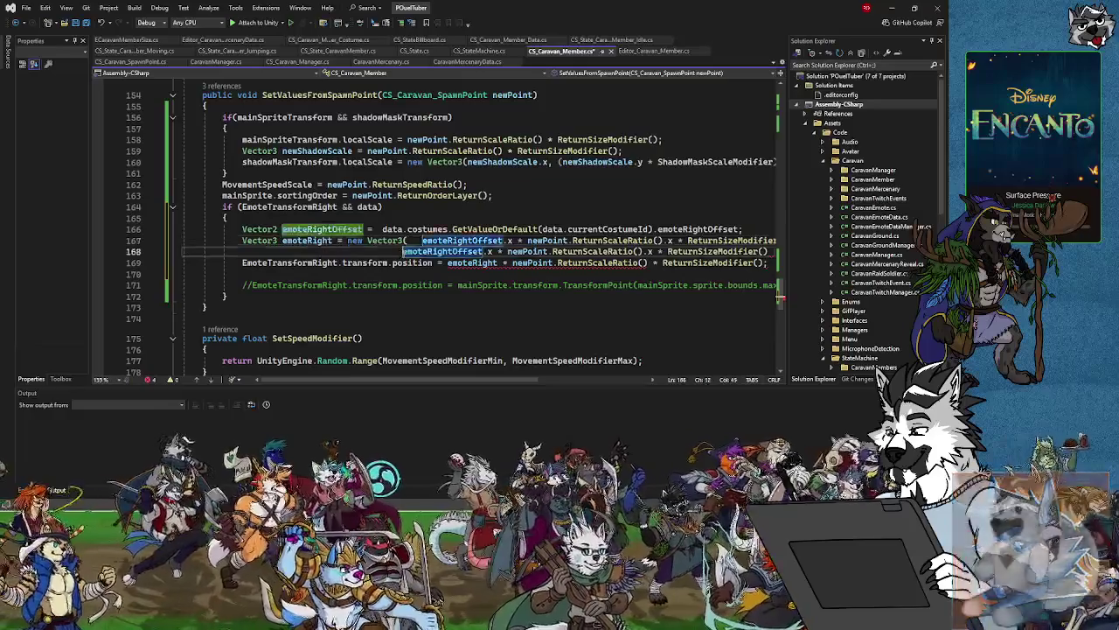
Switch the second argument's components from .x to .y and add 1f as the third argument.
double_click(510, 251)
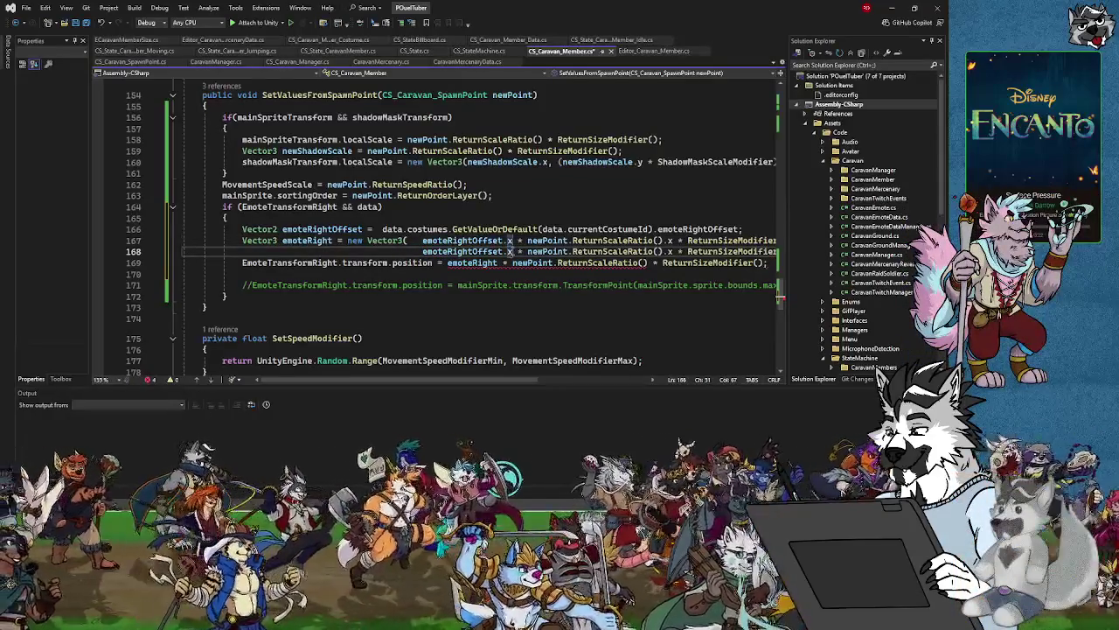
type("y")
double_click(671, 251)
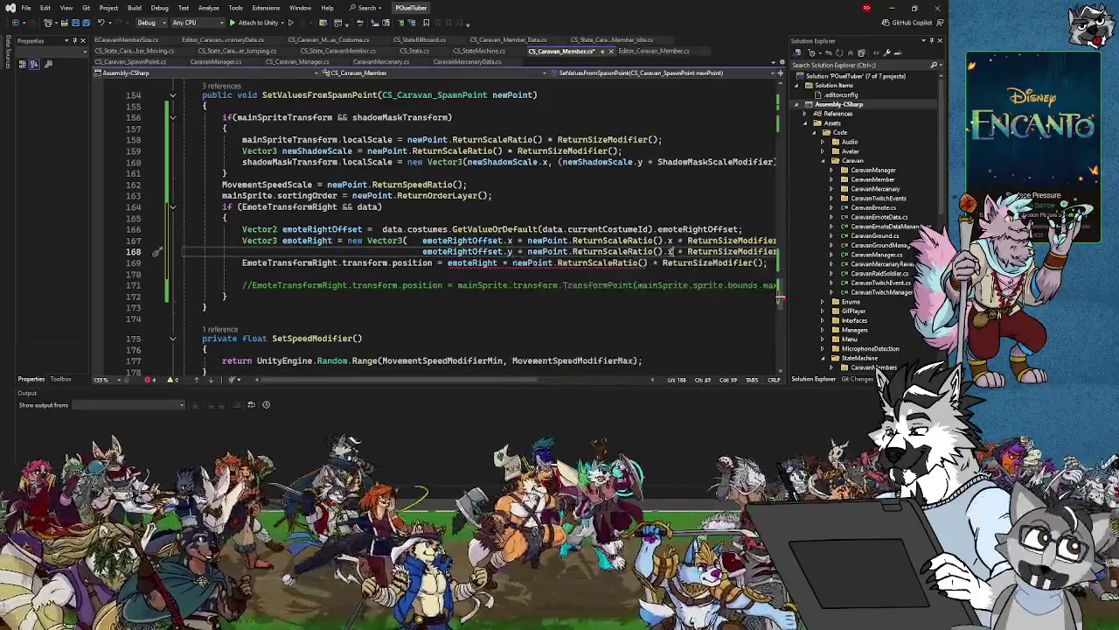
type("y")
key("End")
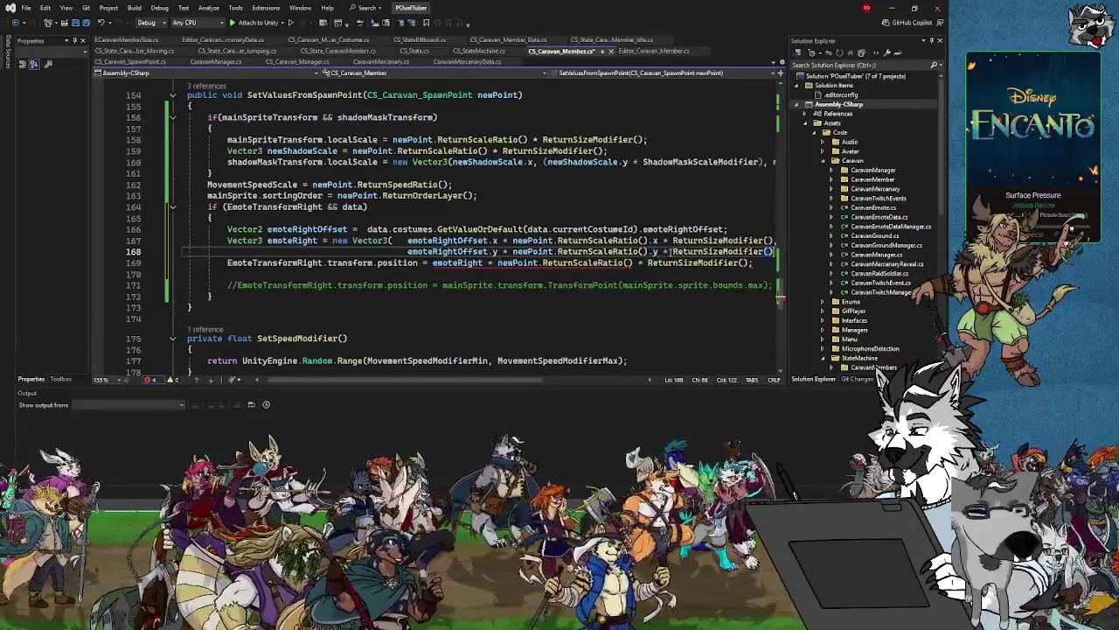
type(",")
key("Return")
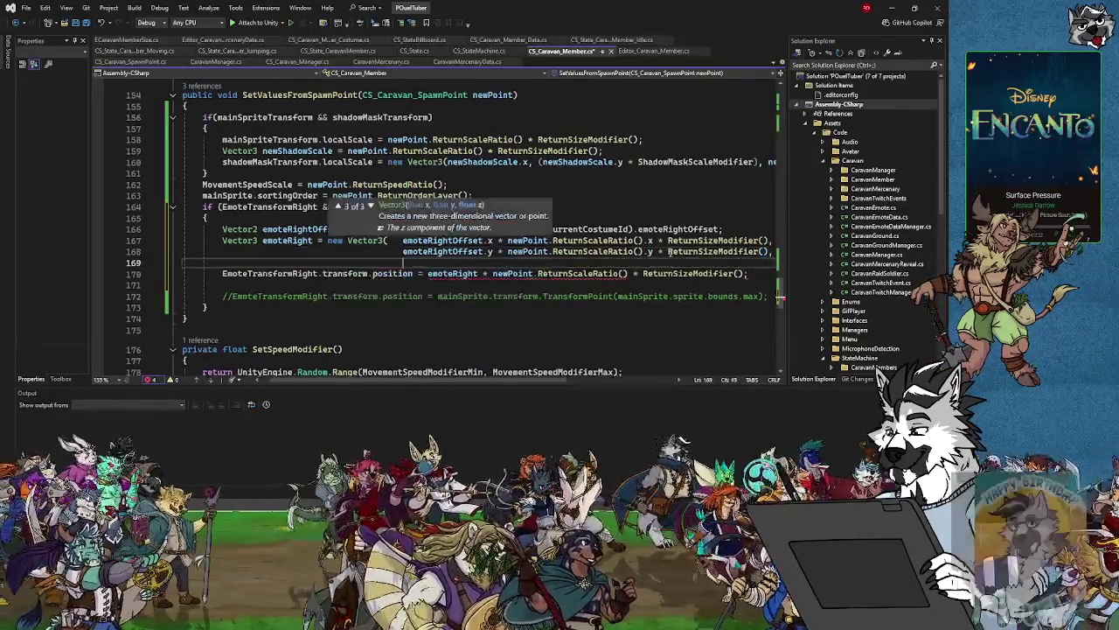
type("1f)")
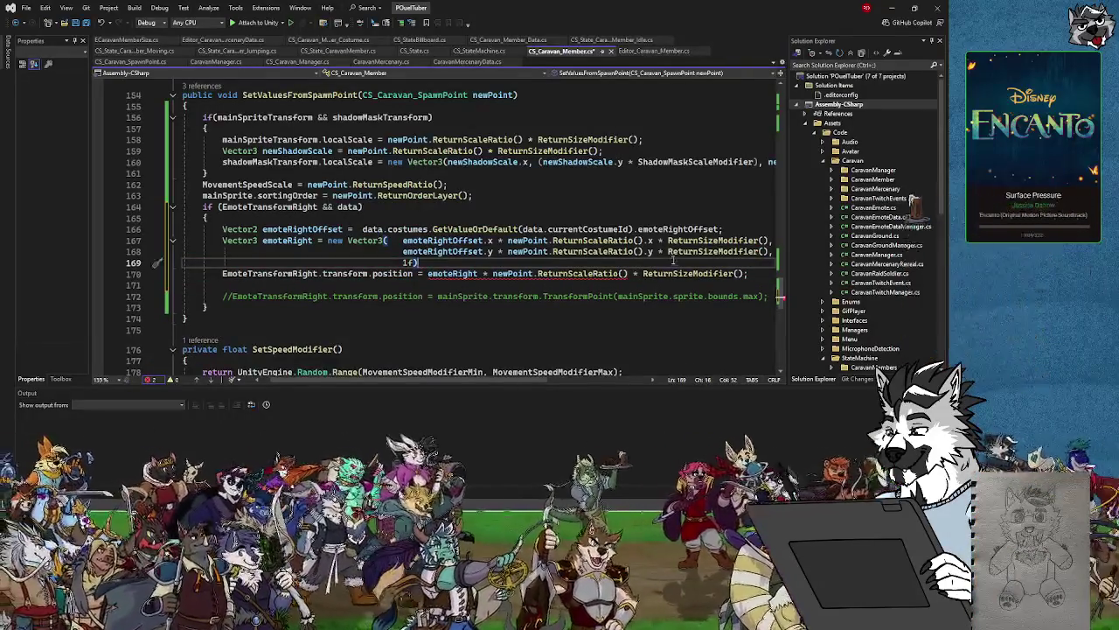
Assign emoteRight directly to the emote position, save the script, and switch to Unity.
left_click_drag(428, 273, 748, 274)
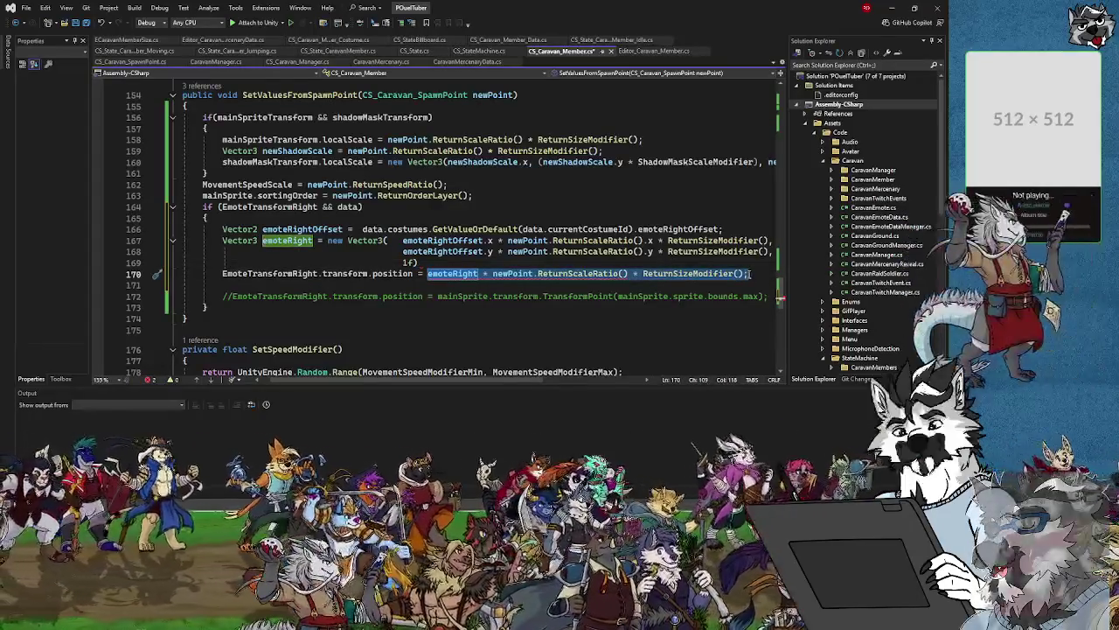
type("emote")
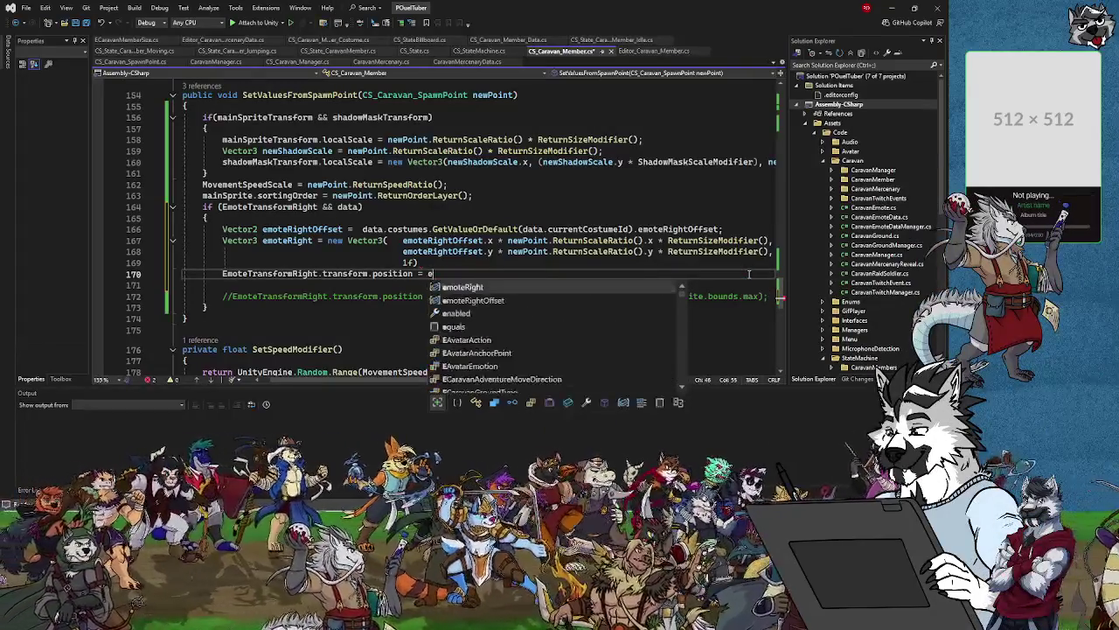
type("Right;")
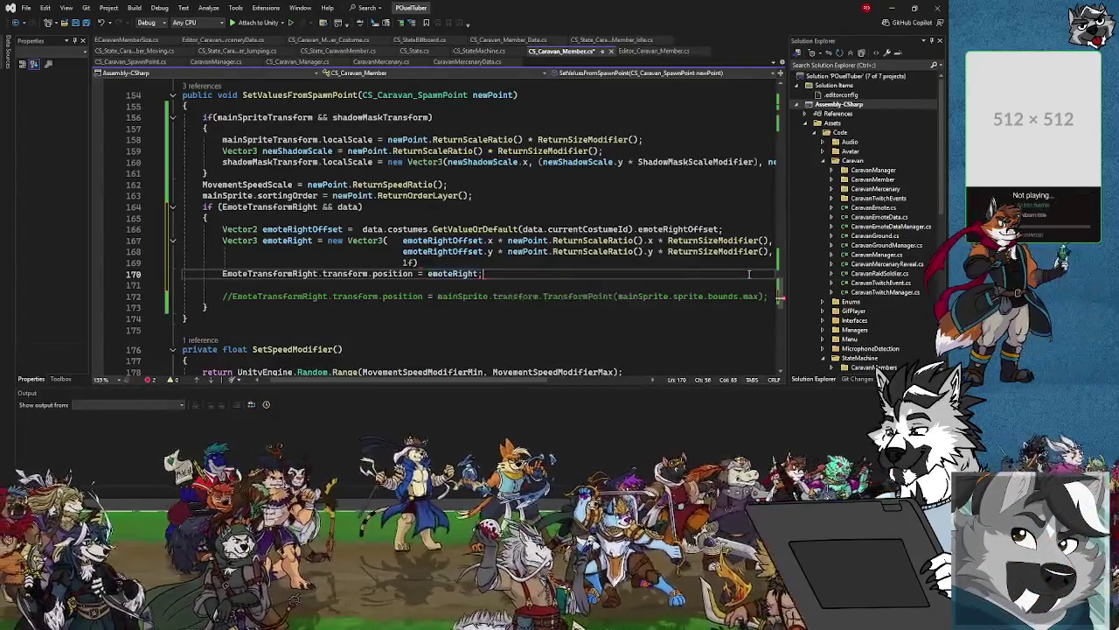
left_click(452, 262)
type(";")
key("ctrl+z")
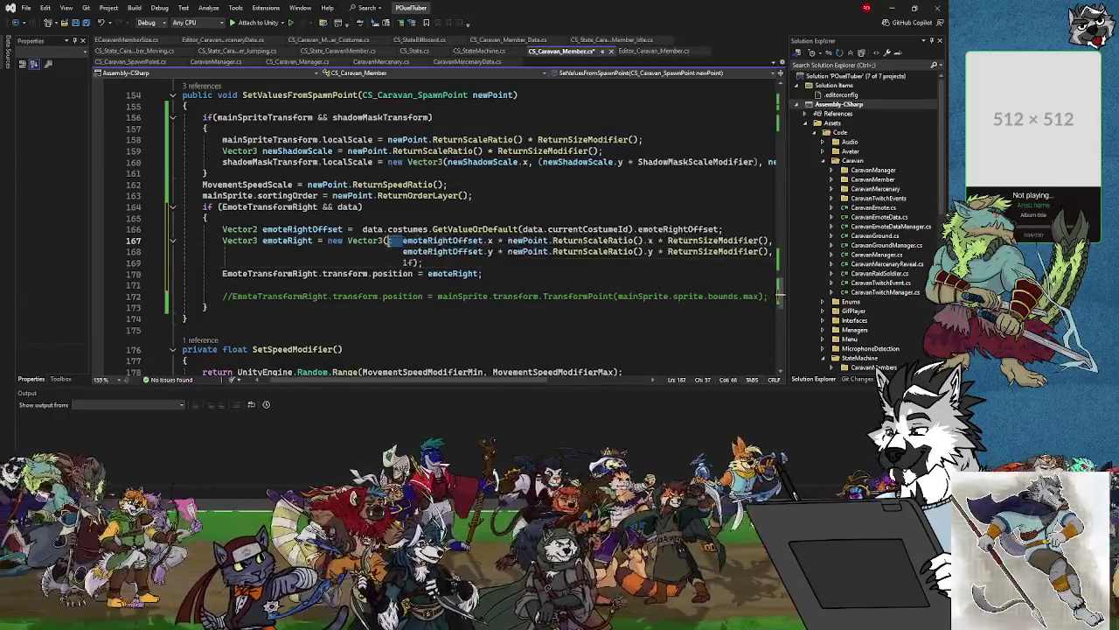
left_click(88, 23)
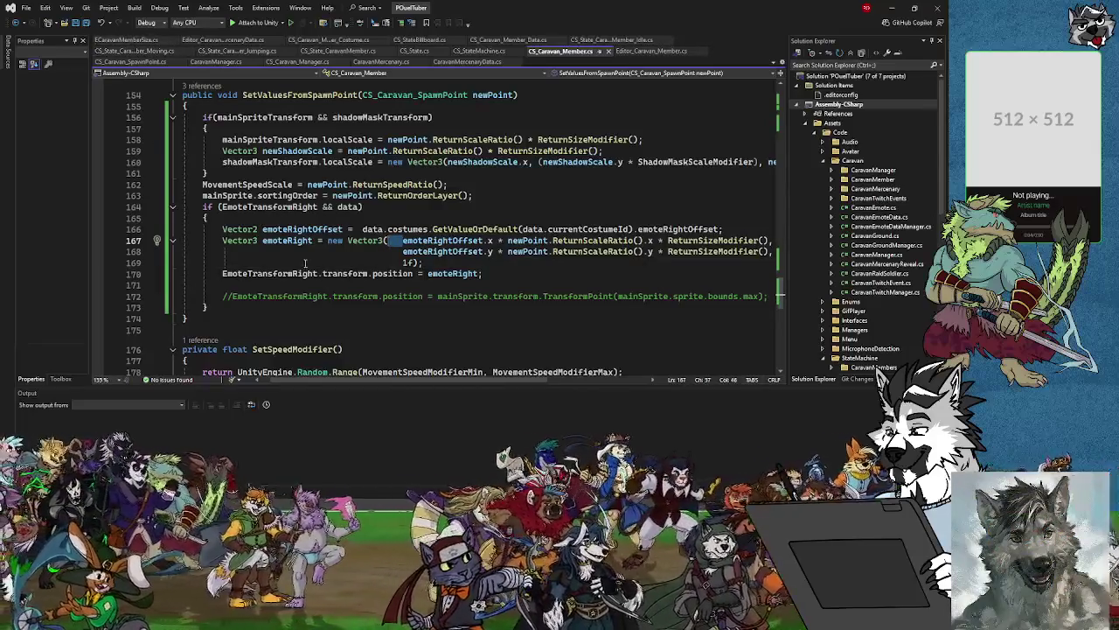
left_click(894, 12)
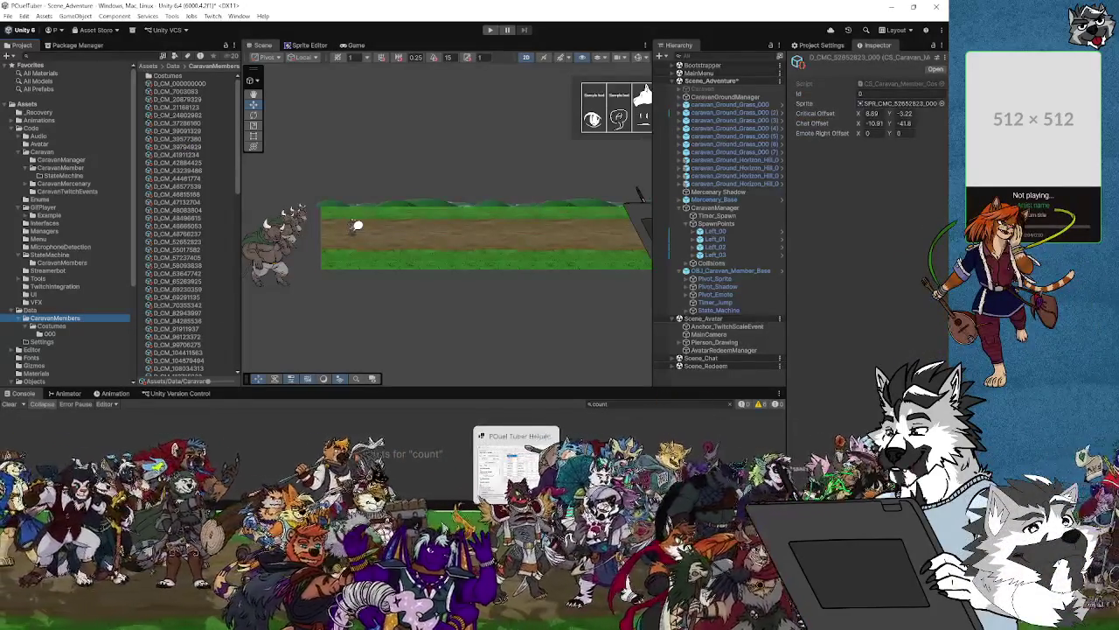
Return to the CS_Caravan_Member.cs code after Unity recompiles.
key("alt+Tab")
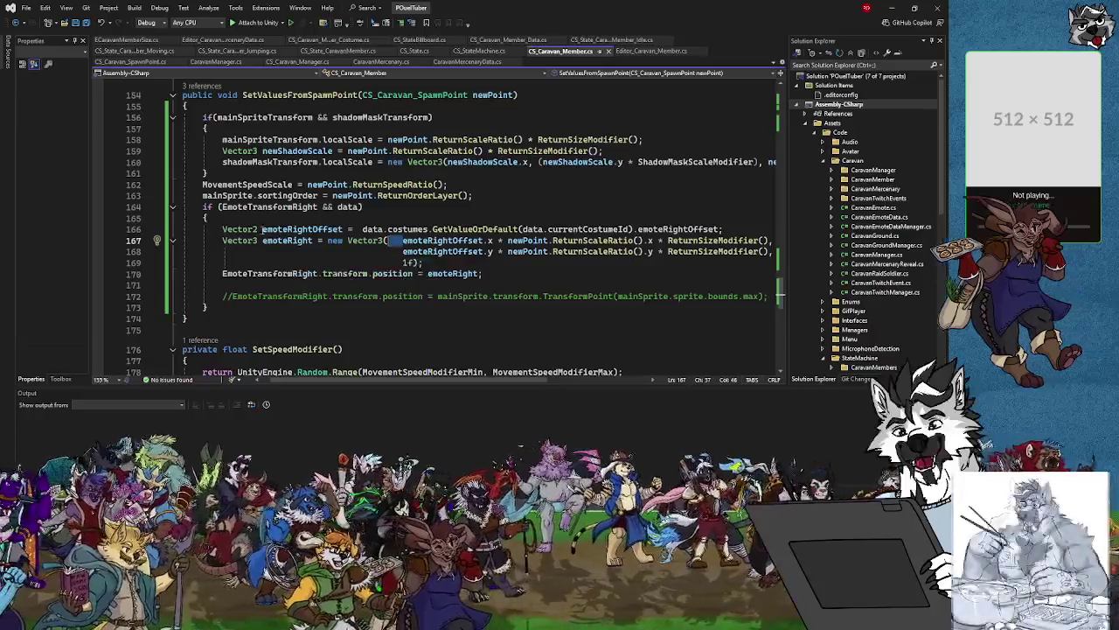
Comment out the emote positioning block in CS_Caravan_Member with /* */ and save.
left_click(224, 218)
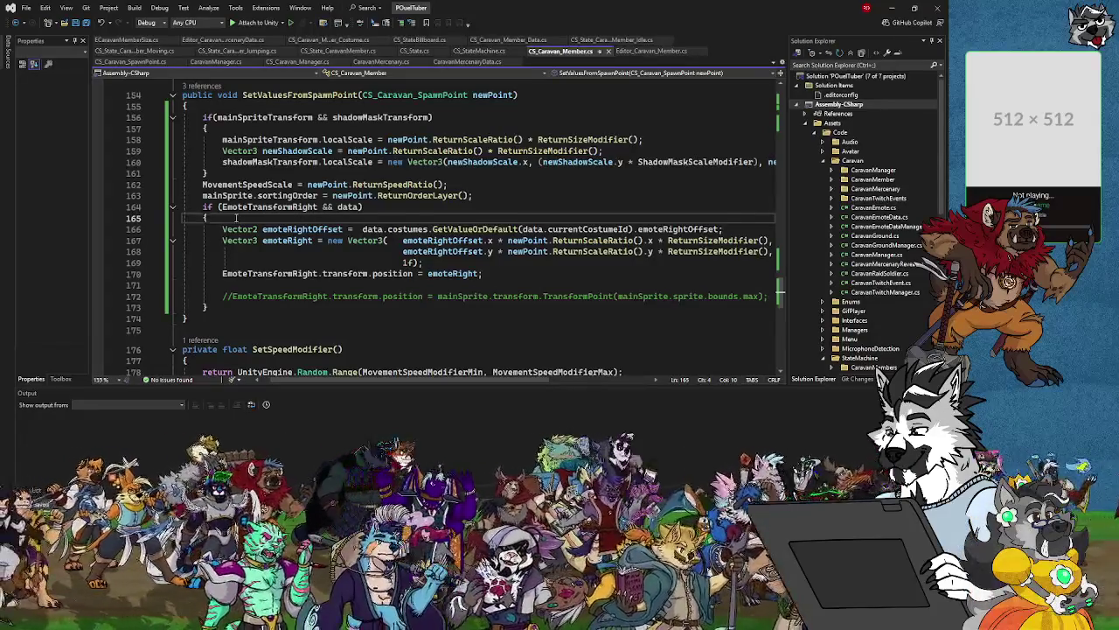
key("Return")
type("/*")
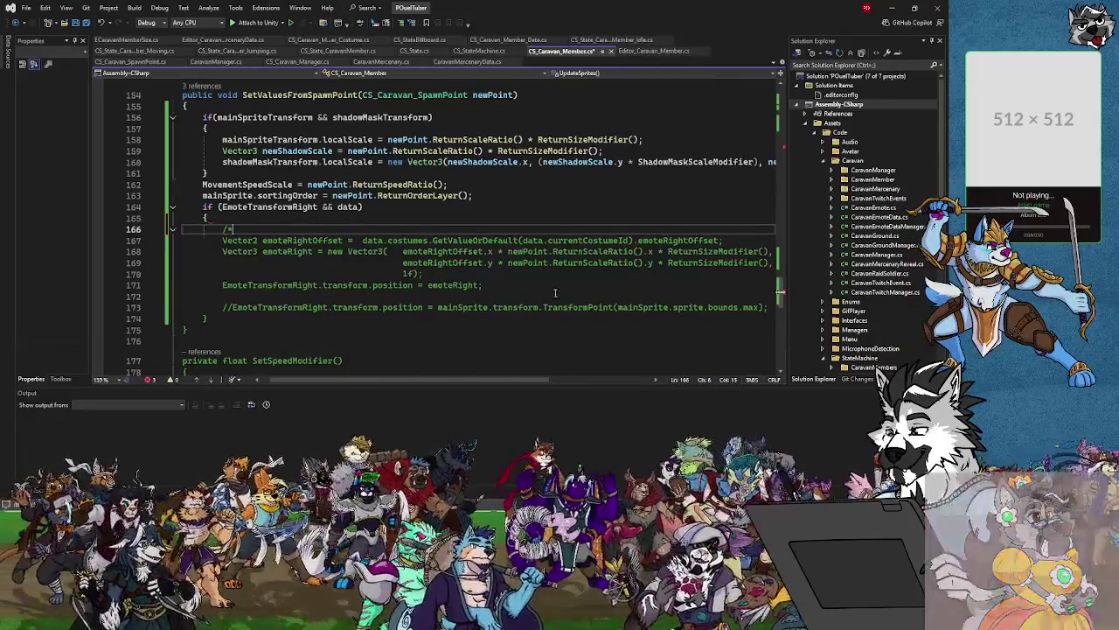
left_click(554, 292)
type("*/")
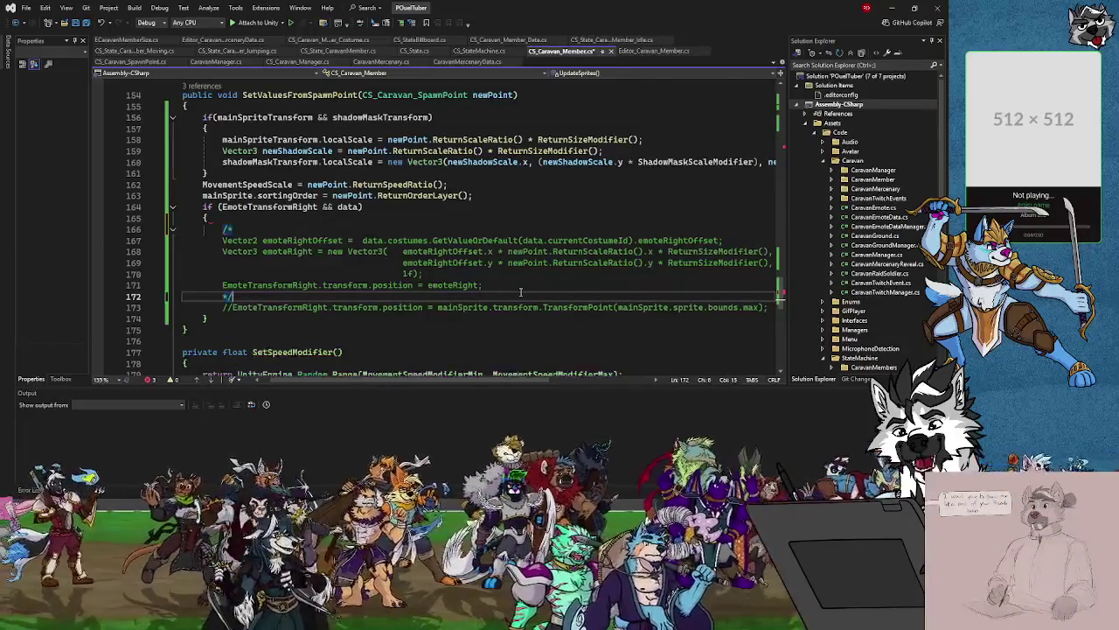
key("ctrl+s")
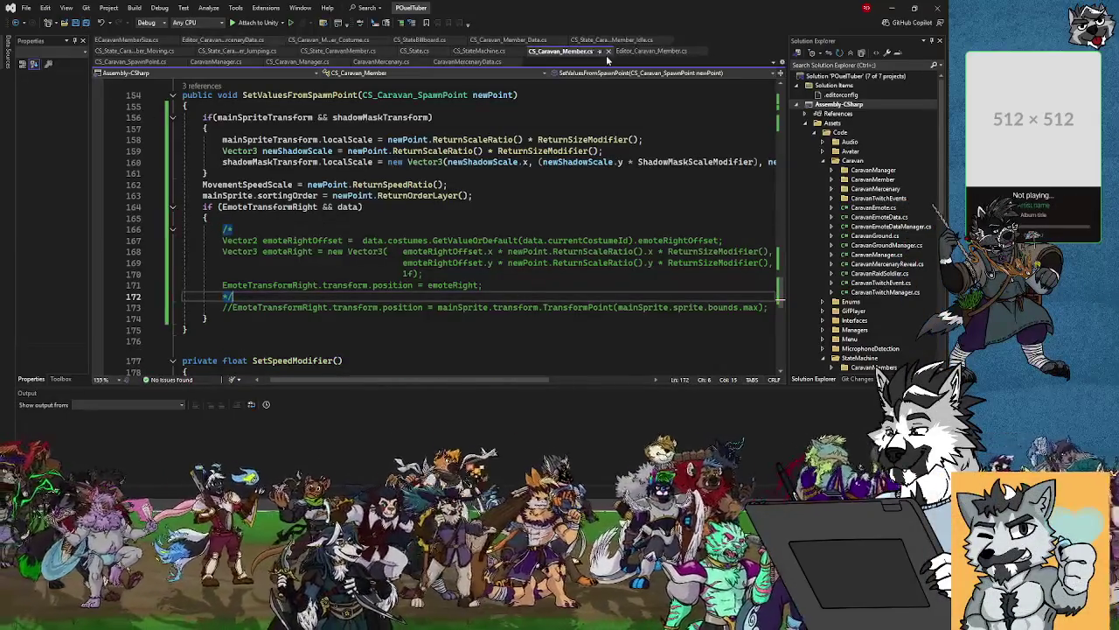
Comment out the emoteRightOffset field in CS_Caravan_Member_Costume, save, and let Unity recompile.
left_click(332, 40)
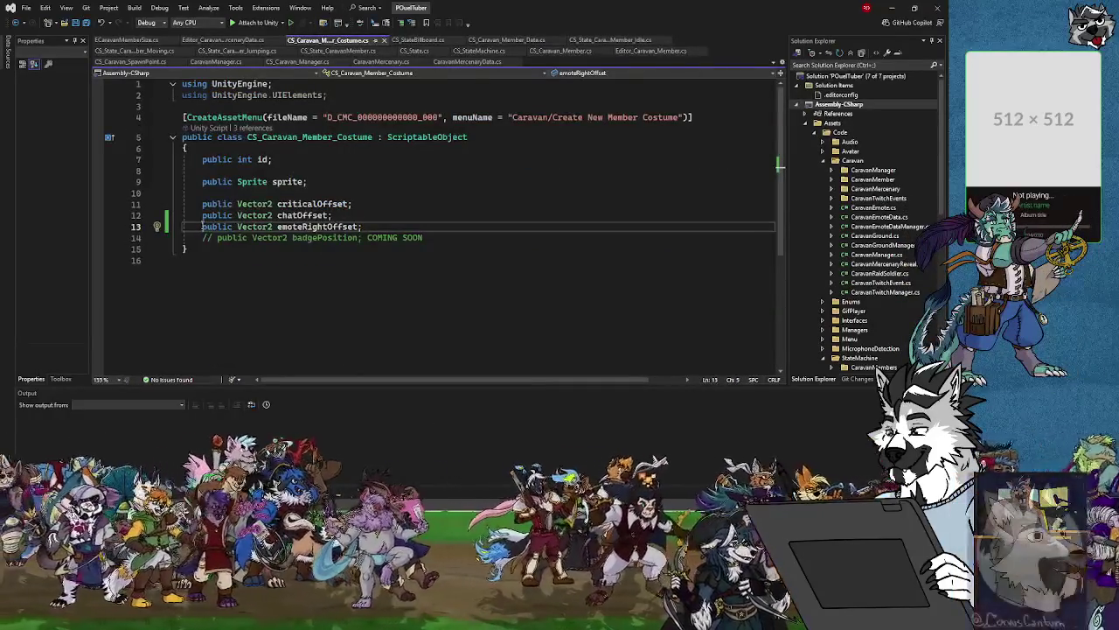
type("//")
key("ctrl+s")
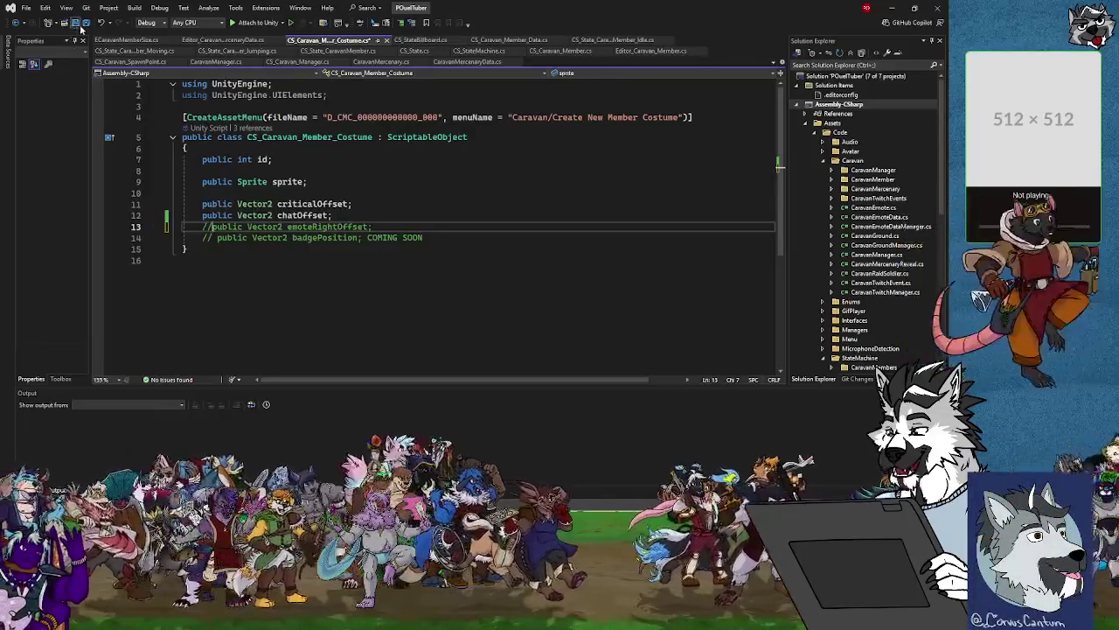
left_click(898, 7)
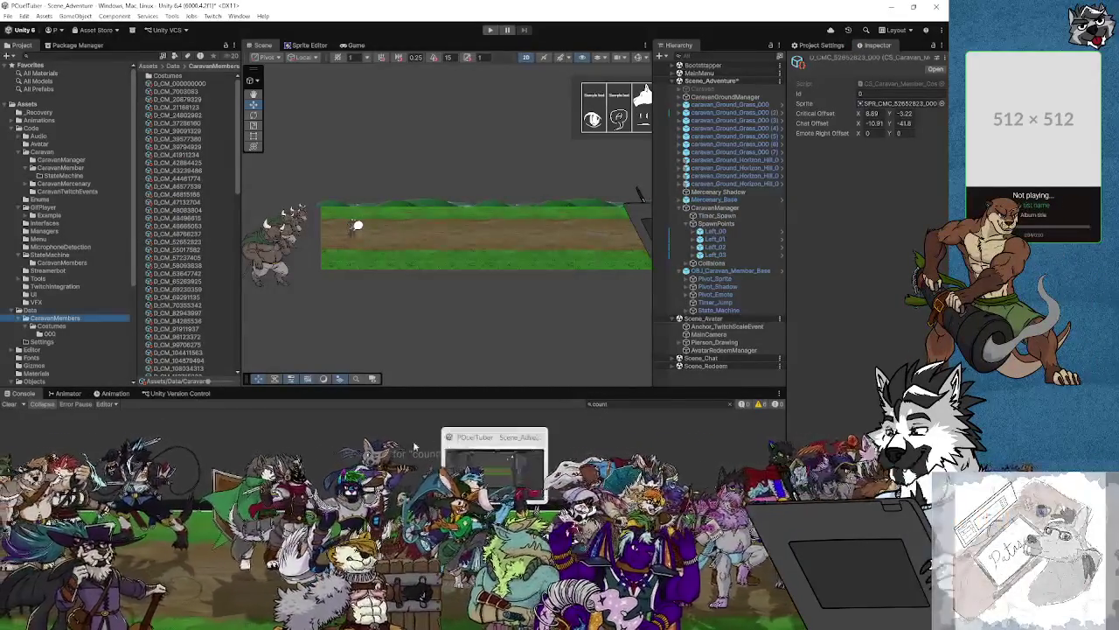
mouse_move(494, 620)
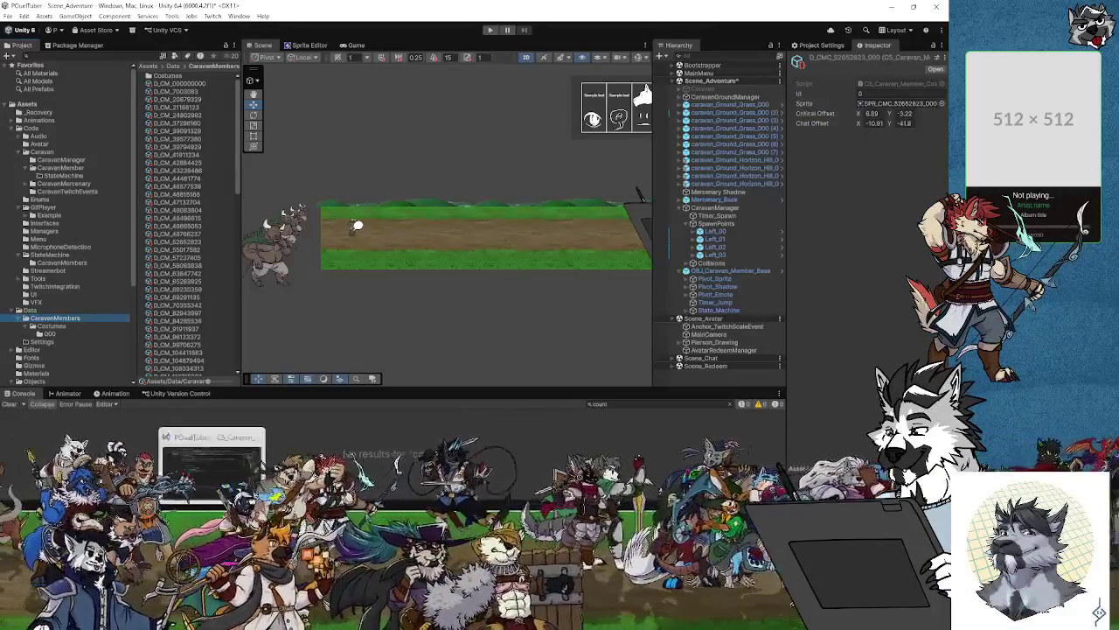
Restore emoteRightOffset with default new Vector2(2f, 2f) and save all files.
left_click(211, 459)
key("BackSpace")
key("BackSpace")
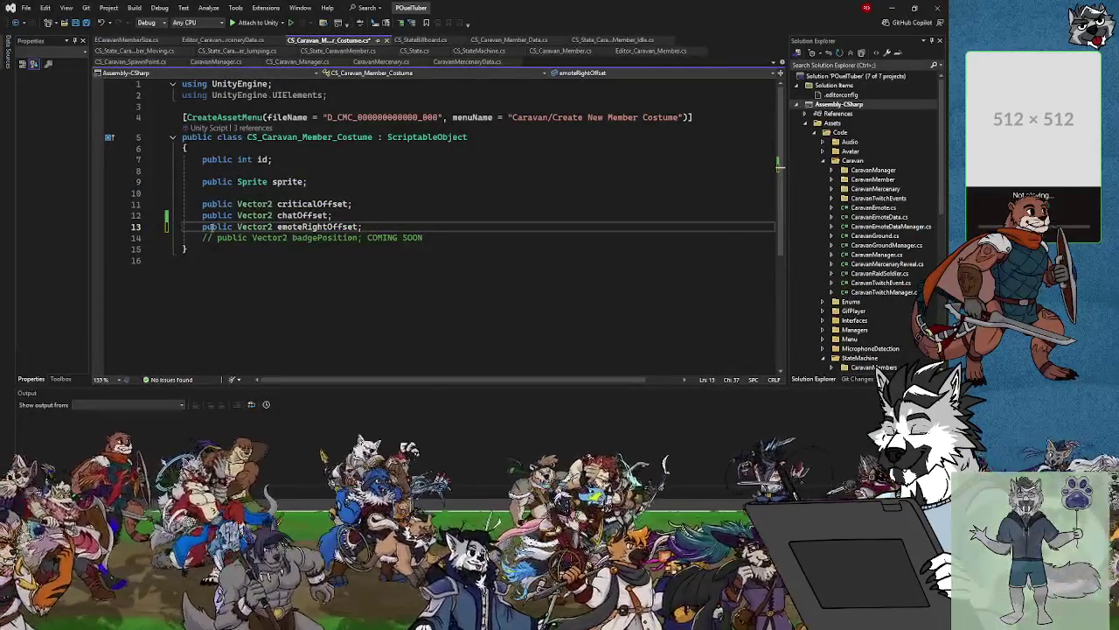
type("n")
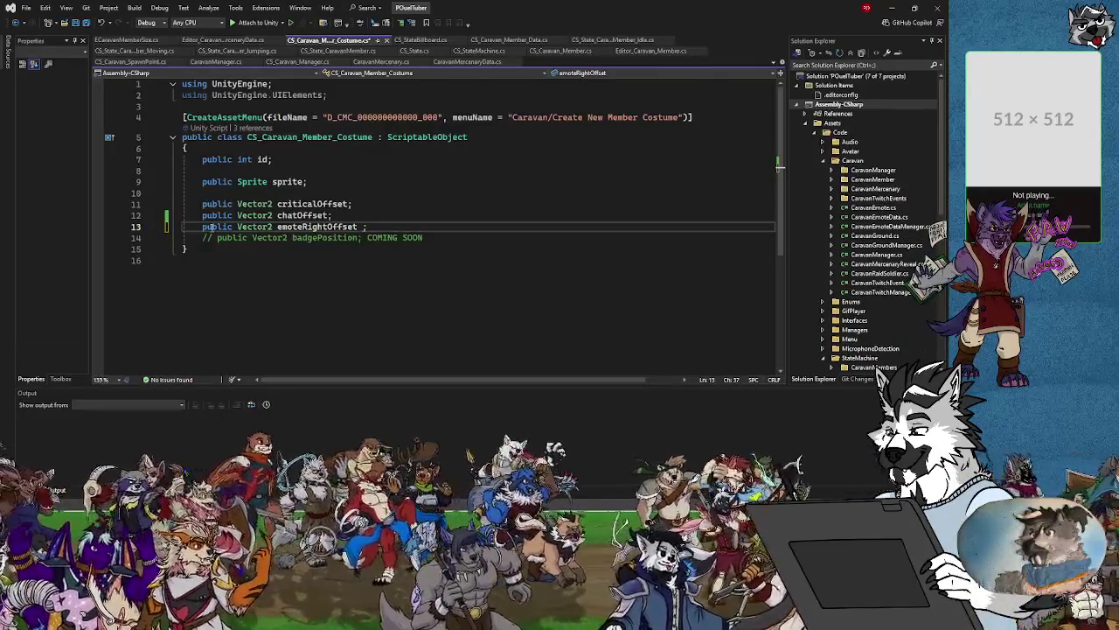
type("ew Vector")
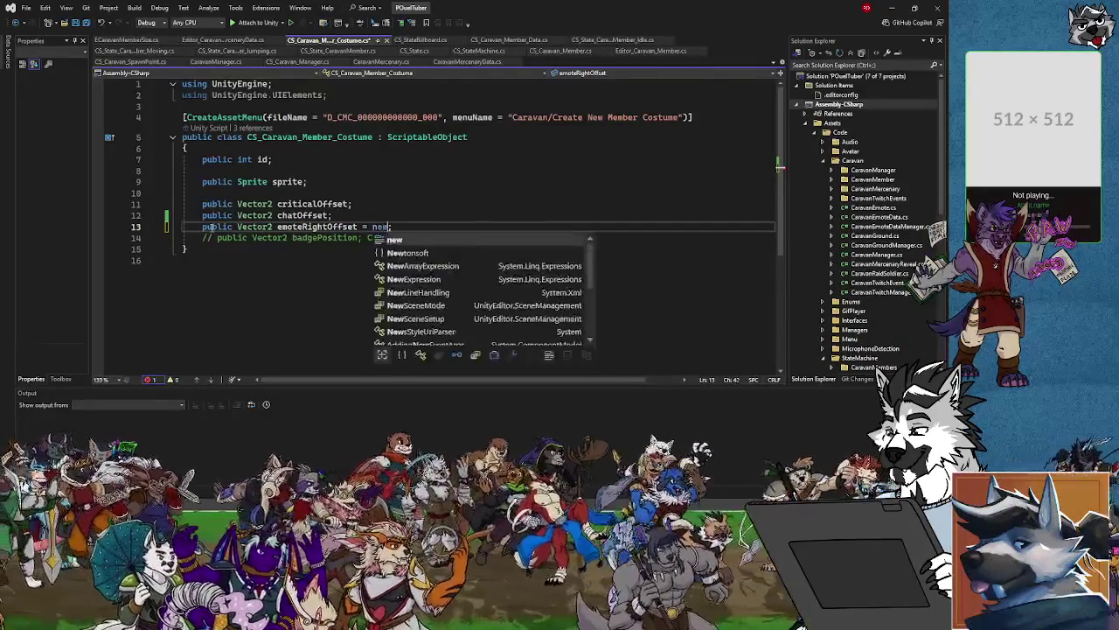
type("2(1")
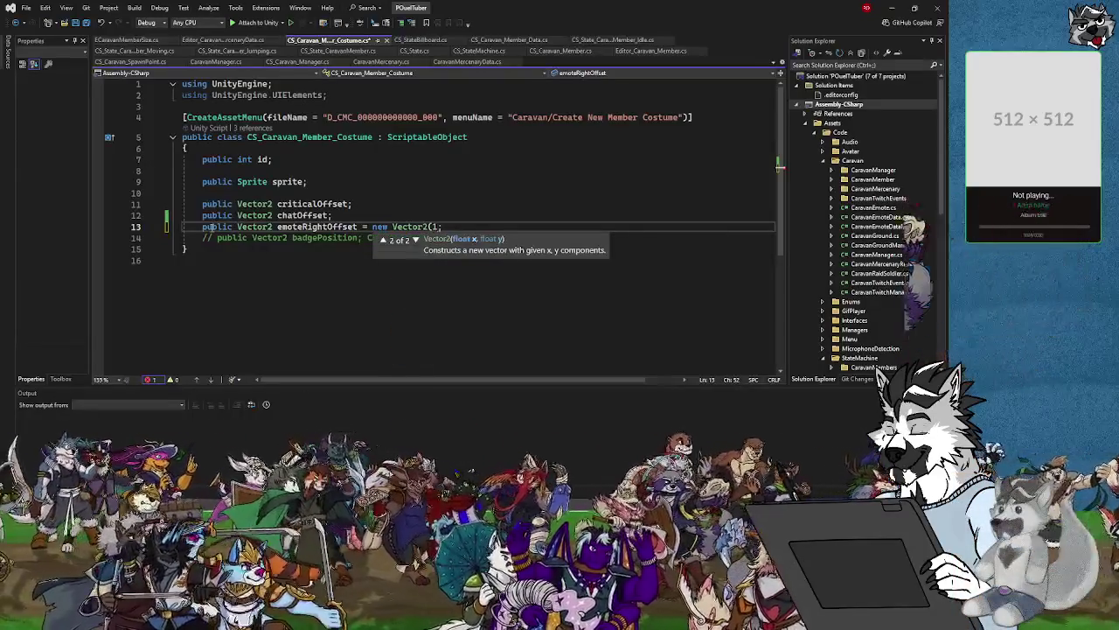
key("BackSpace")
type("2f,2")
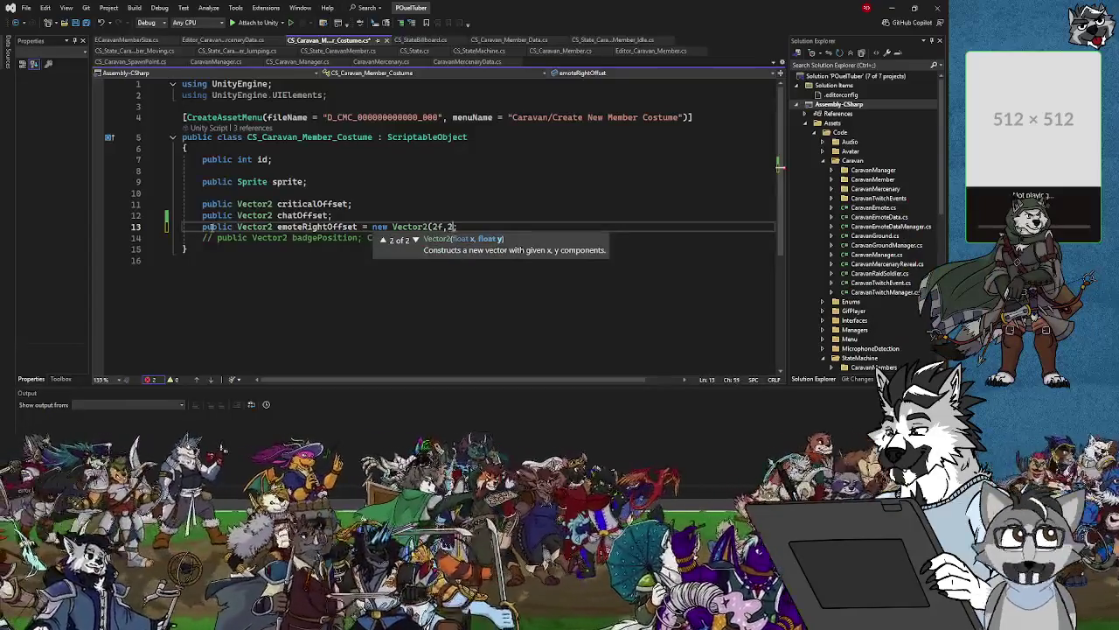
type(")")
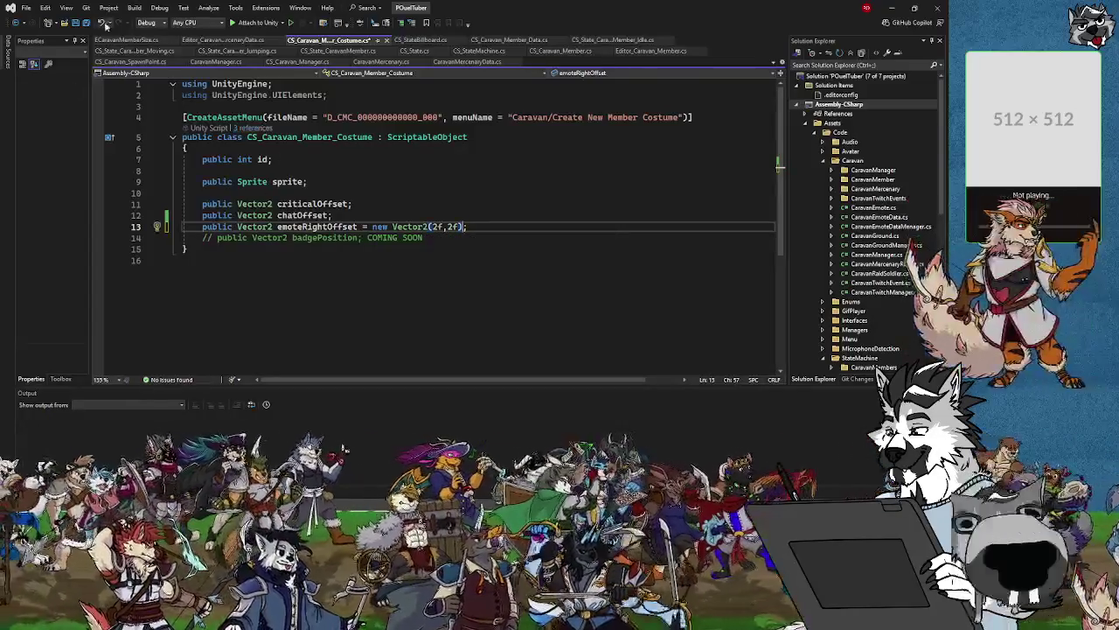
left_click(87, 24)
left_click(560, 50)
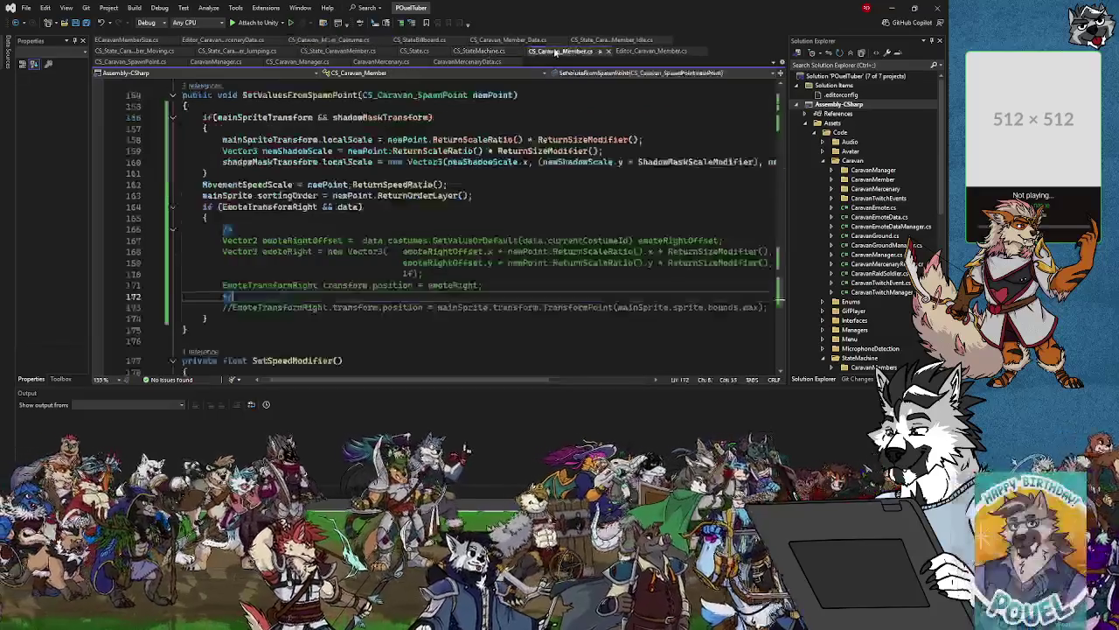
Uncomment the emote offset block in SetValuesFromSpawnPoint, remove the blank line, and switch to Unity.
left_click(234, 225)
key("BackSpace")
key("BackSpace")
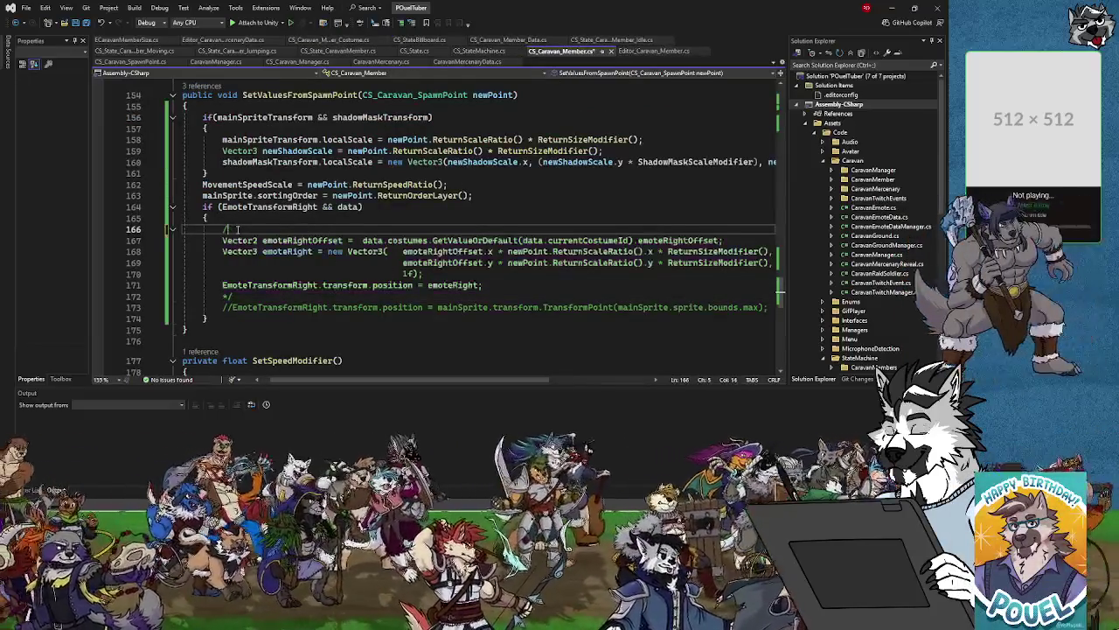
key("BackSpace")
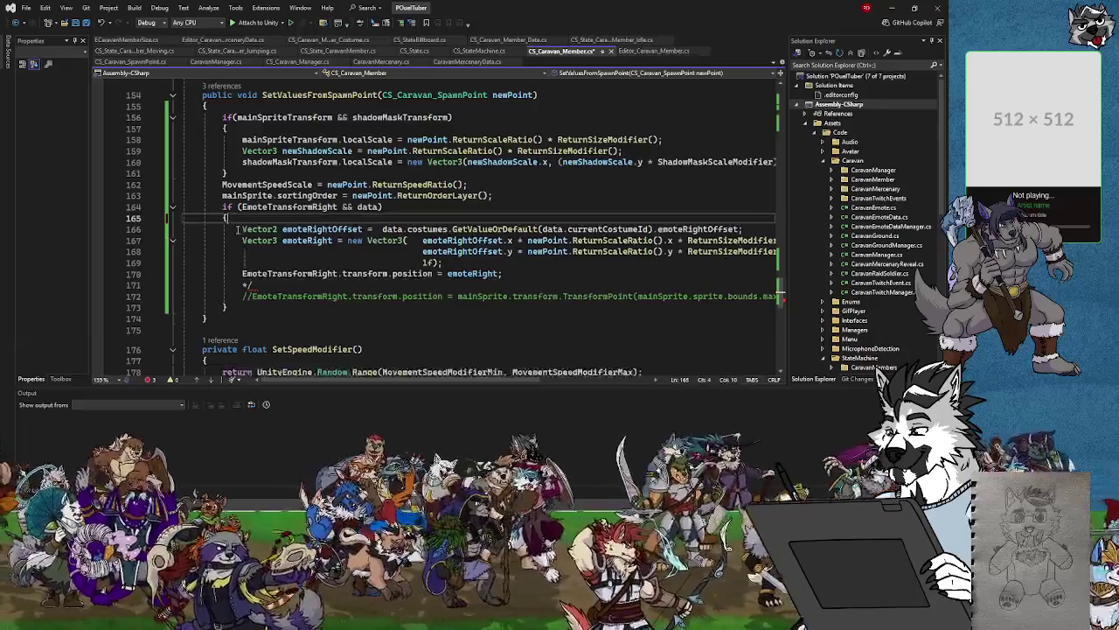
left_click(259, 282)
key("BackSpace")
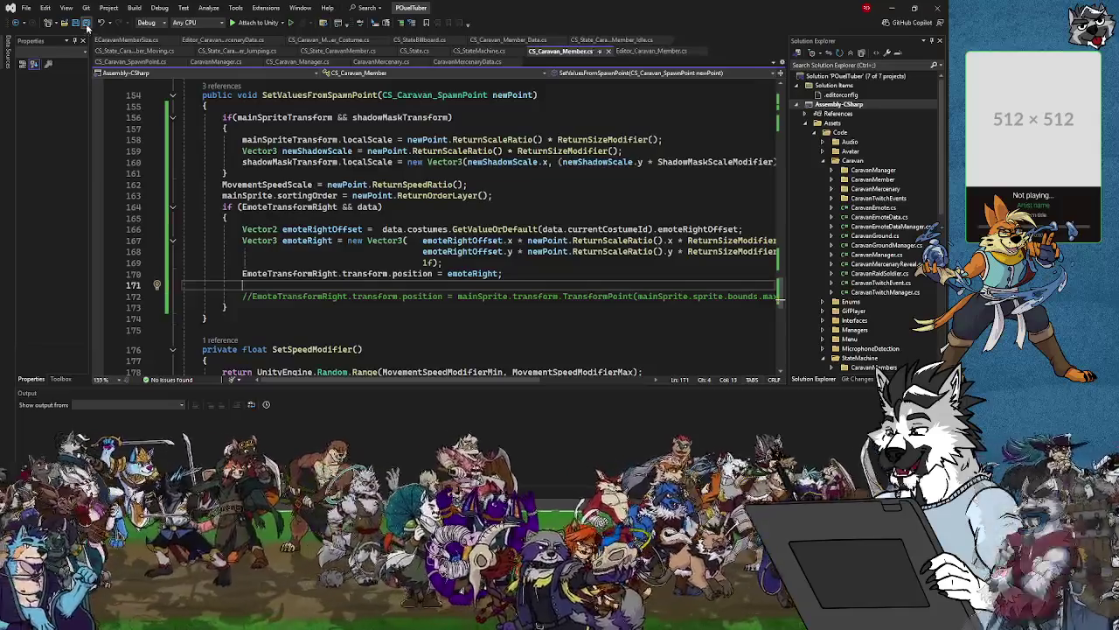
left_click(891, 8)
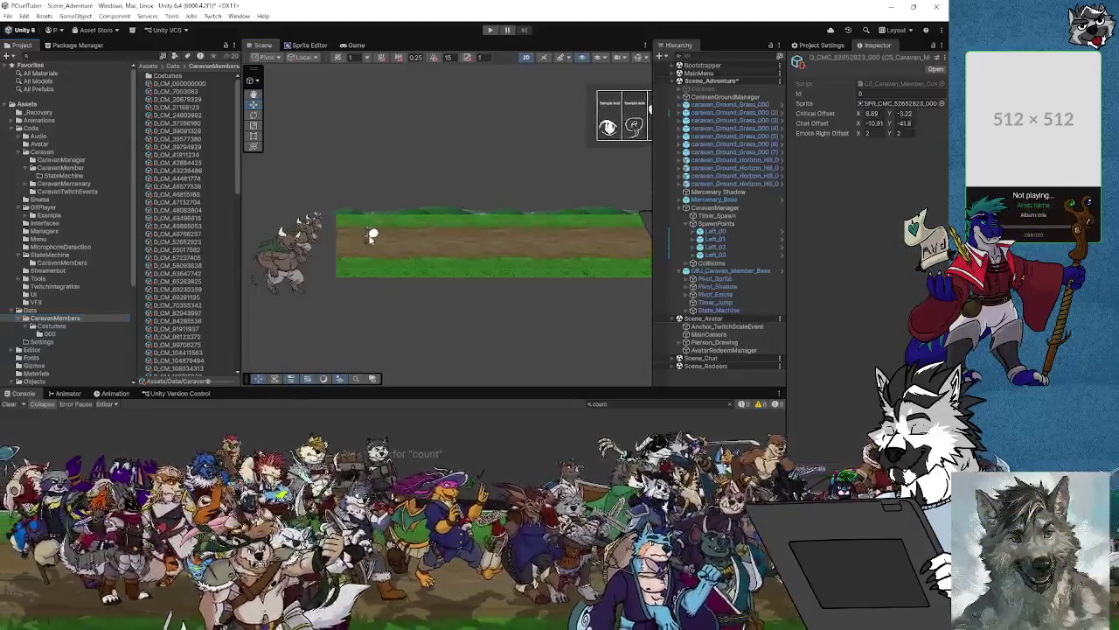
Zoom the Scene view and start Scene_Adventure in play mode.
scroll(335, 214, "up", 5)
left_click(490, 31)
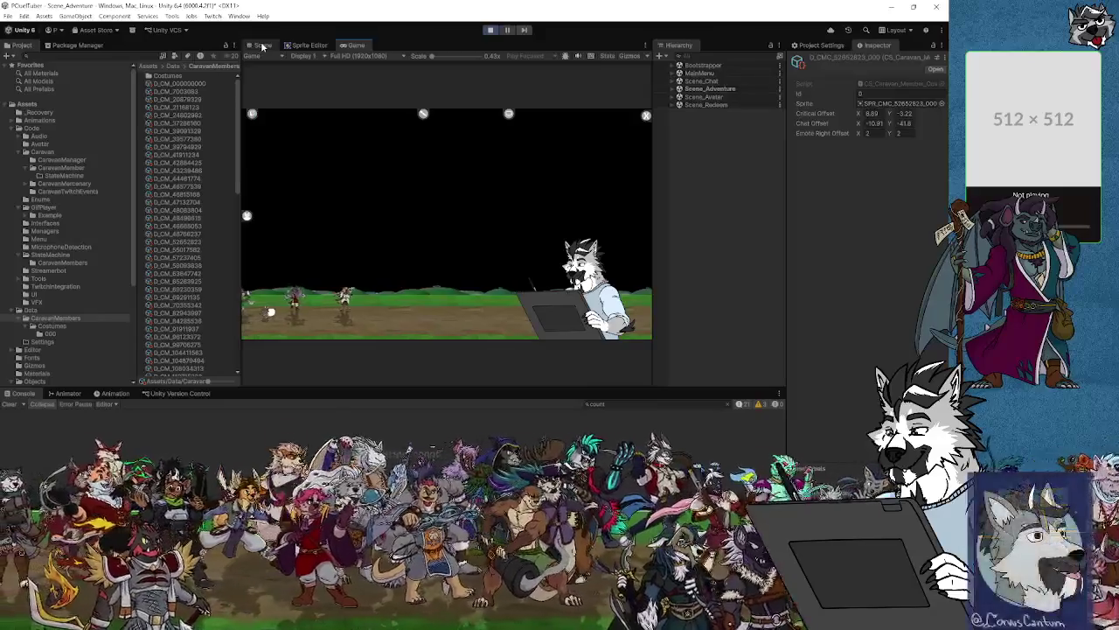
Pause the game and select a caravan member's Pivot_Emote through Sprite_Main in the Hierarchy.
left_click(262, 46)
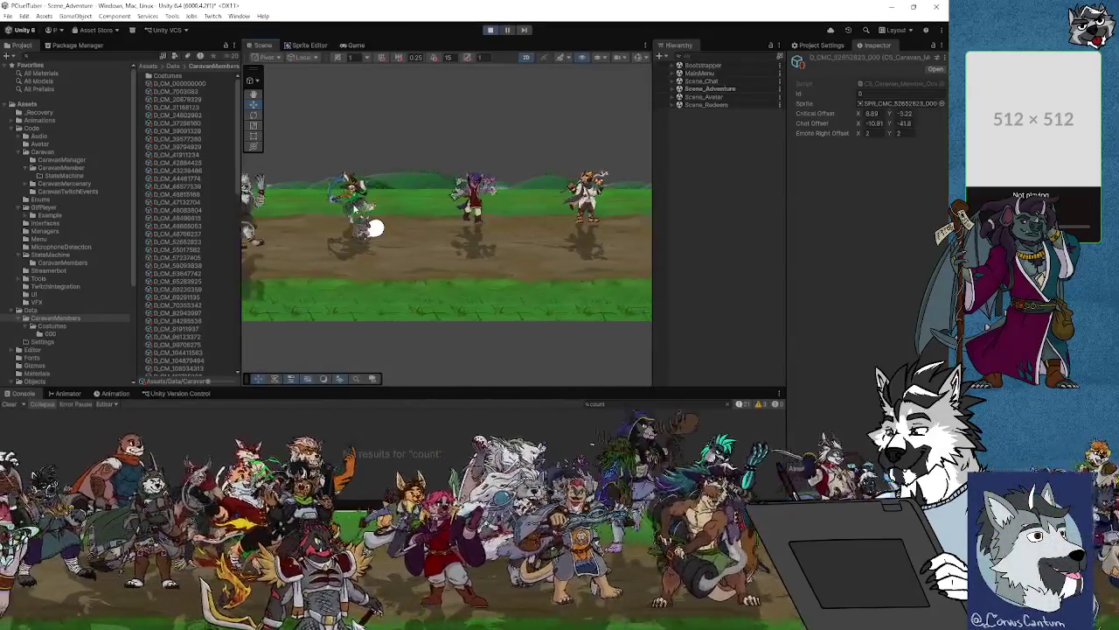
left_click(355, 209)
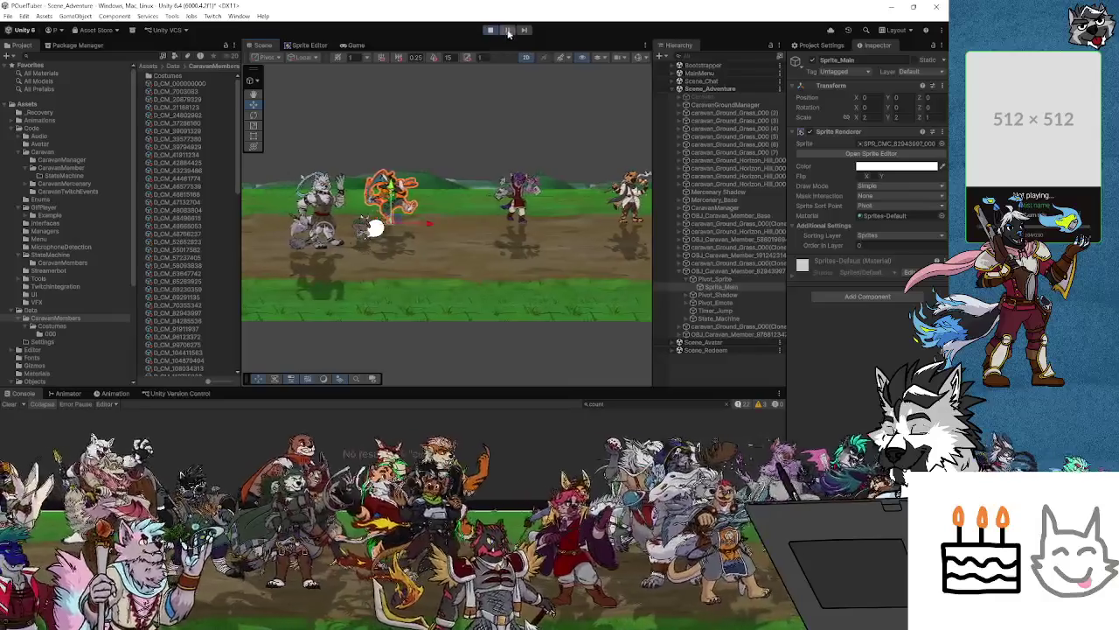
left_click(507, 30)
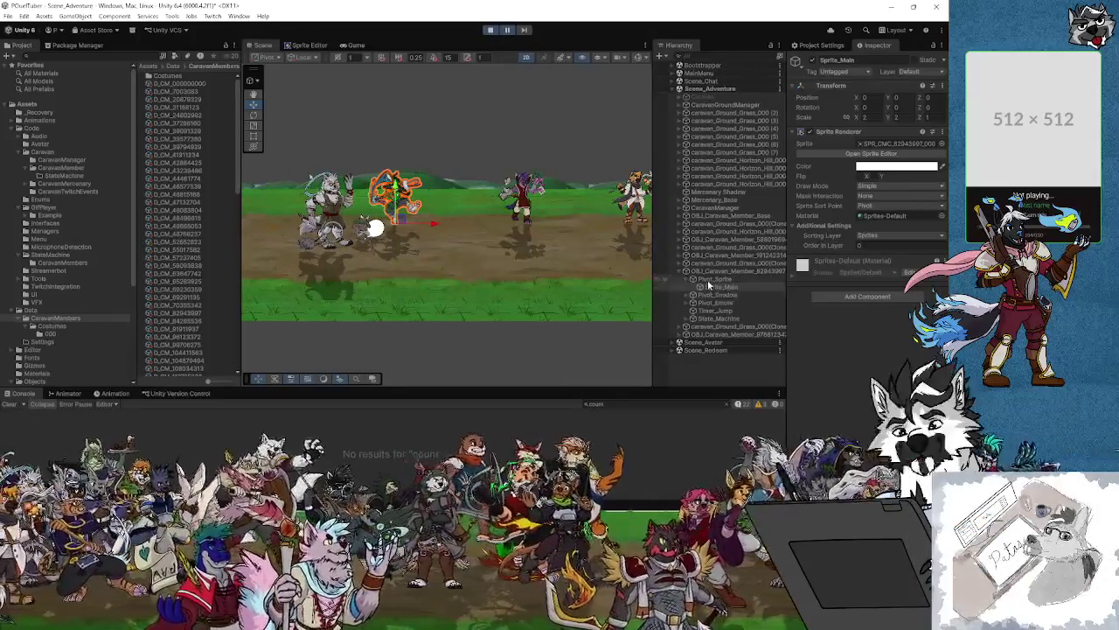
left_click(715, 288)
left_click(717, 303)
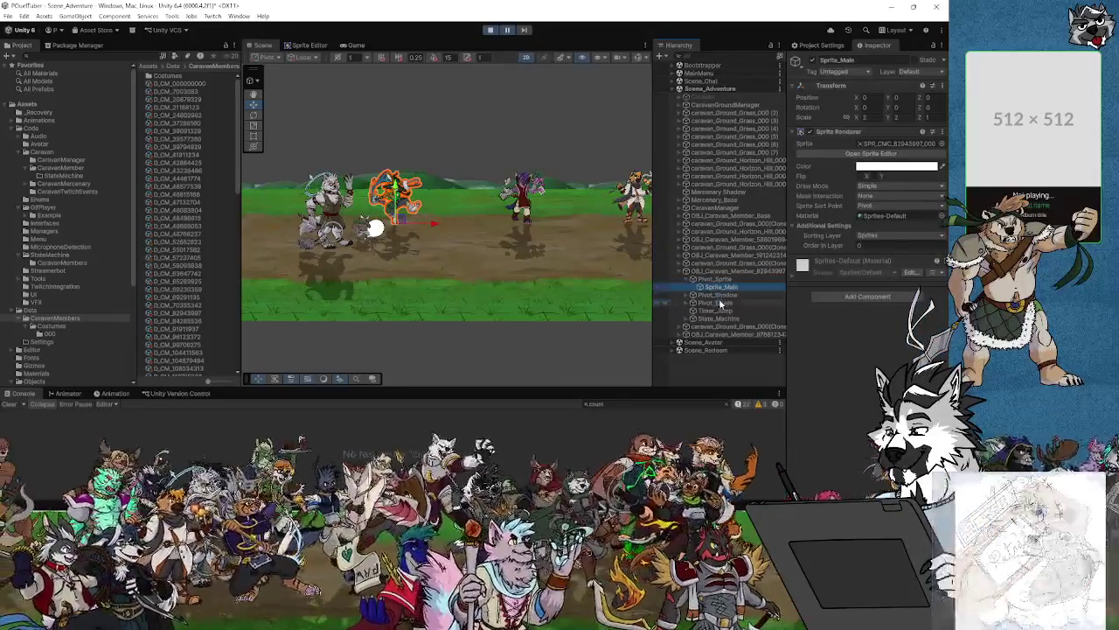
Frame and zoom on the emote pivot, comparing it against the Game view.
left_click_drag(446, 230, 435, 234)
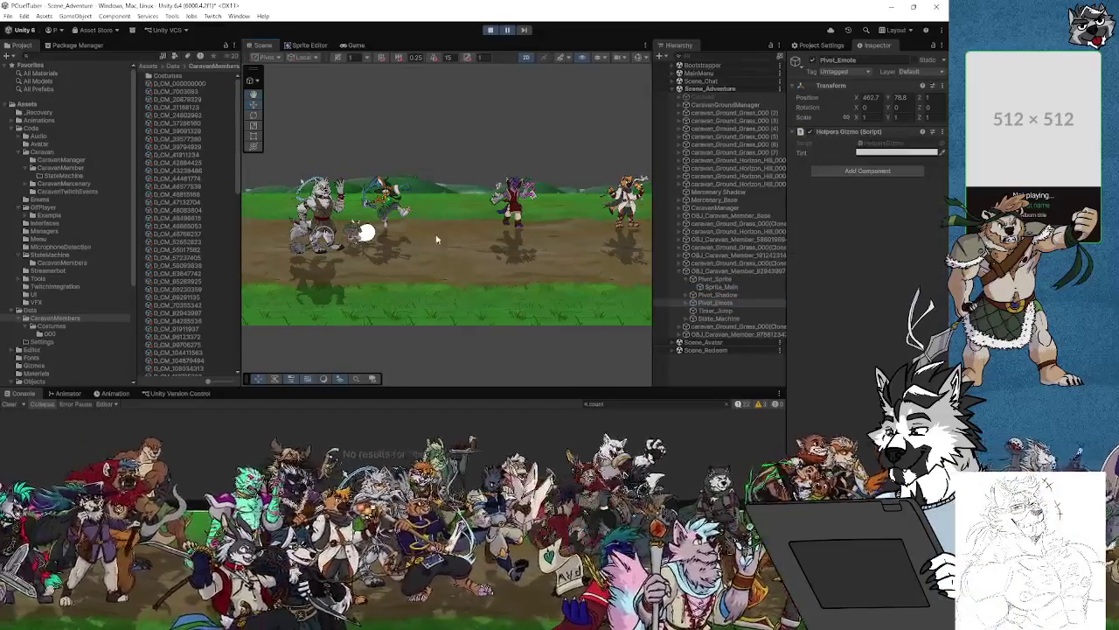
key("f")
scroll(499, 229, "down", 5)
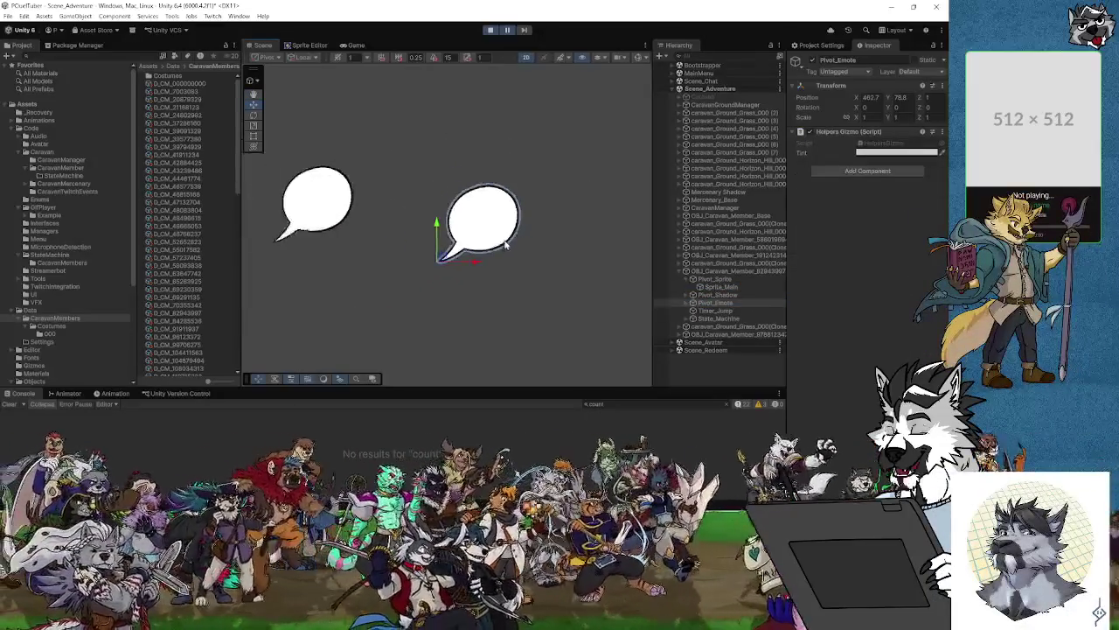
scroll(503, 248, "down", 10)
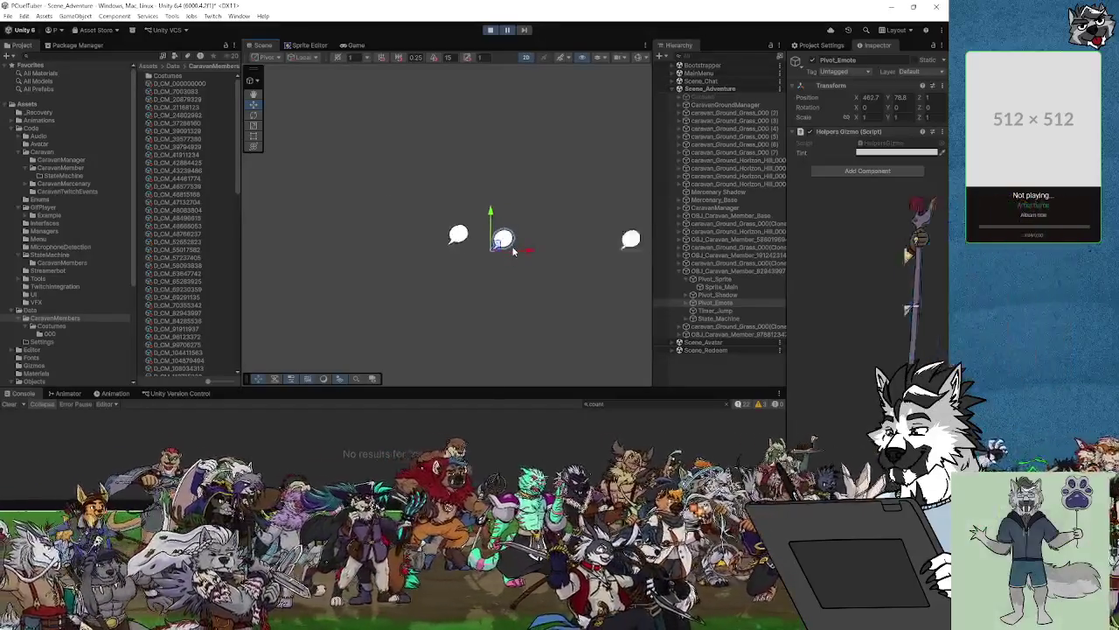
scroll(515, 253, "down", 10)
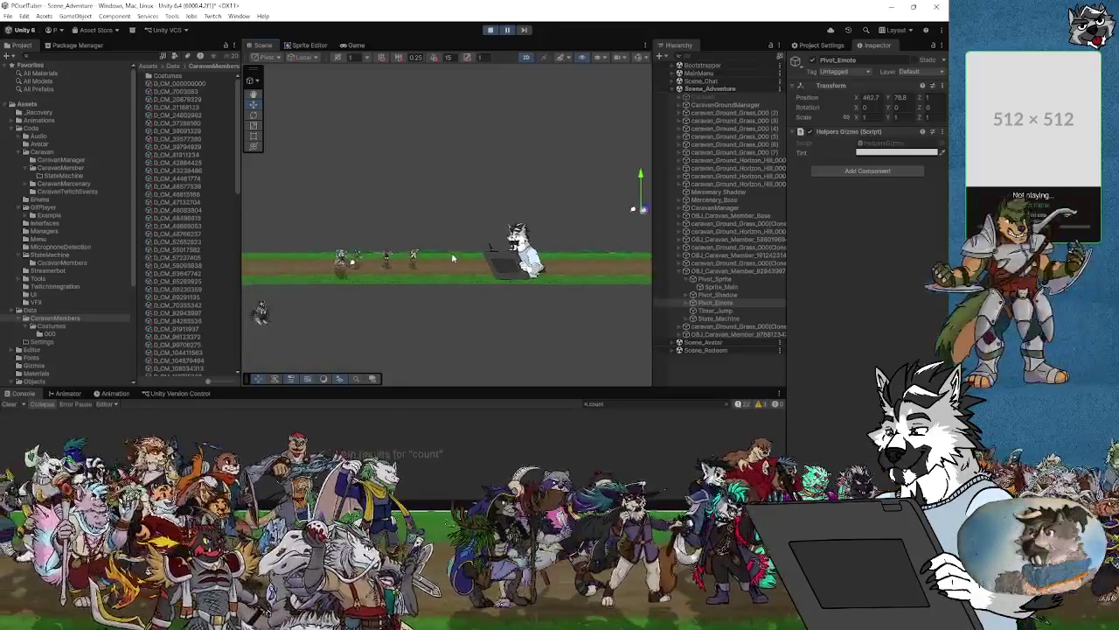
scroll(446, 260, "up", 3)
scroll(436, 256, "down", 3)
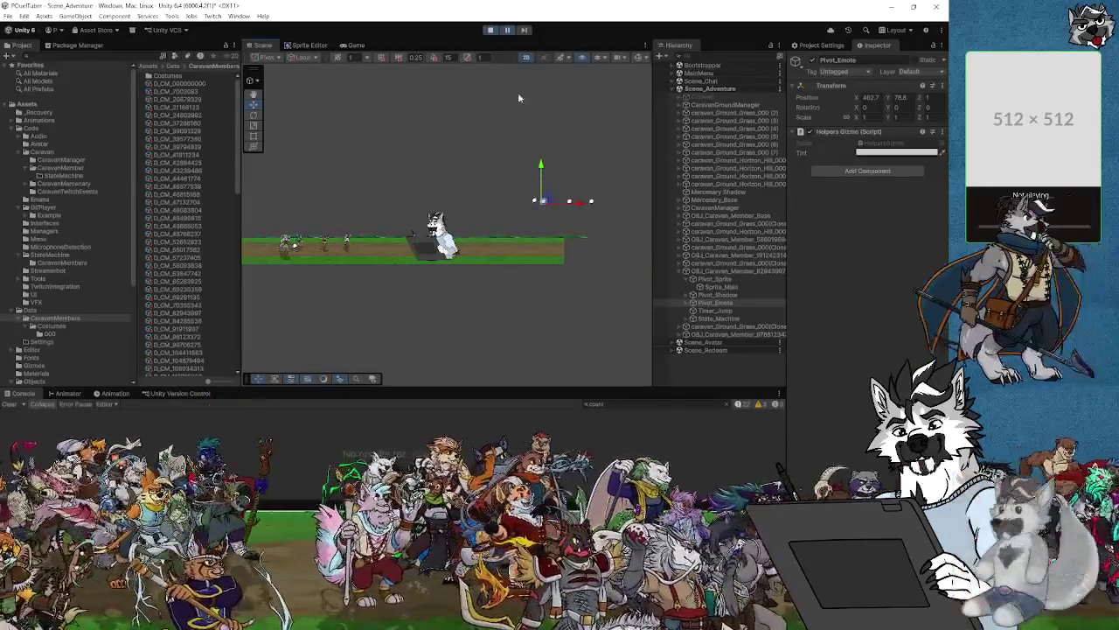
key("ctrl+2")
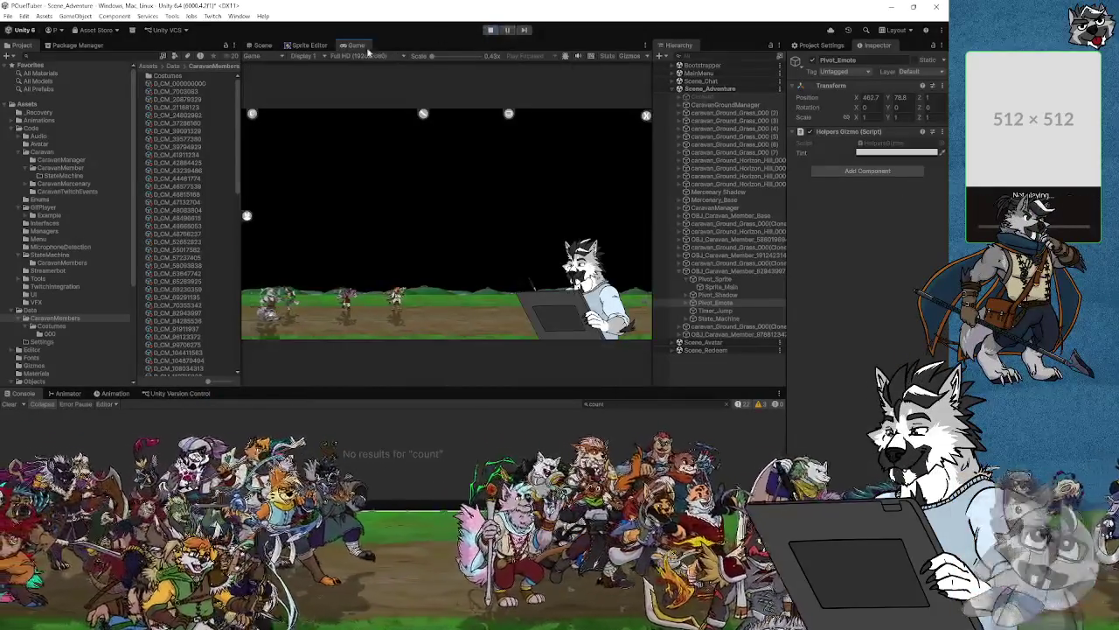
key("ctrl+1")
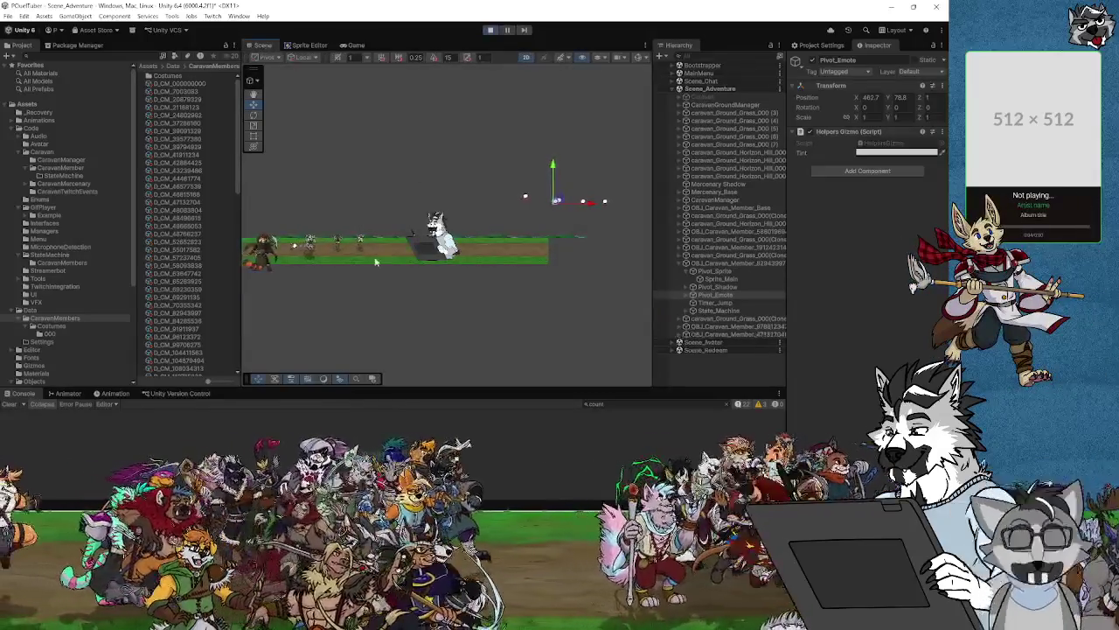
scroll(429, 305, "down", 3)
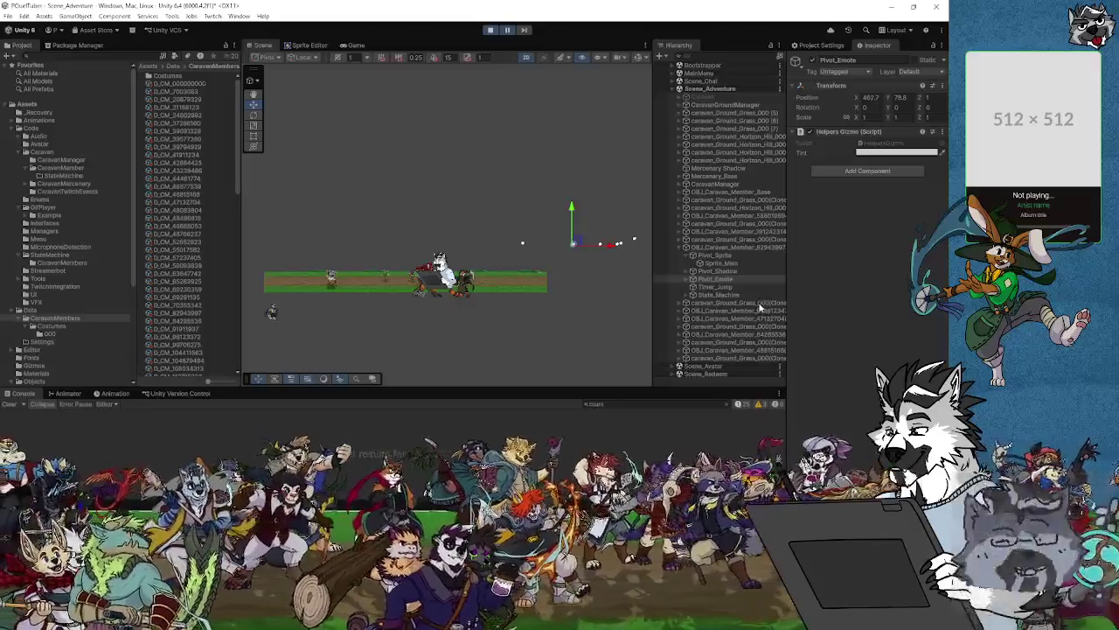
Inspect the caravan member's emote pivot, own settings, shadow pivot, main sprite and sprite pivot.
left_click(712, 281)
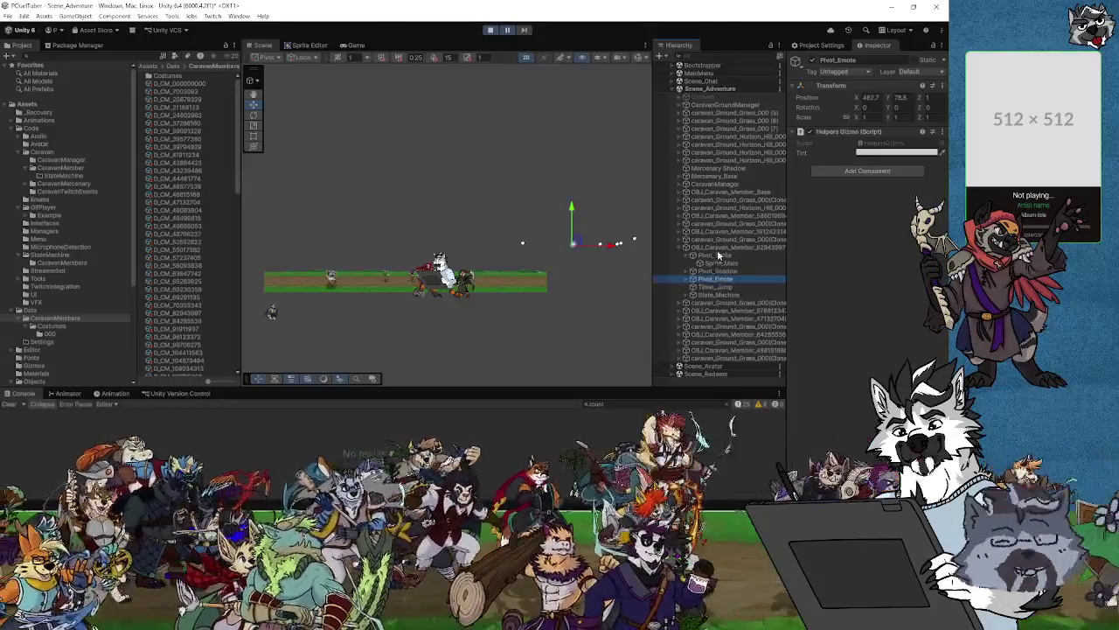
left_click(718, 249)
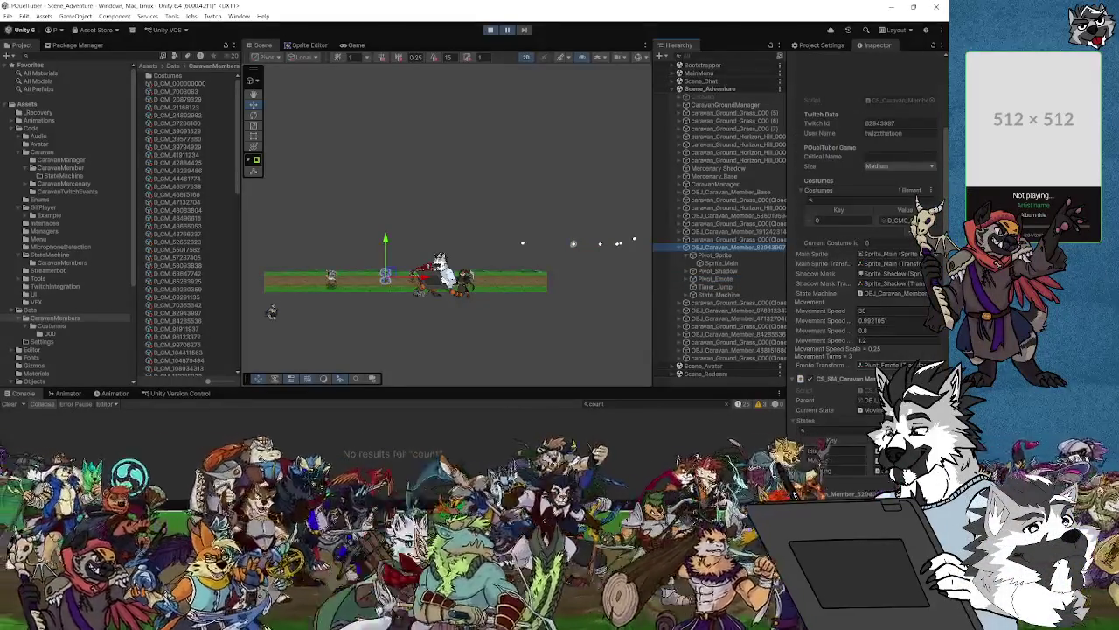
left_click(730, 272)
left_click(731, 264)
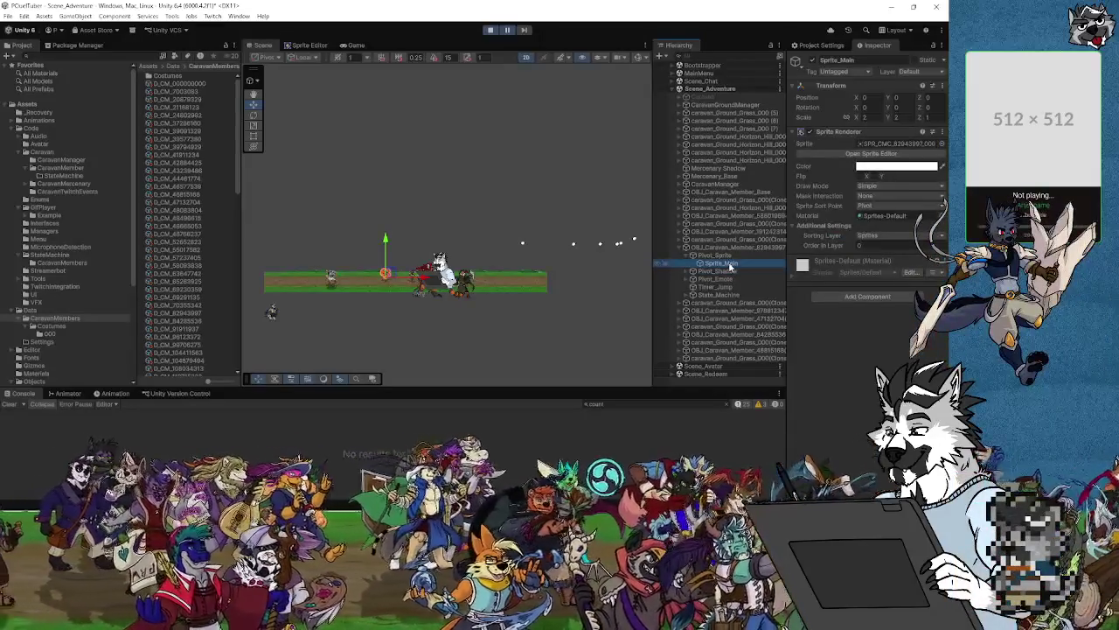
left_click(722, 256)
left_click(725, 263)
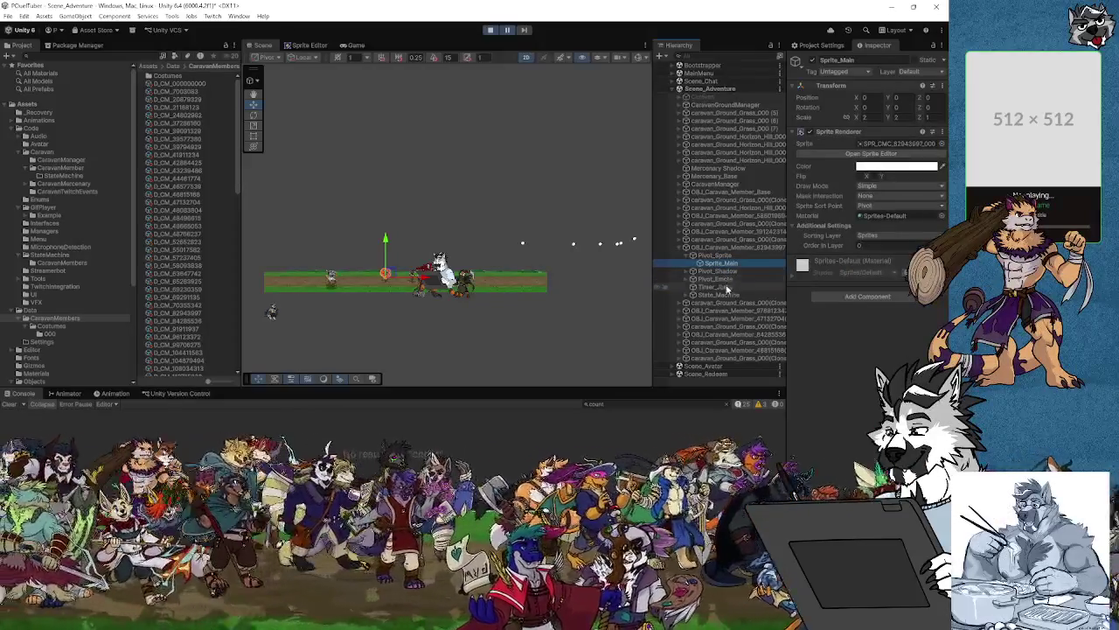
Compare the emote pivot's position with the main sprite, then stop play mode and return to Visual Studio.
left_click(731, 273)
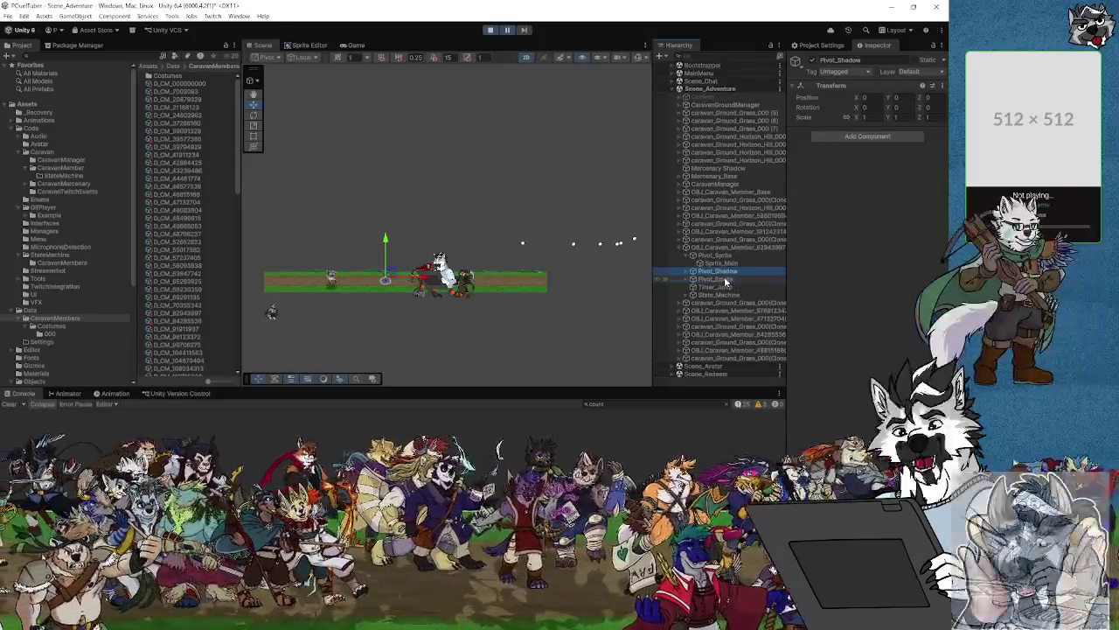
left_click(724, 278)
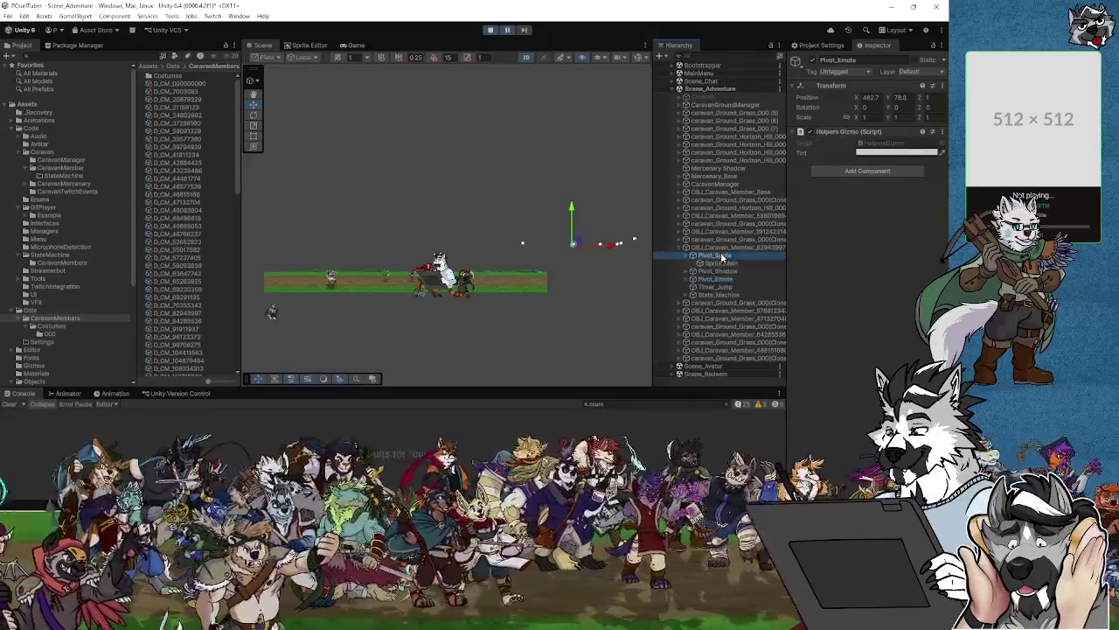
left_click(719, 263)
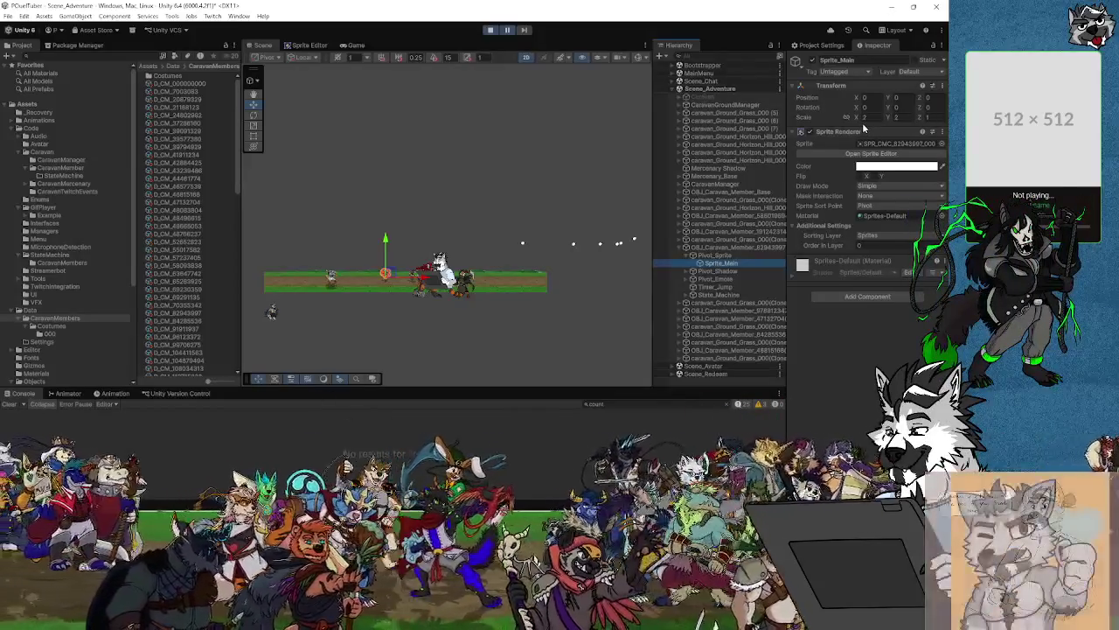
left_click(722, 279)
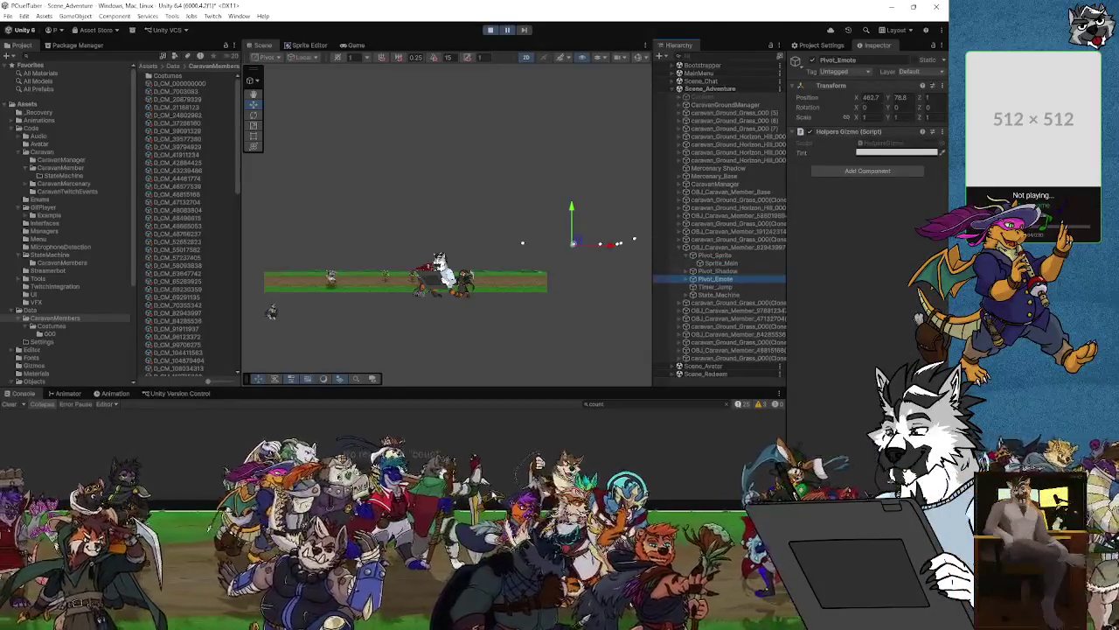
left_click(487, 32)
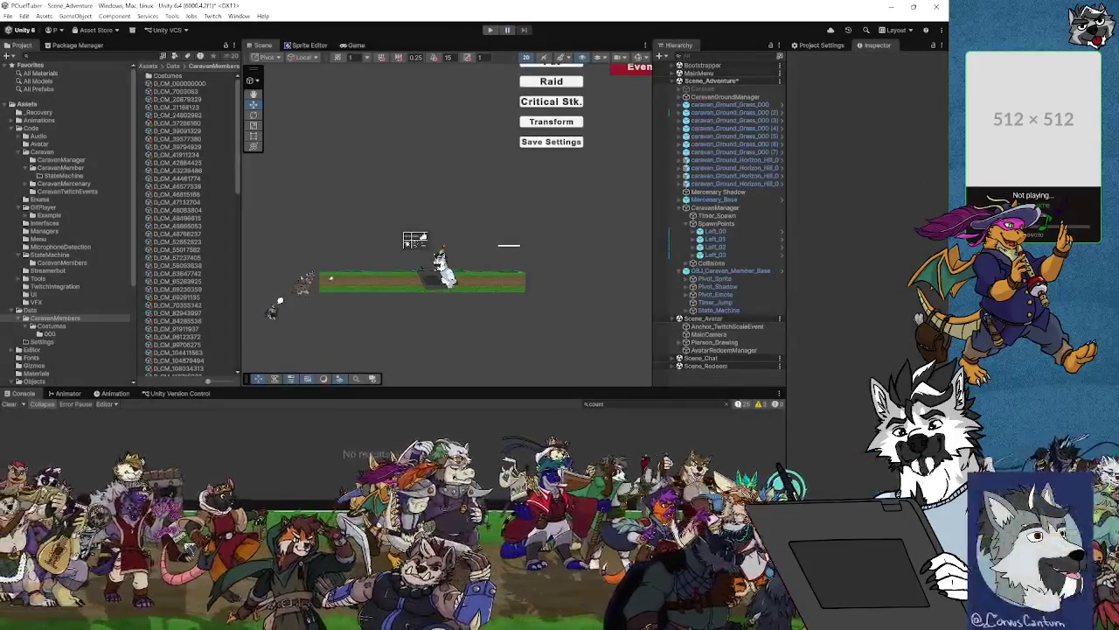
key("alt+Tab")
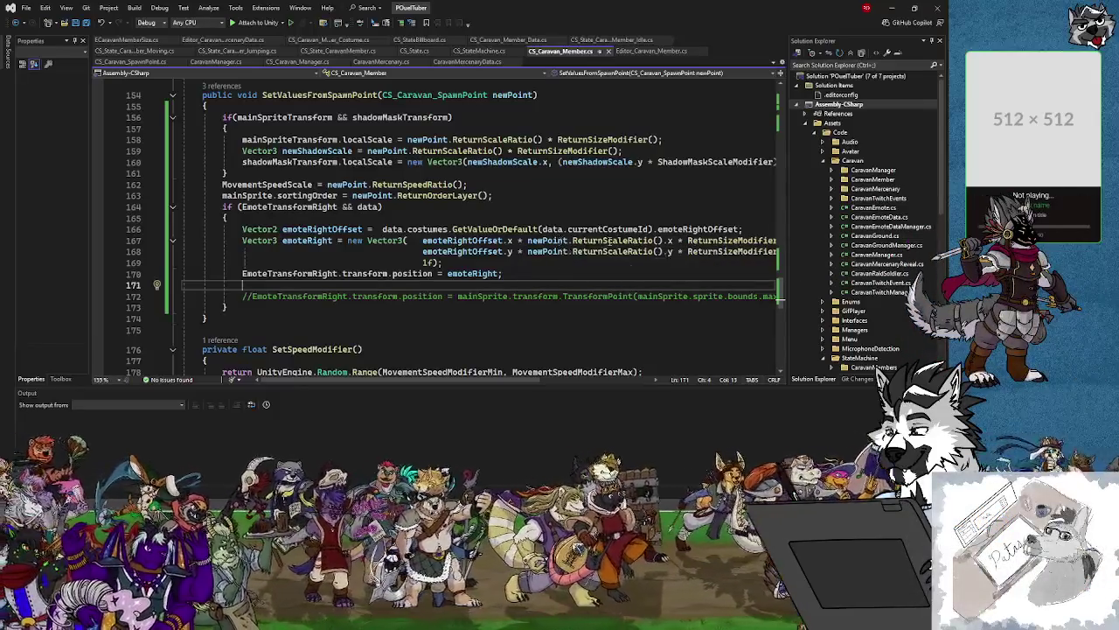
left_click(612, 242)
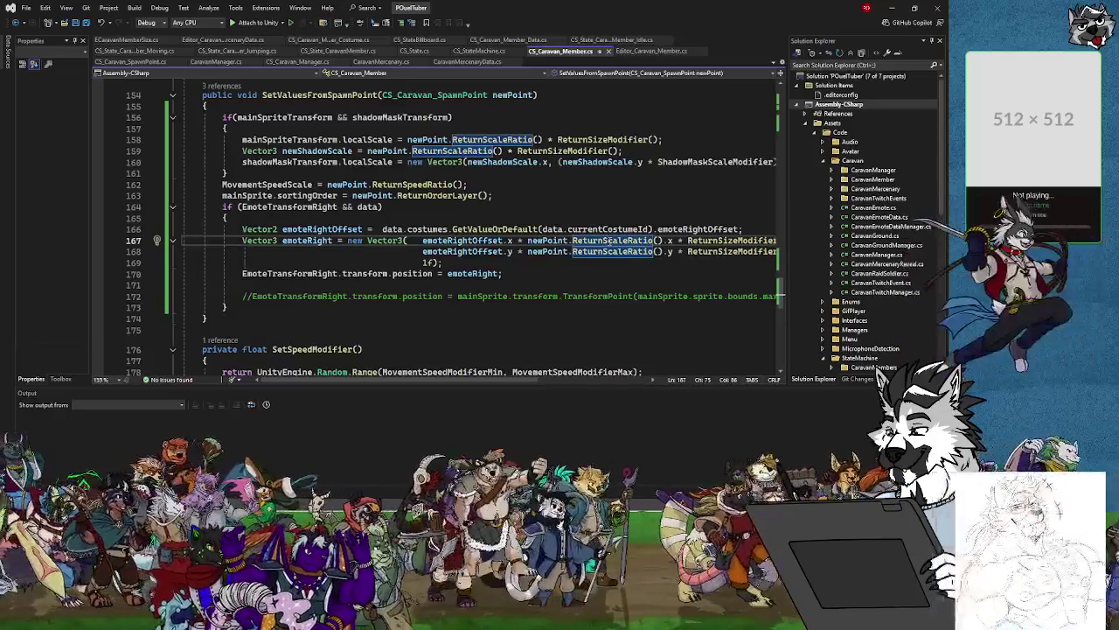
scroll(560, 278, "down", 7)
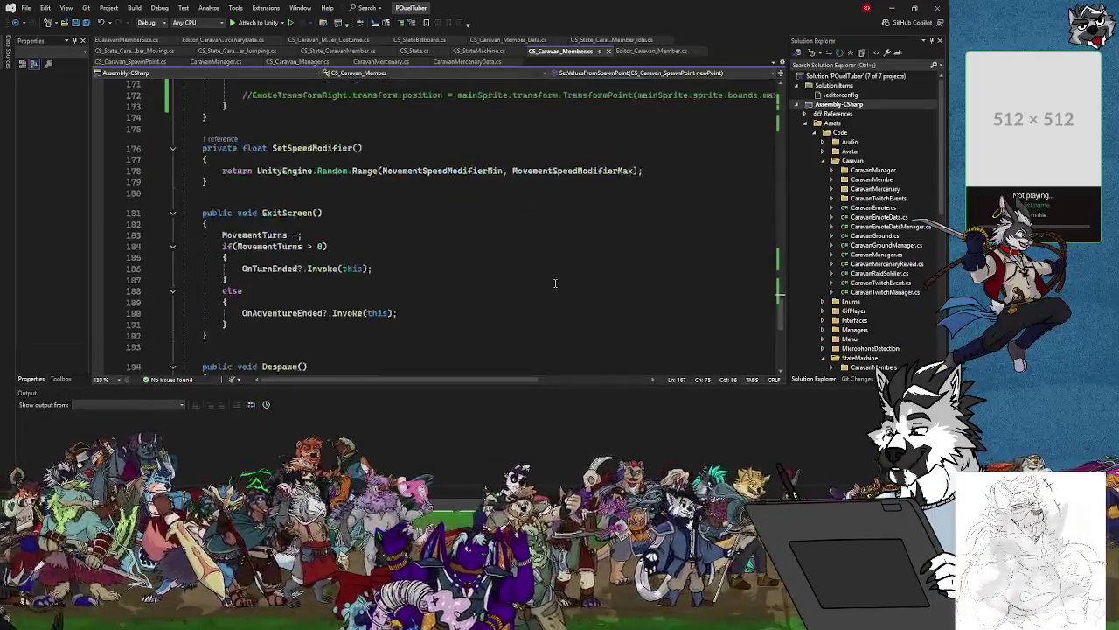
scroll(554, 282, "up", 9)
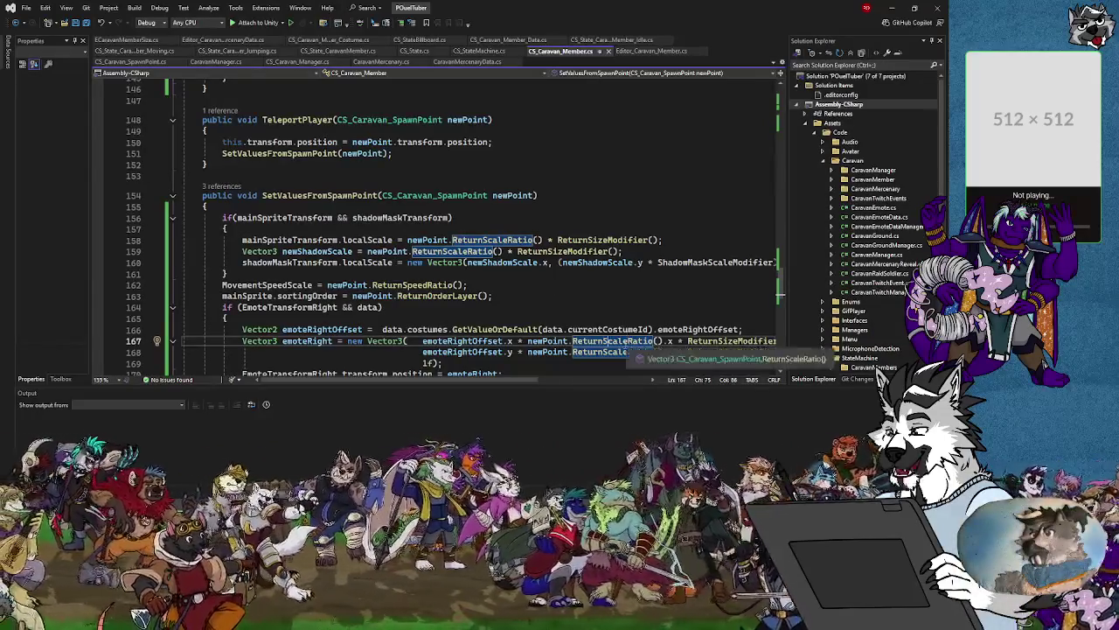
left_click_drag(508, 382, 556, 382)
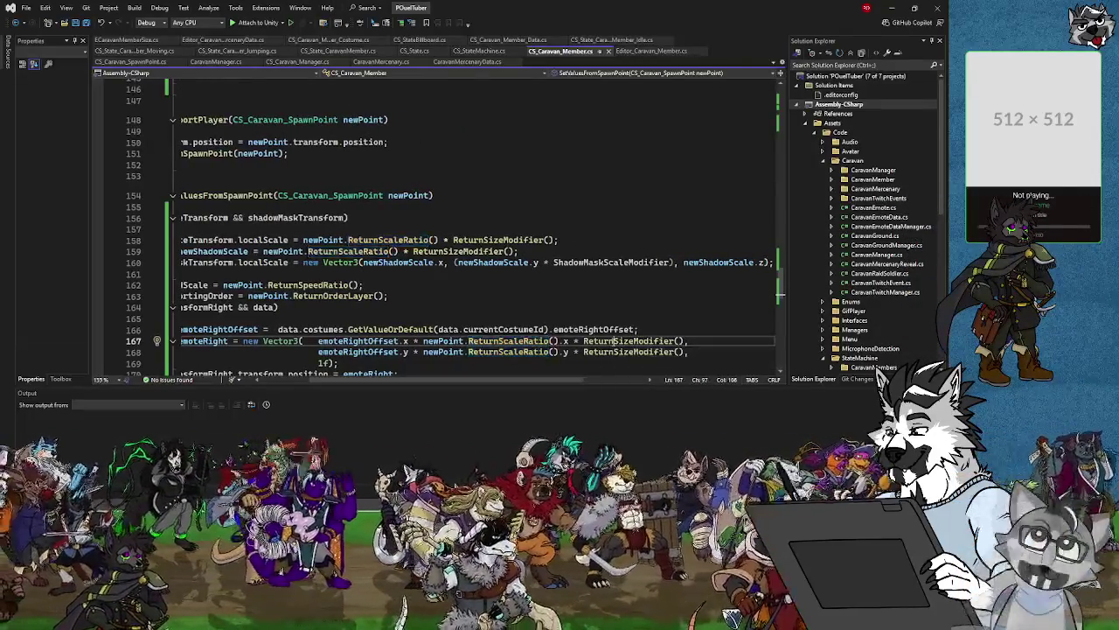
left_click(612, 341)
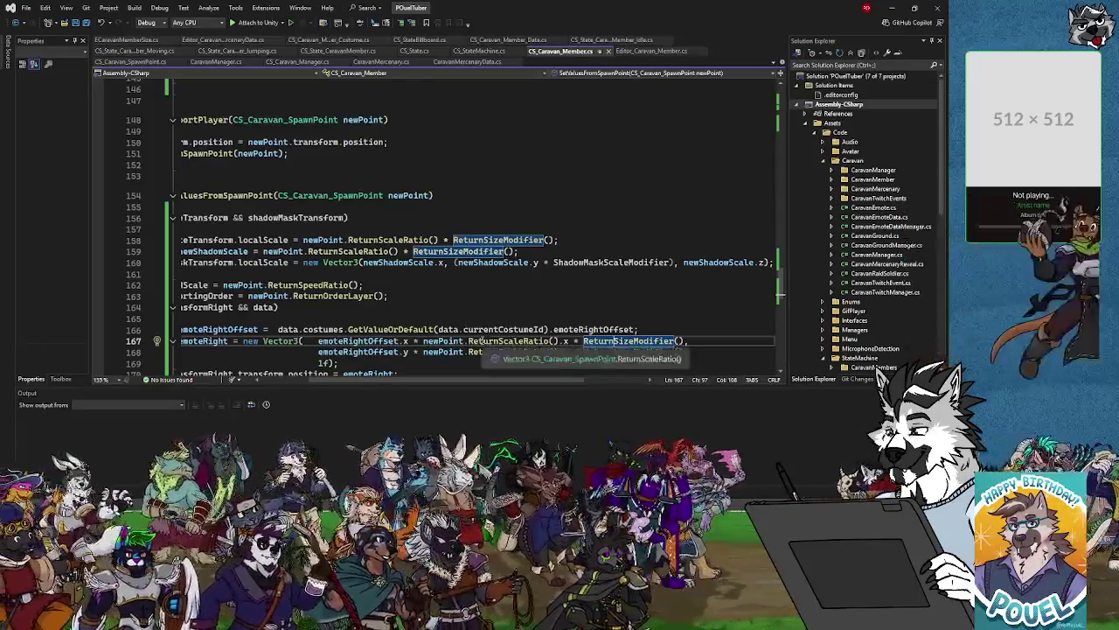
left_click(634, 360)
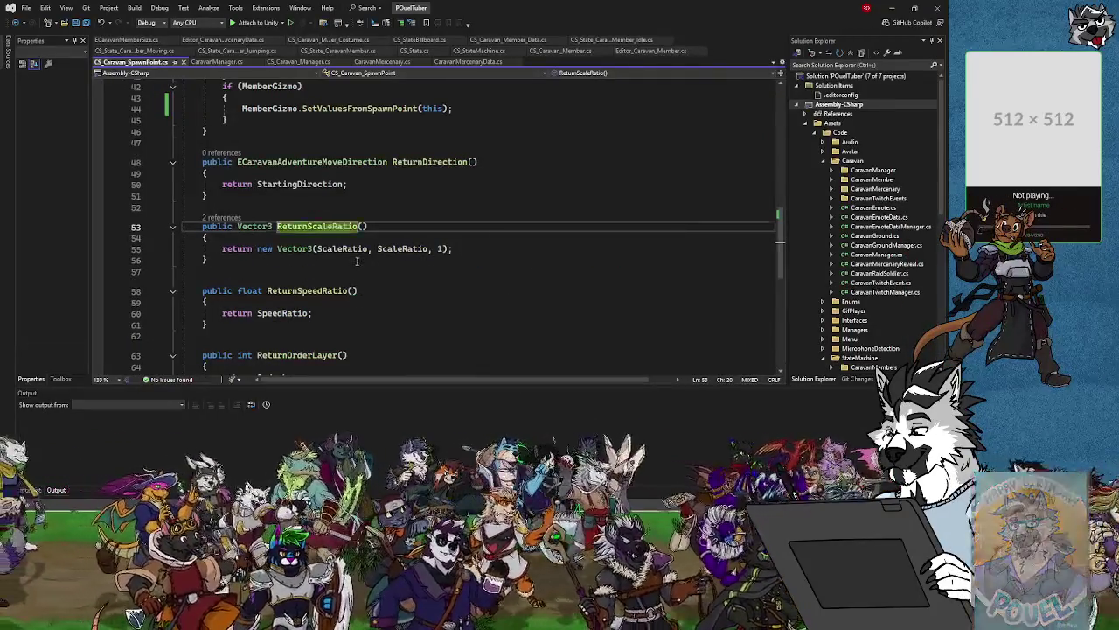
left_click(462, 275)
right_click(464, 215)
key("Escape")
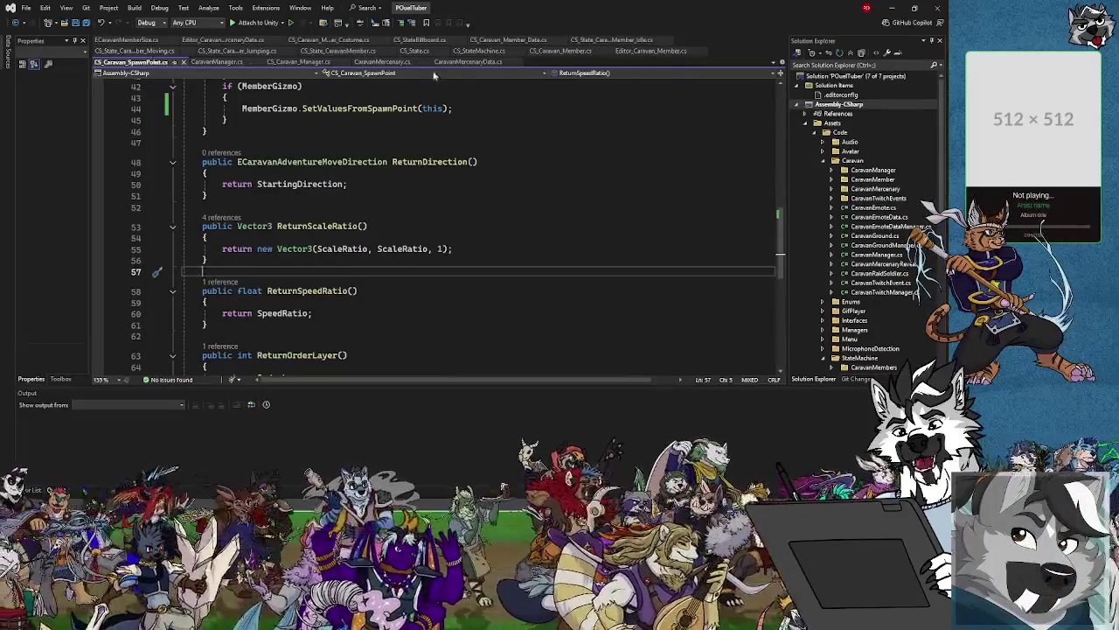
left_click(554, 52)
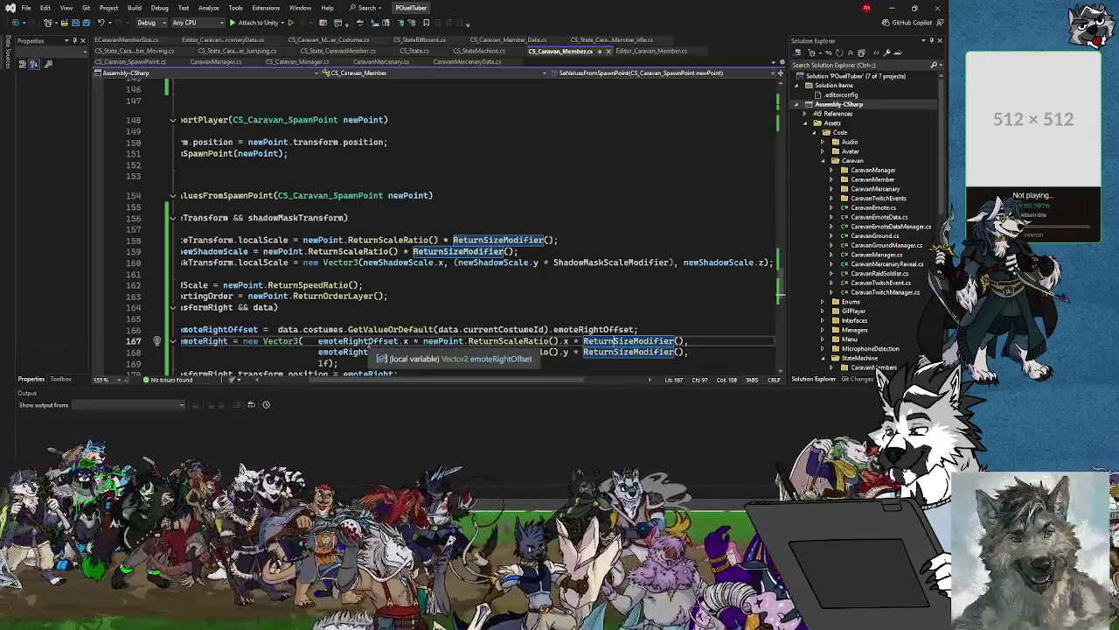
left_click_drag(377, 382, 343, 384)
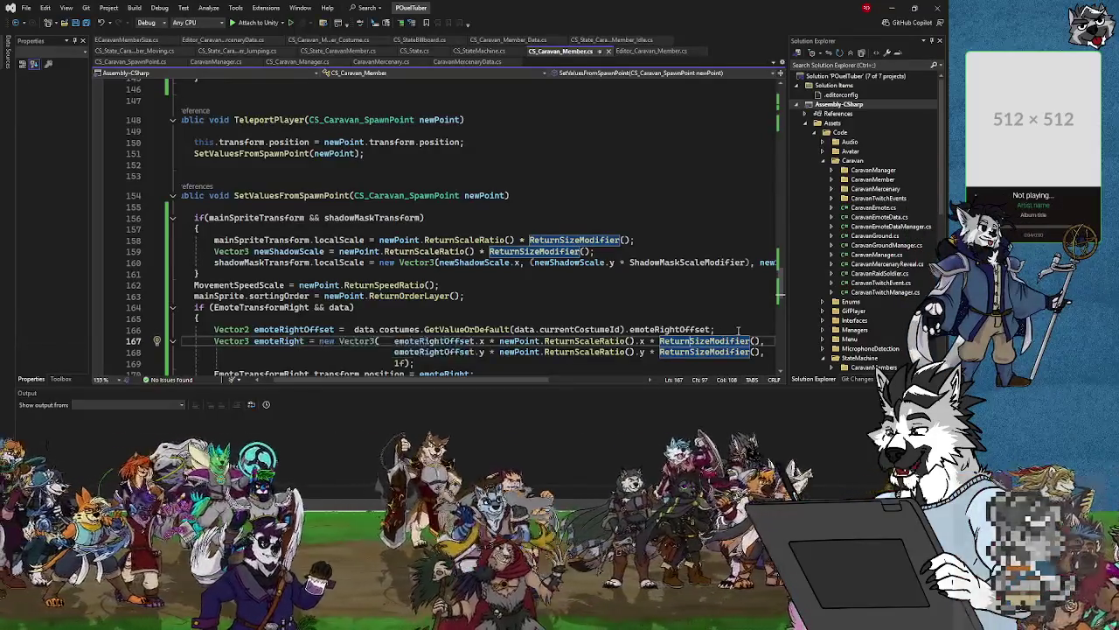
Add a Debug.Log(emoteRightOffset); line after the emoteRightOffset lookup in SetValuesFromSpawnPoint.
key("Return")
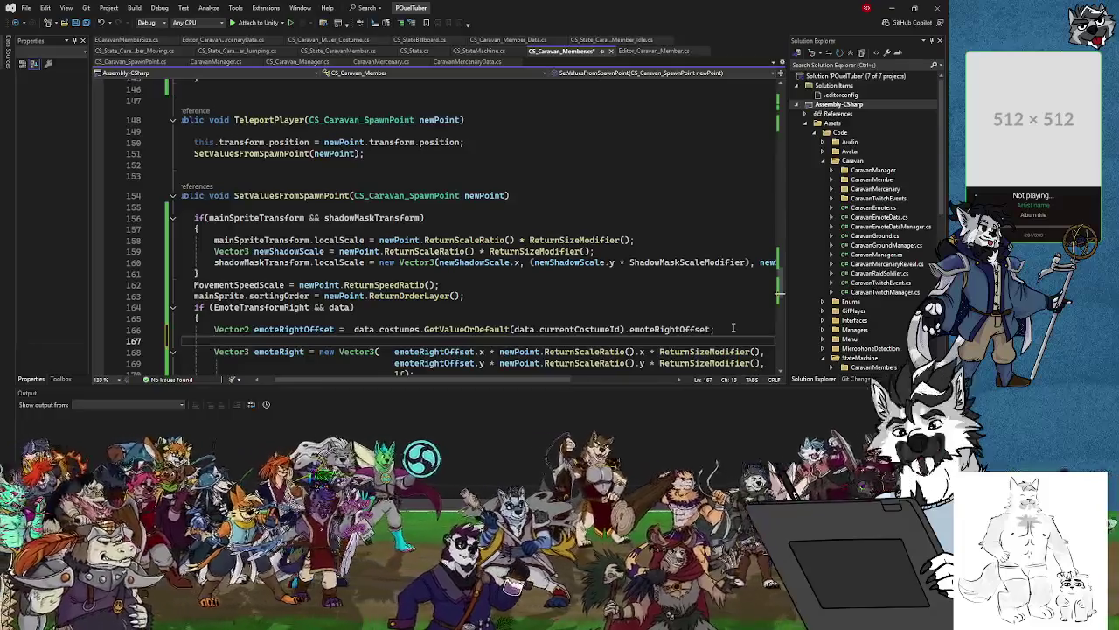
type("Debug.Log(emotge")
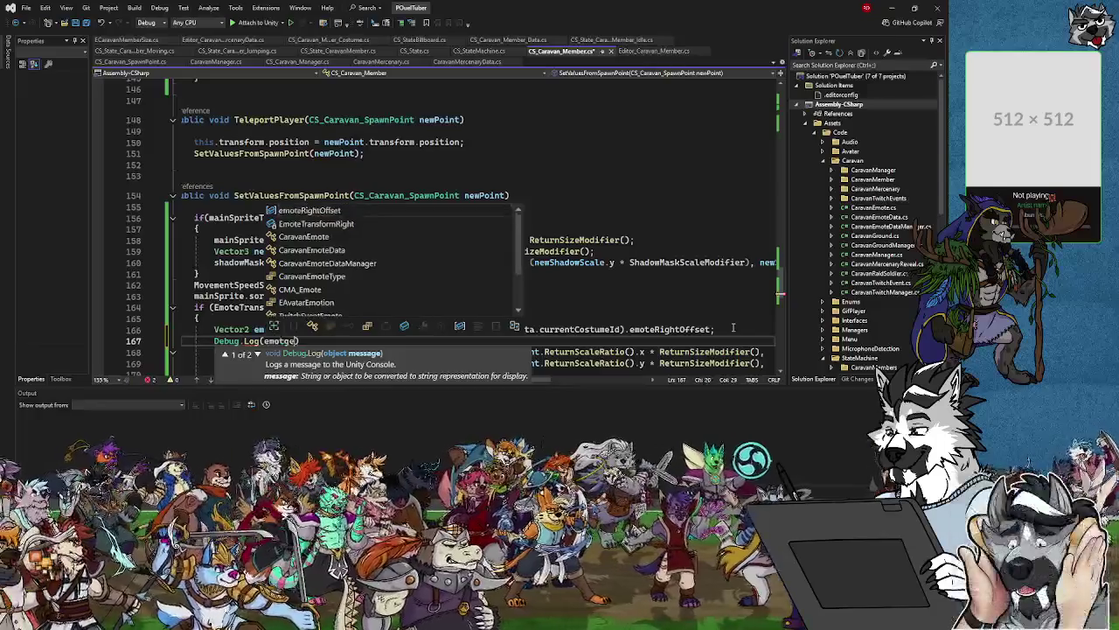
key("Escape")
key("Return")
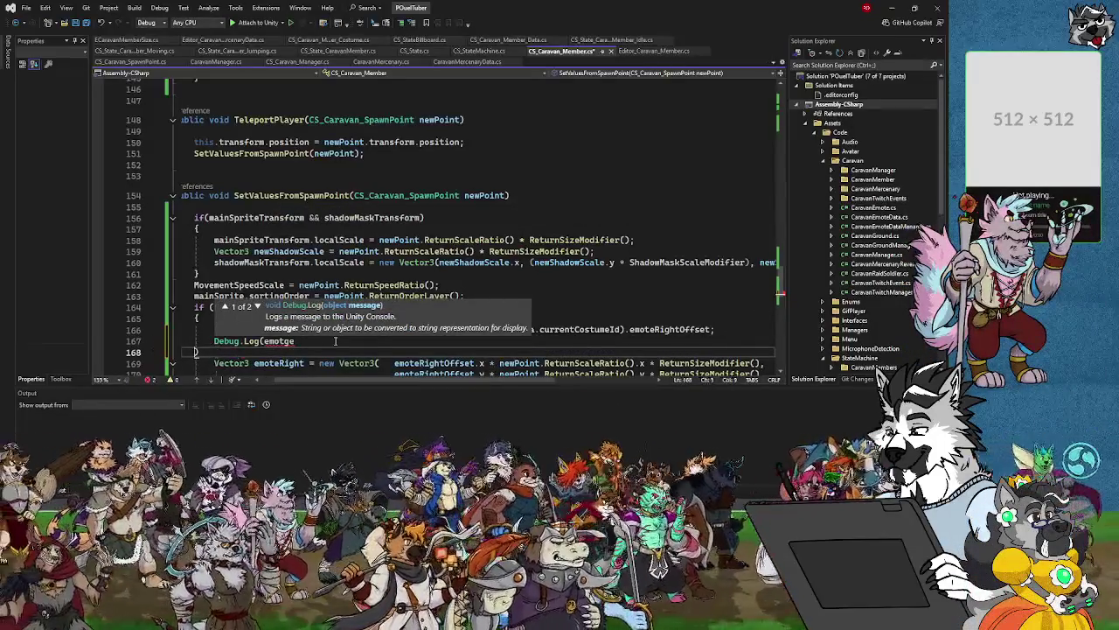
key("BackSpace")
type(")")
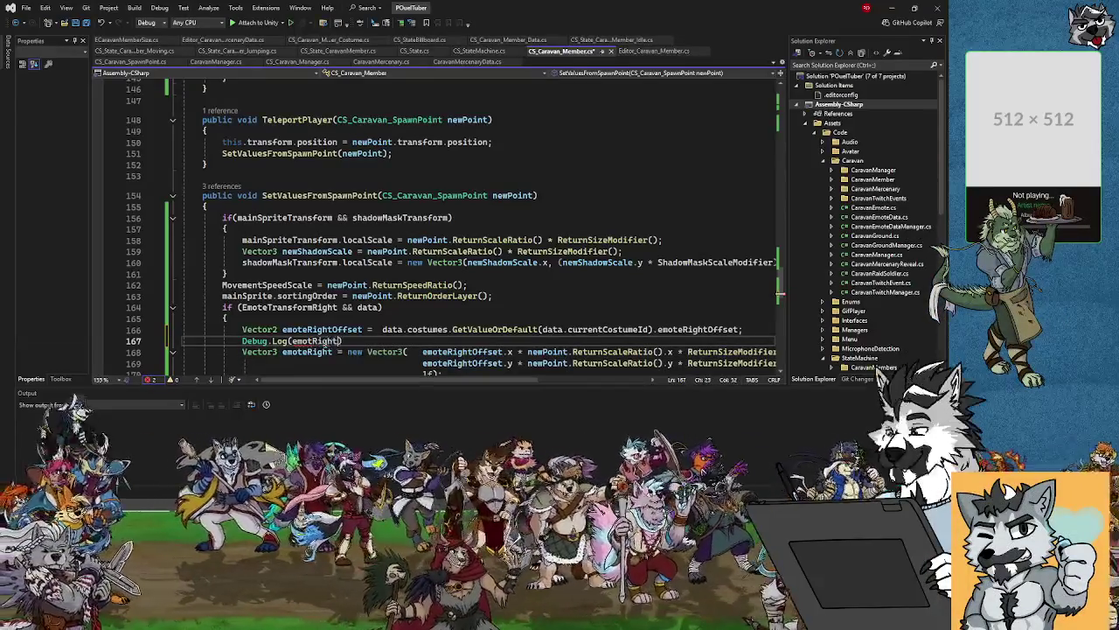
type("Offset")
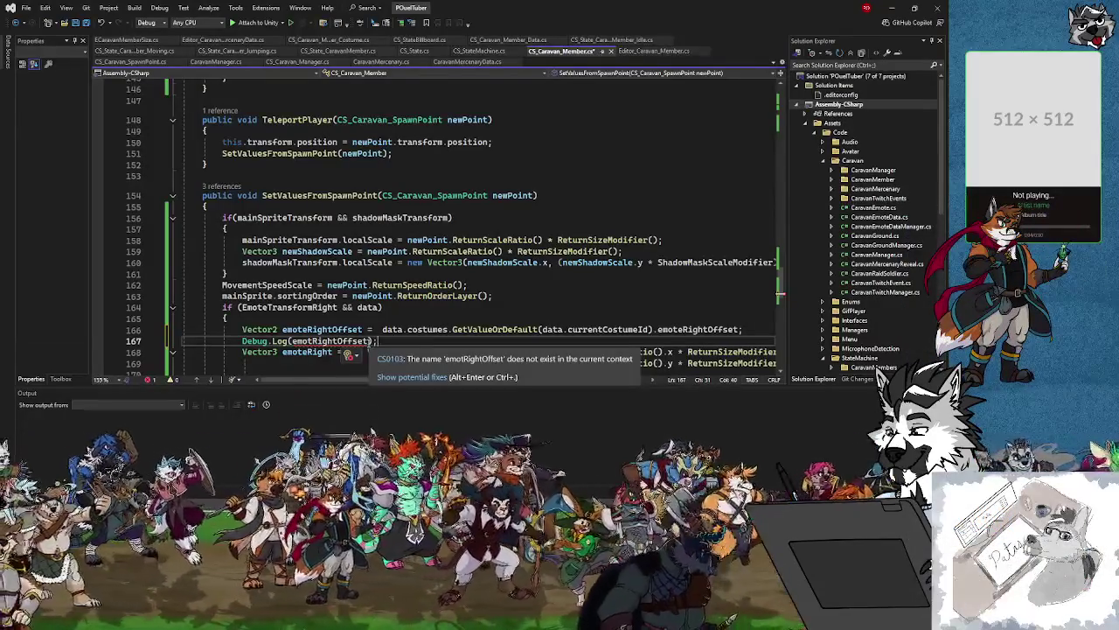
left_click(312, 341)
type("emot")
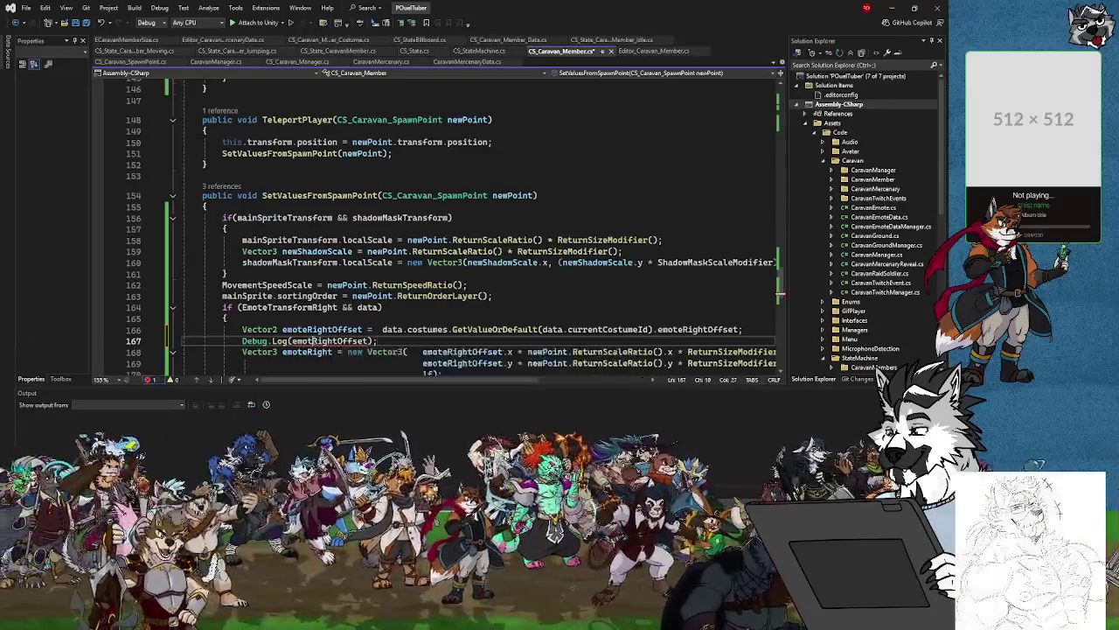
type("e")
left_click(391, 341)
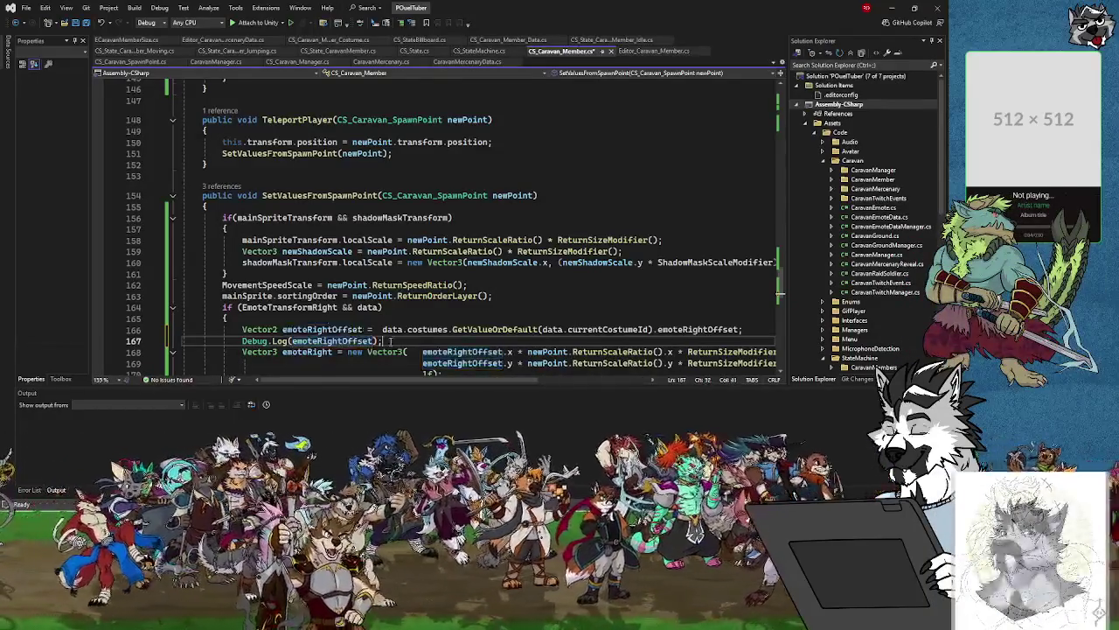
scroll(400, 352, "down", 2)
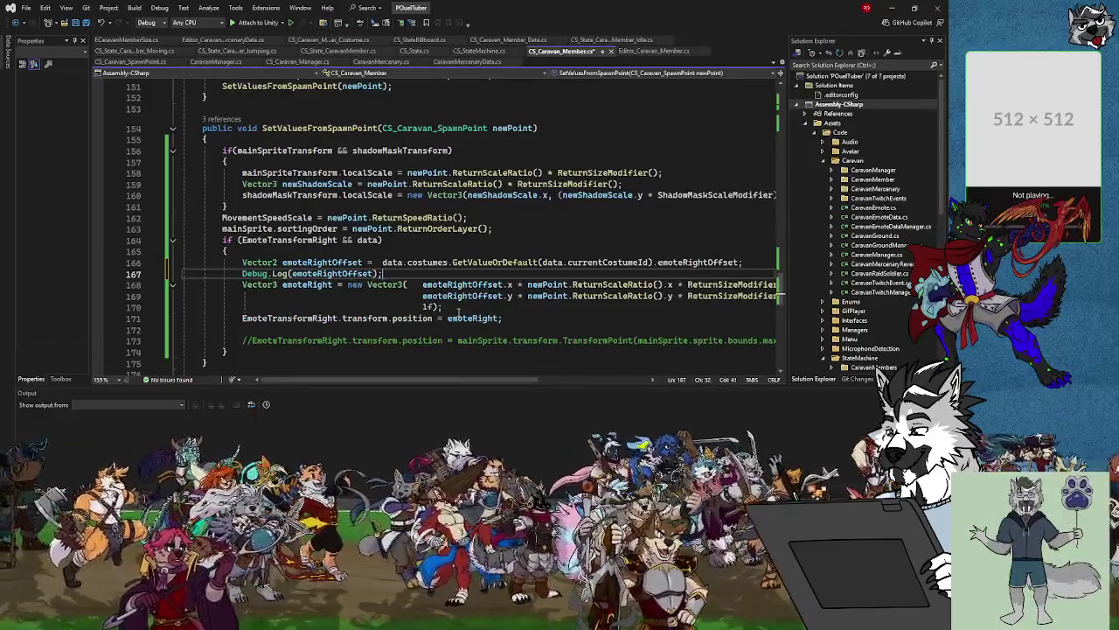
Add Debug.Log(emoteRight); after the emoteRight calculation, then switch to Unity.
left_click(456, 307)
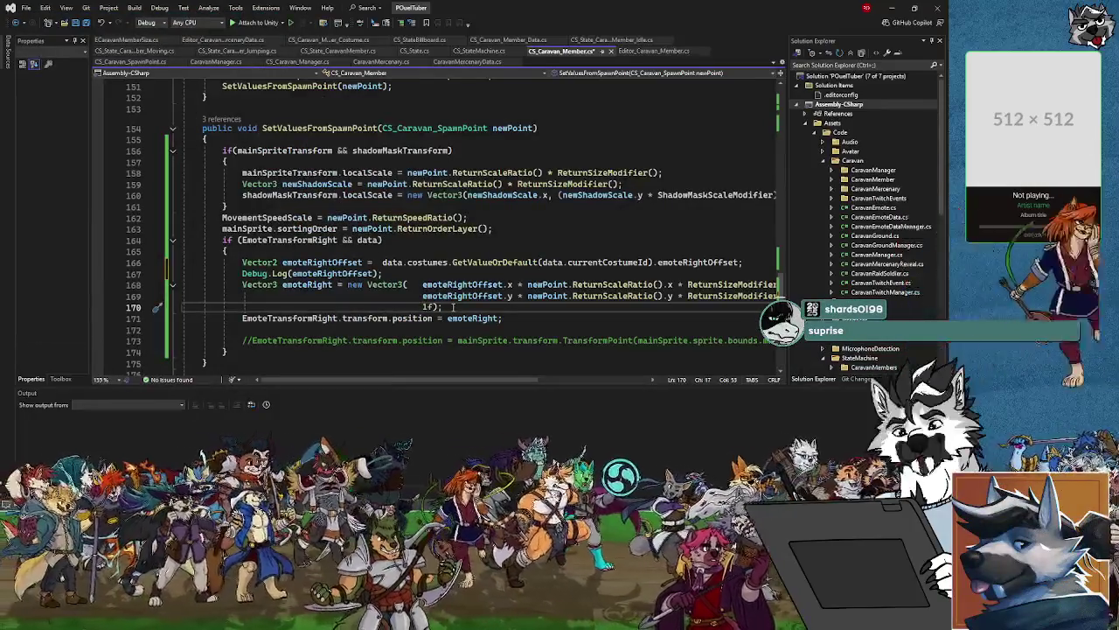
key("Return")
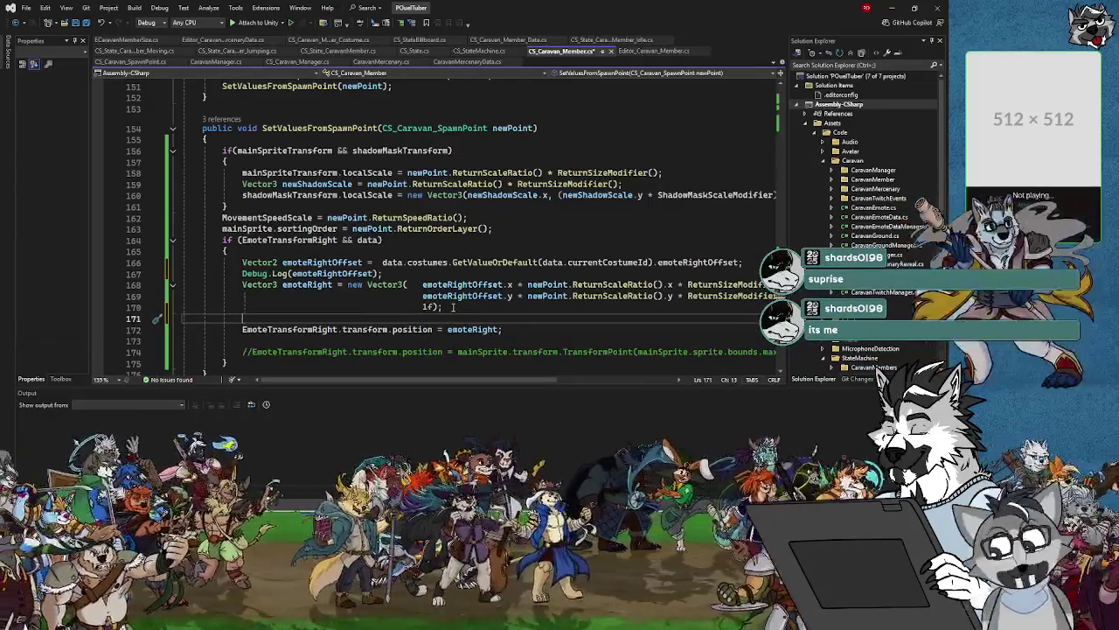
type("emote")
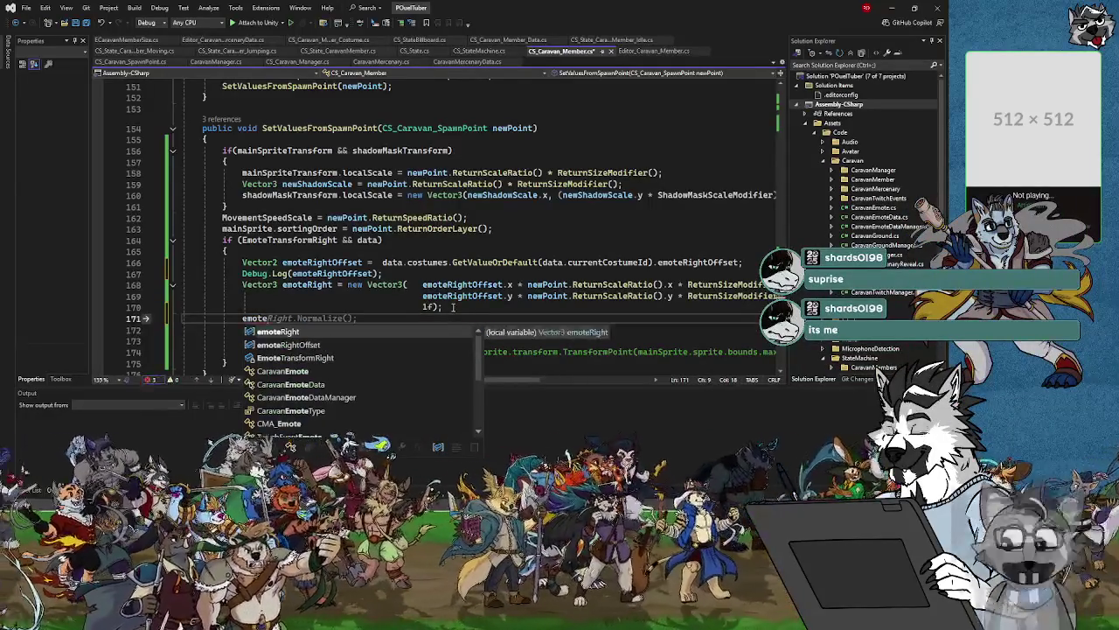
key("BackSpace")
type("Debug")
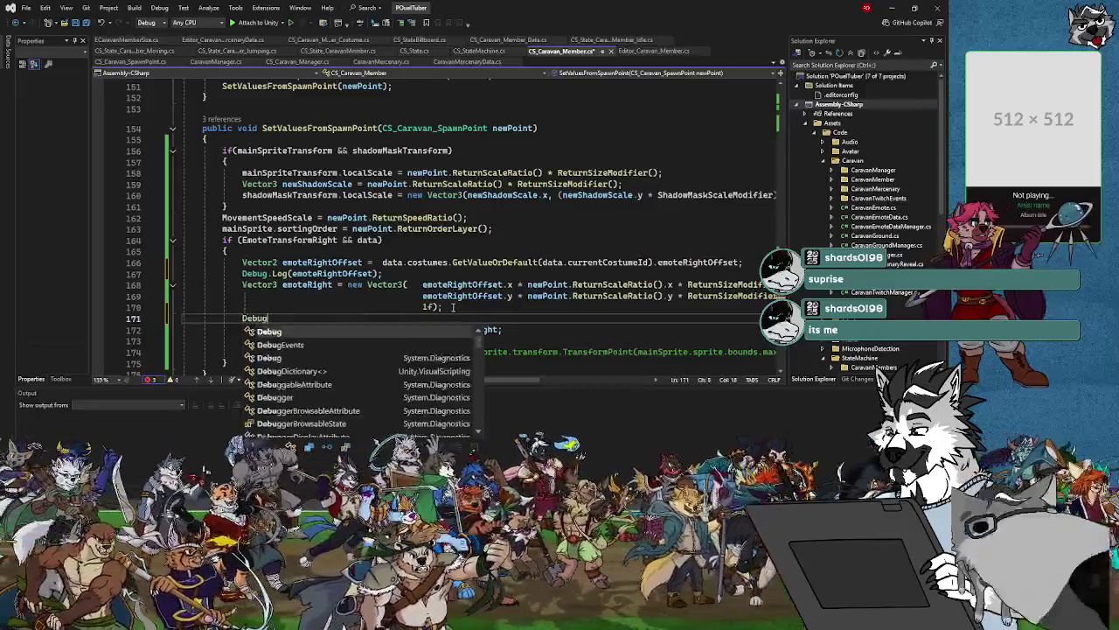
key("Escape")
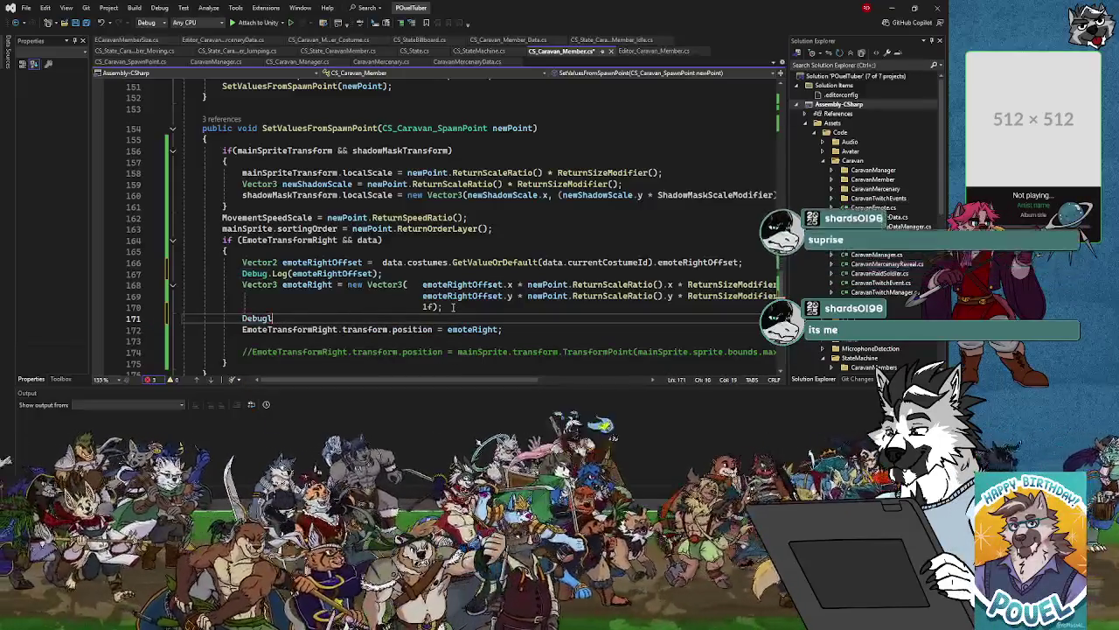
type(".Log(emoteRight")
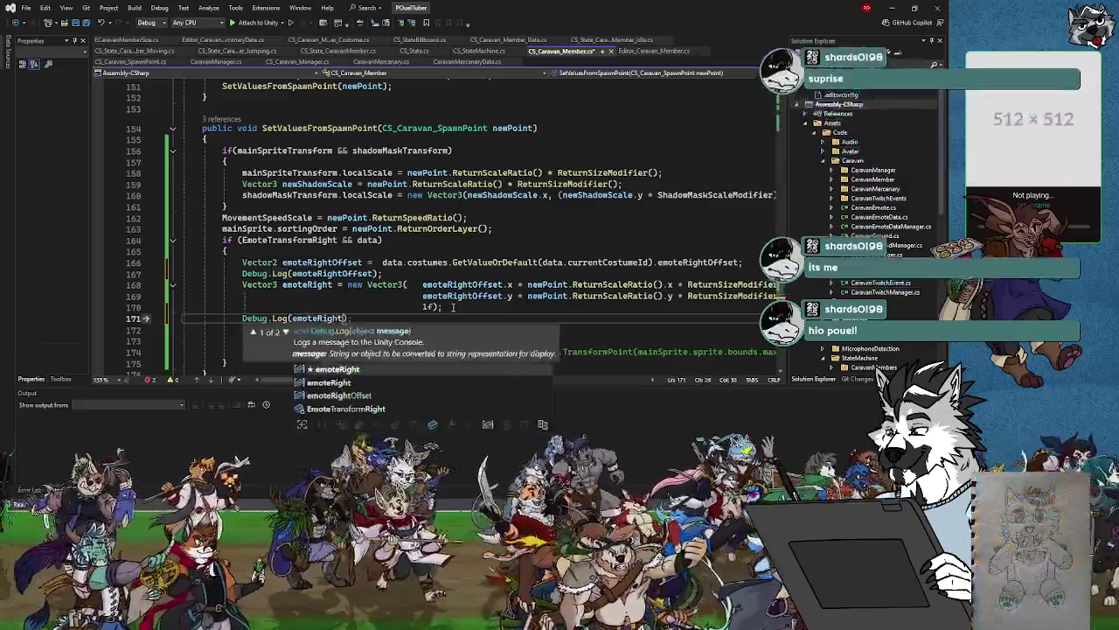
key("Tab")
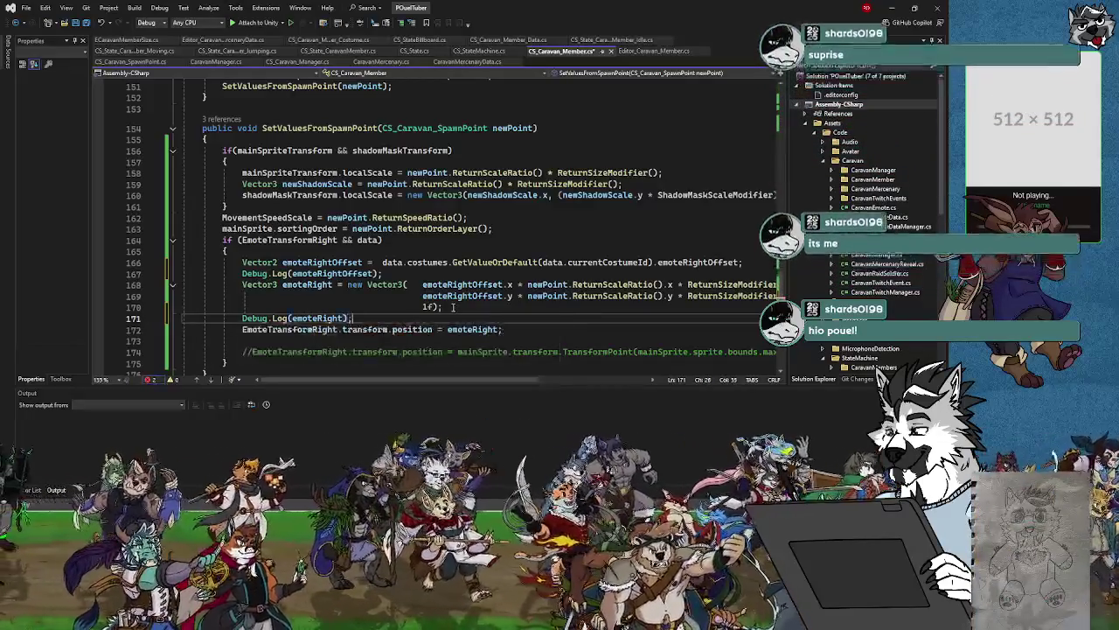
left_click(893, 11)
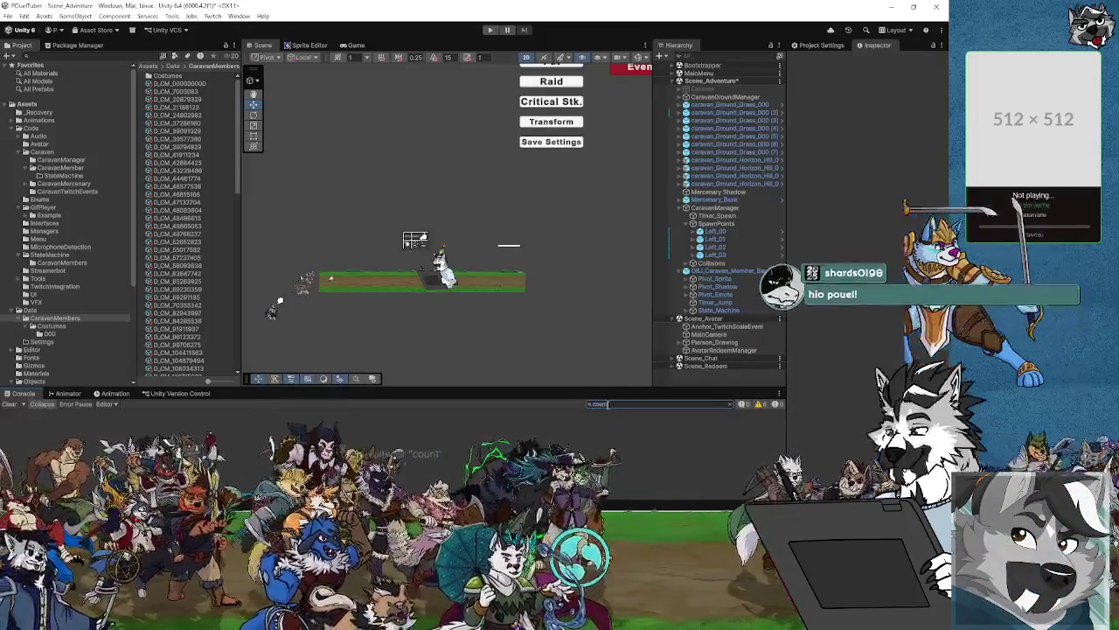
Clear the console filter, run and pause the scene, and open the first log message.
key("BackSpace")
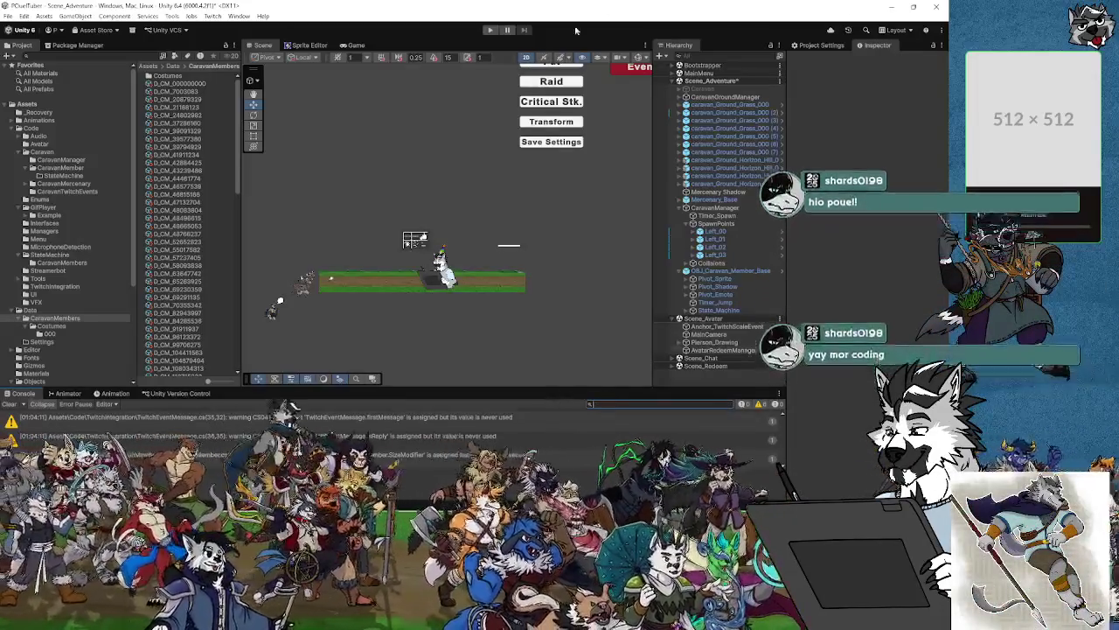
left_click(489, 30)
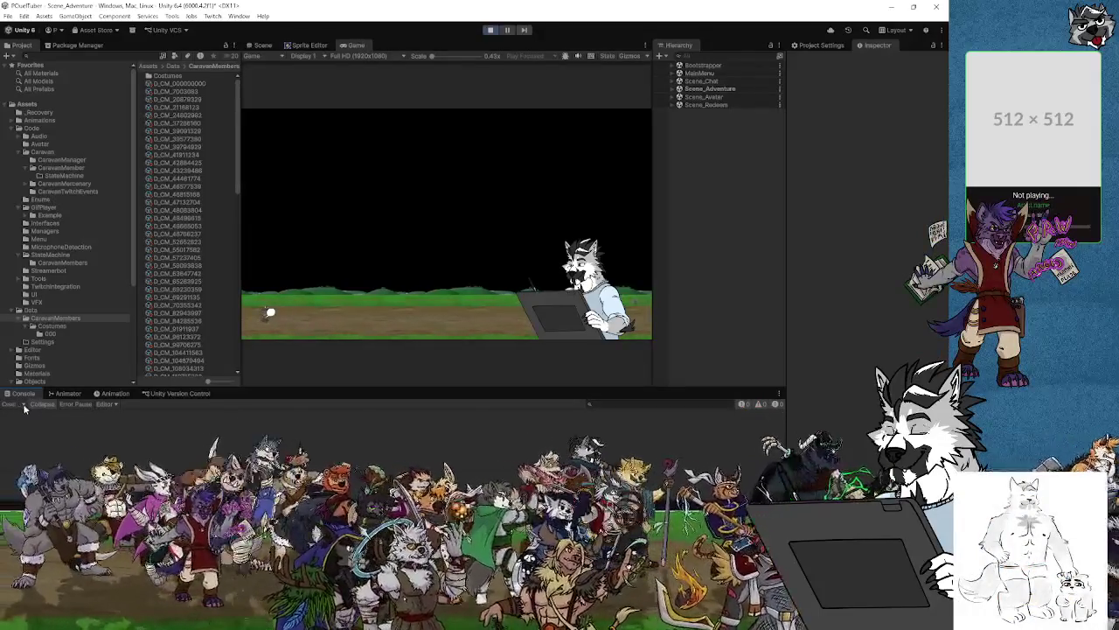
left_click(508, 29)
left_click(262, 45)
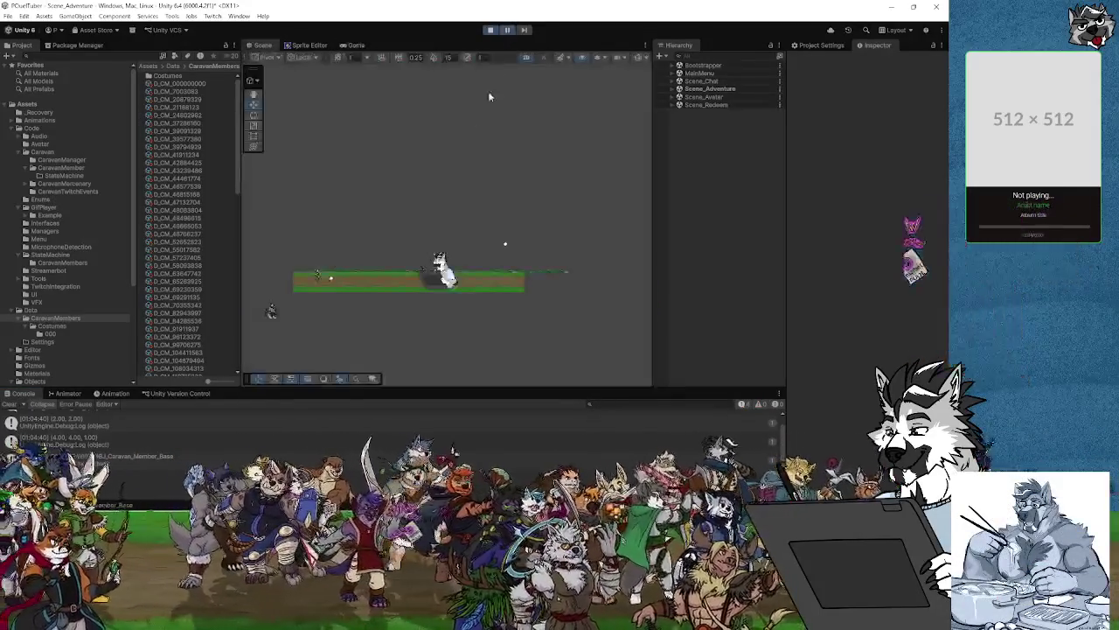
left_click(46, 426)
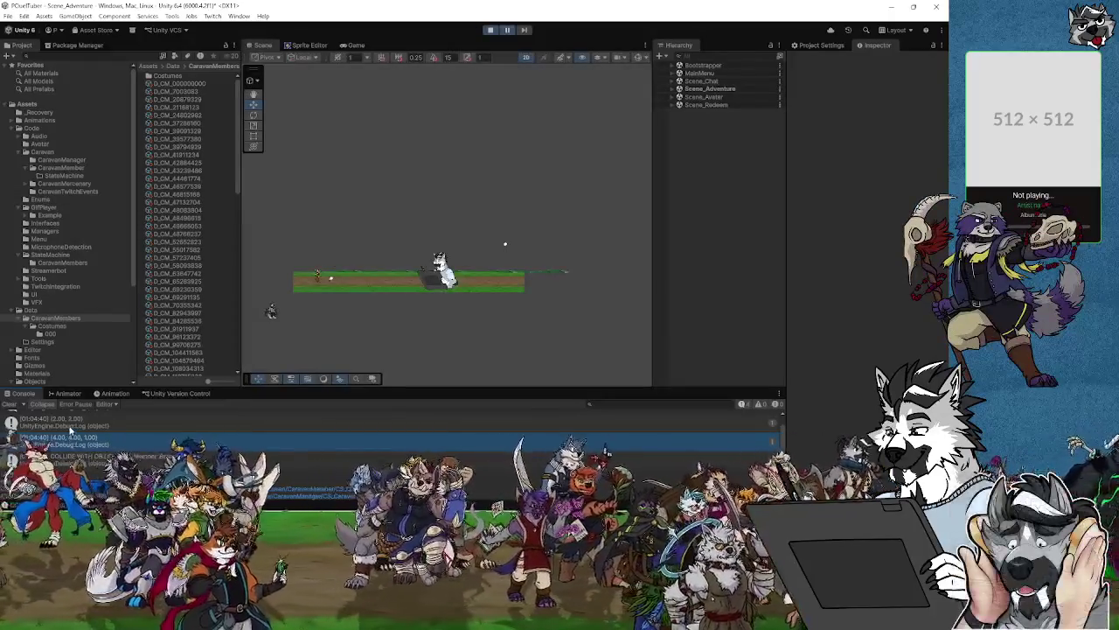
Zoom the Scene view and select the caravan member's Sprite_Main to inspect it in the Inspector.
scroll(370, 320, "up", 5)
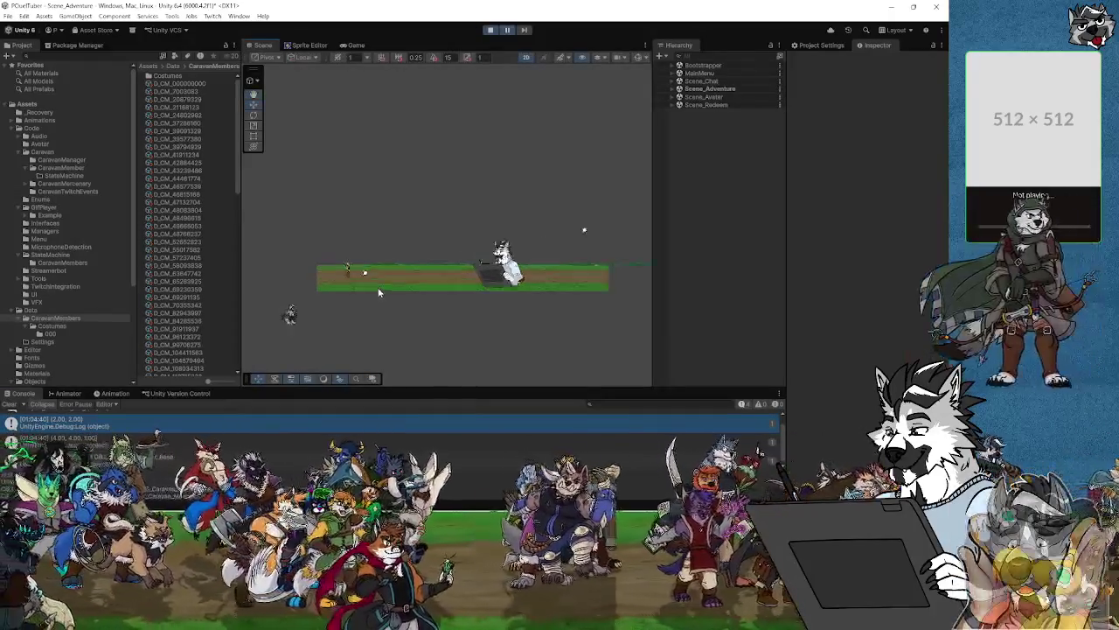
scroll(378, 292, "up", 3)
scroll(378, 292, "down", 3)
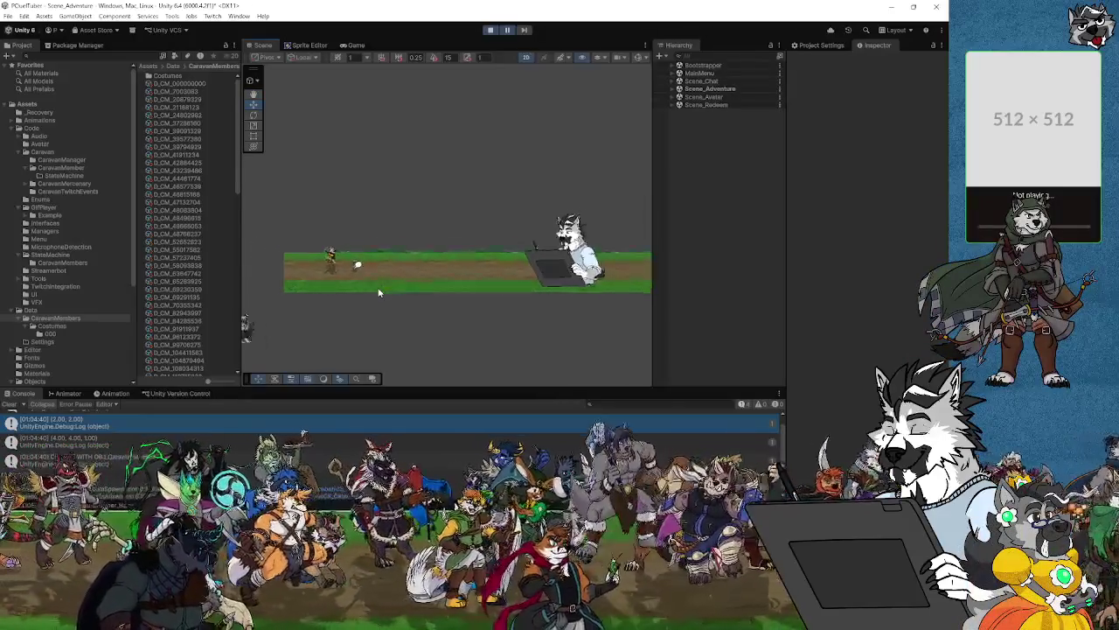
scroll(373, 329, "up", 3)
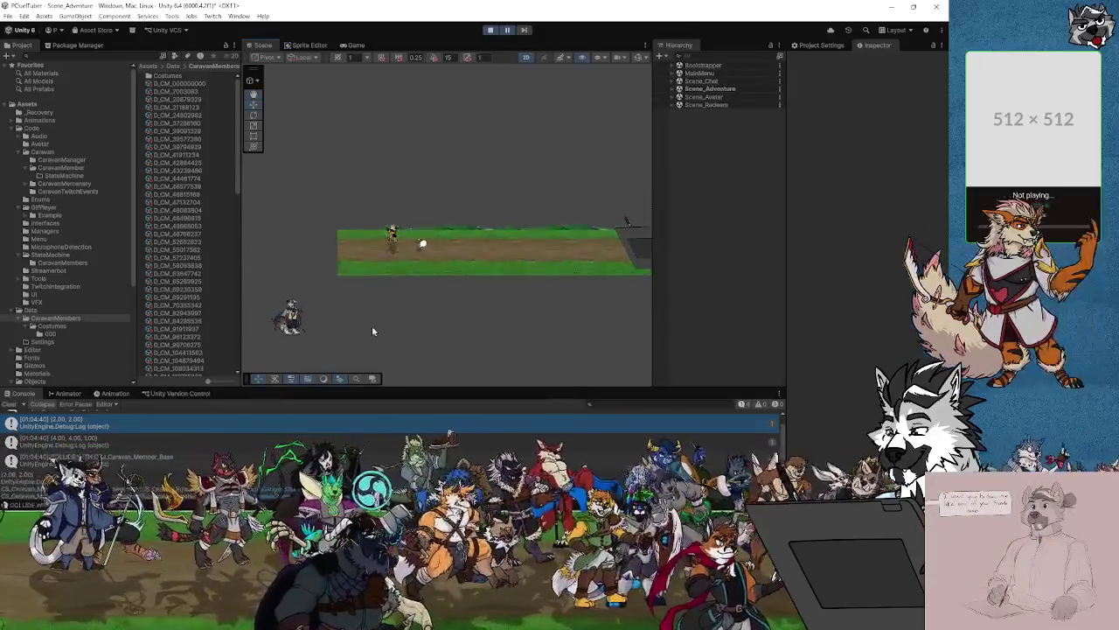
scroll(372, 330, "up", 1)
left_click(395, 215)
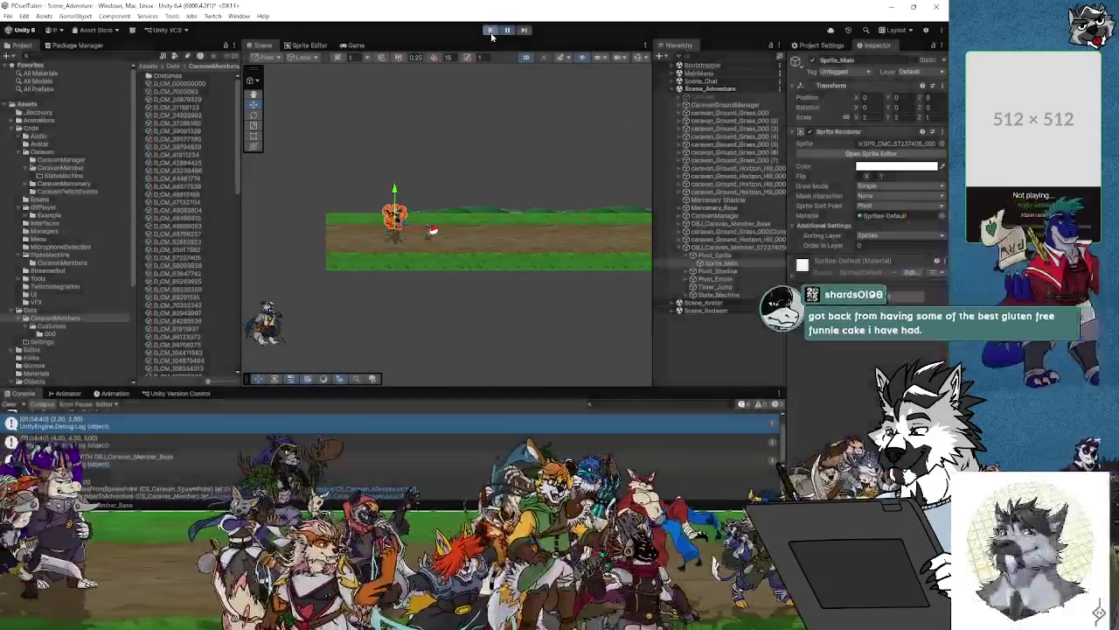
key("alt+Tab")
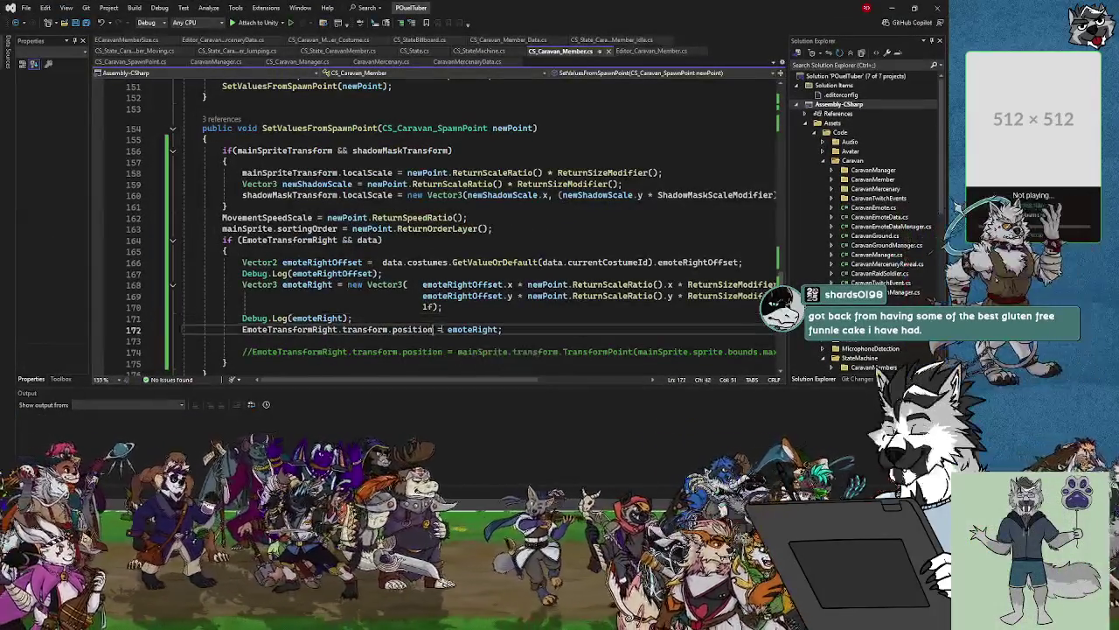
Change transform.position to transform.localPosition on line 172 and return to Unity.
double_click(404, 329)
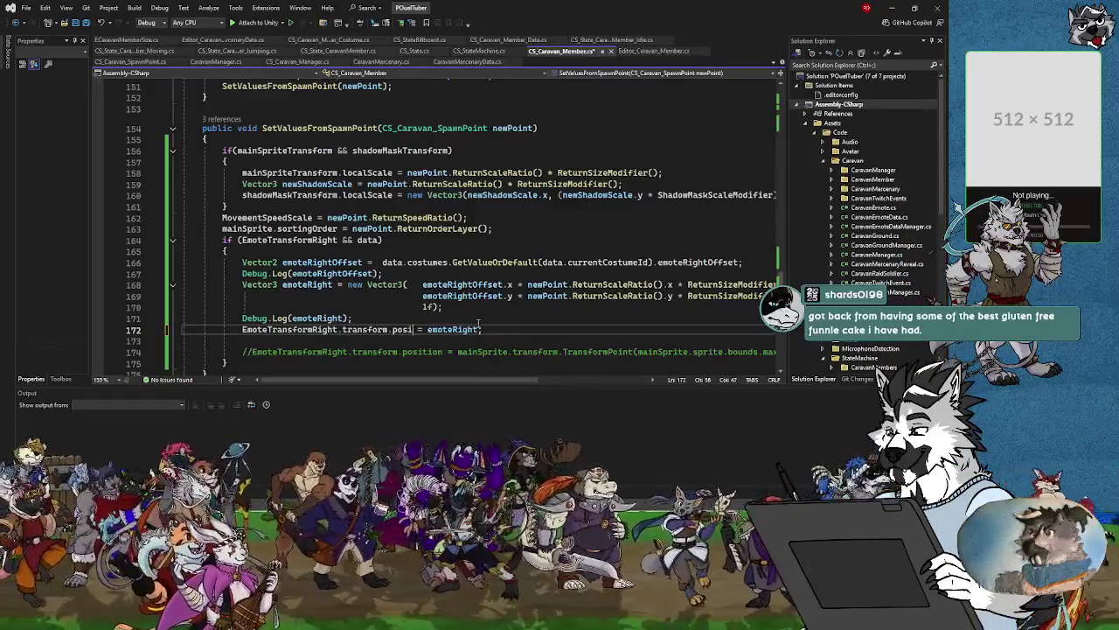
type("l")
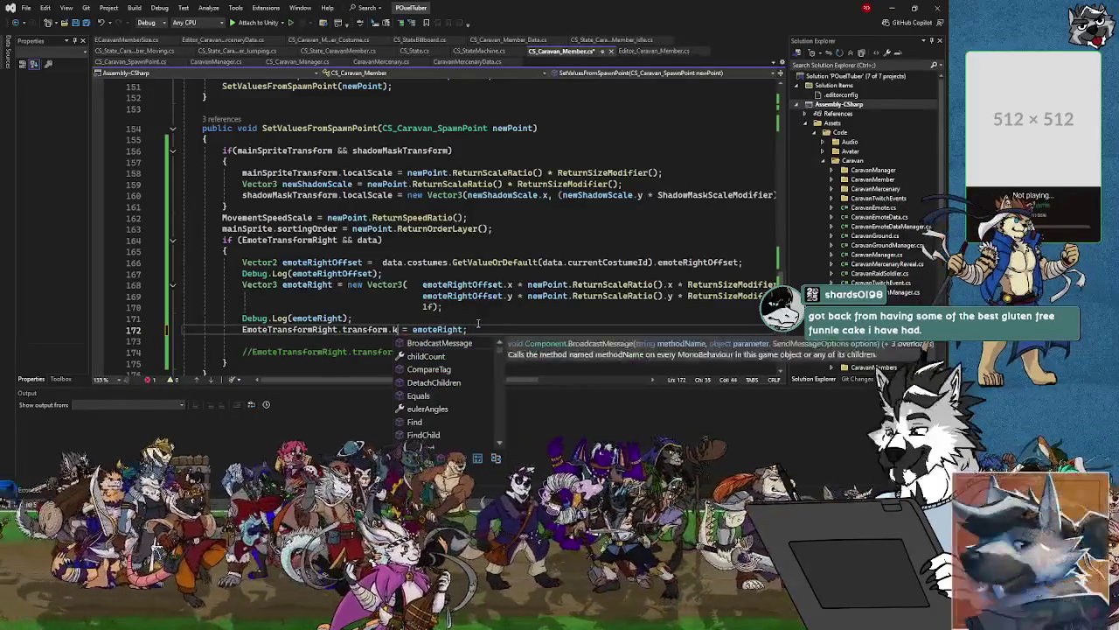
type("localPositio")
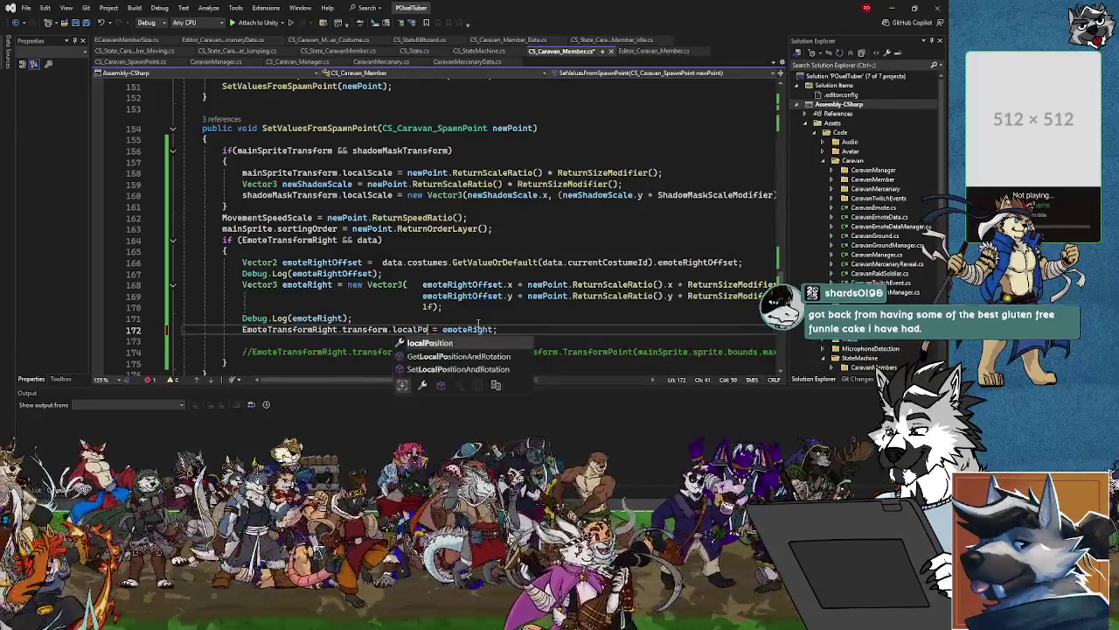
type("n")
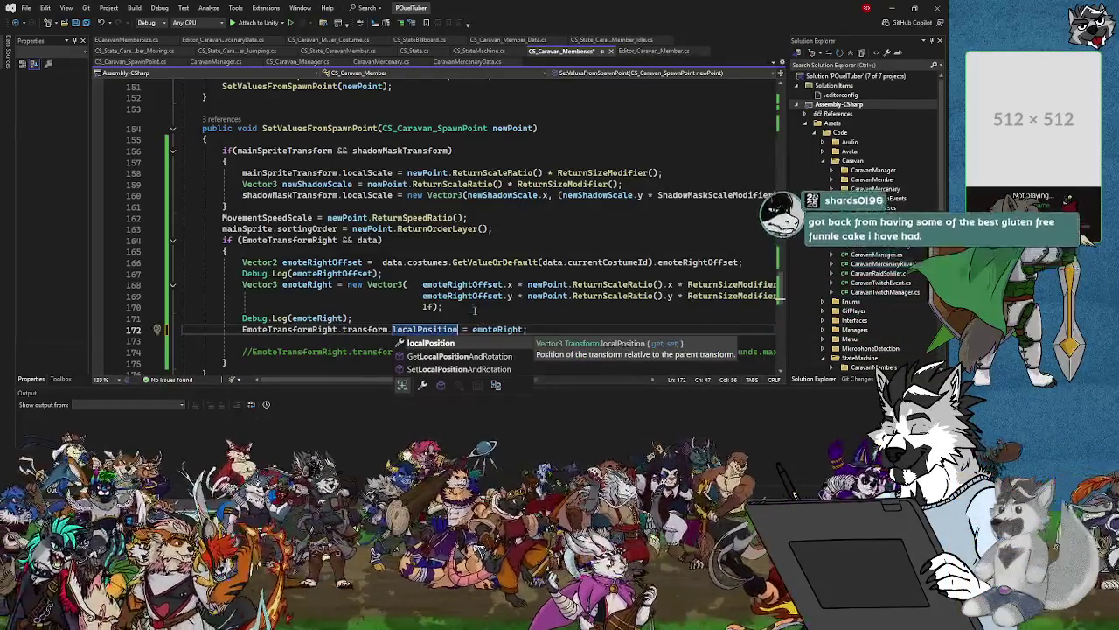
key("alt+Tab")
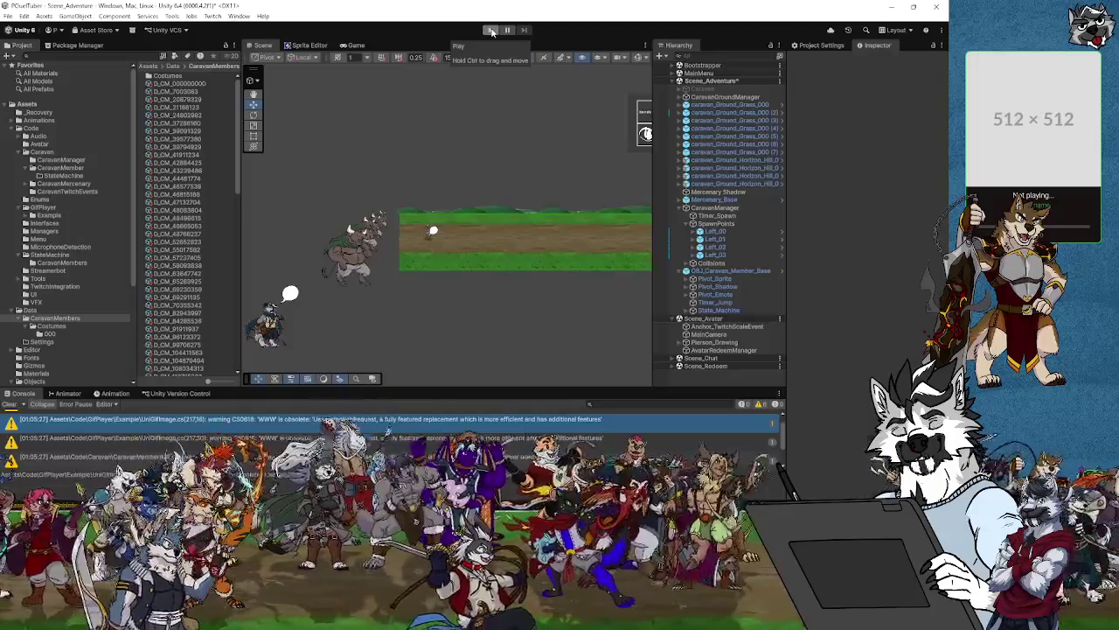
Start play mode and switch to the Scene view, zooming around the caravan area.
left_click(491, 30)
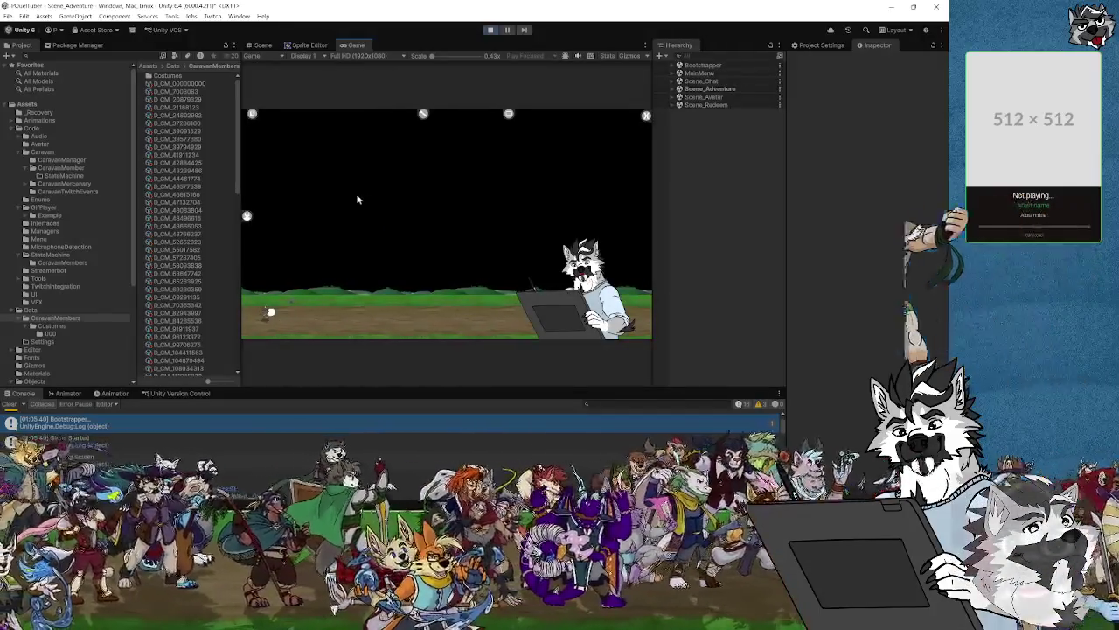
left_click(262, 45)
scroll(437, 253, "up", 10)
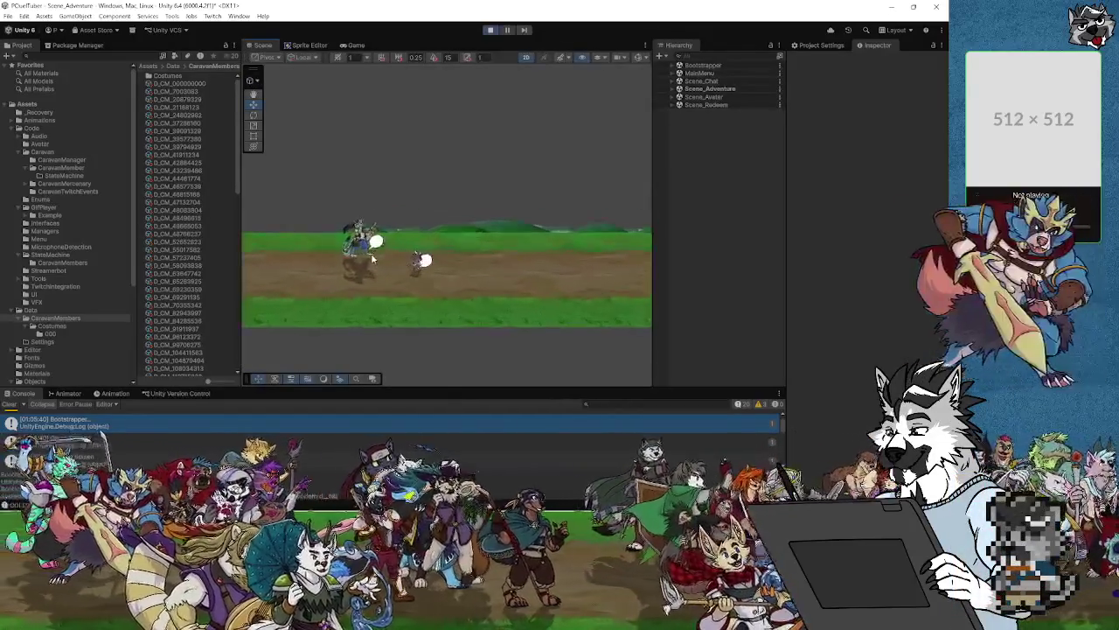
scroll(384, 254, "up", 5)
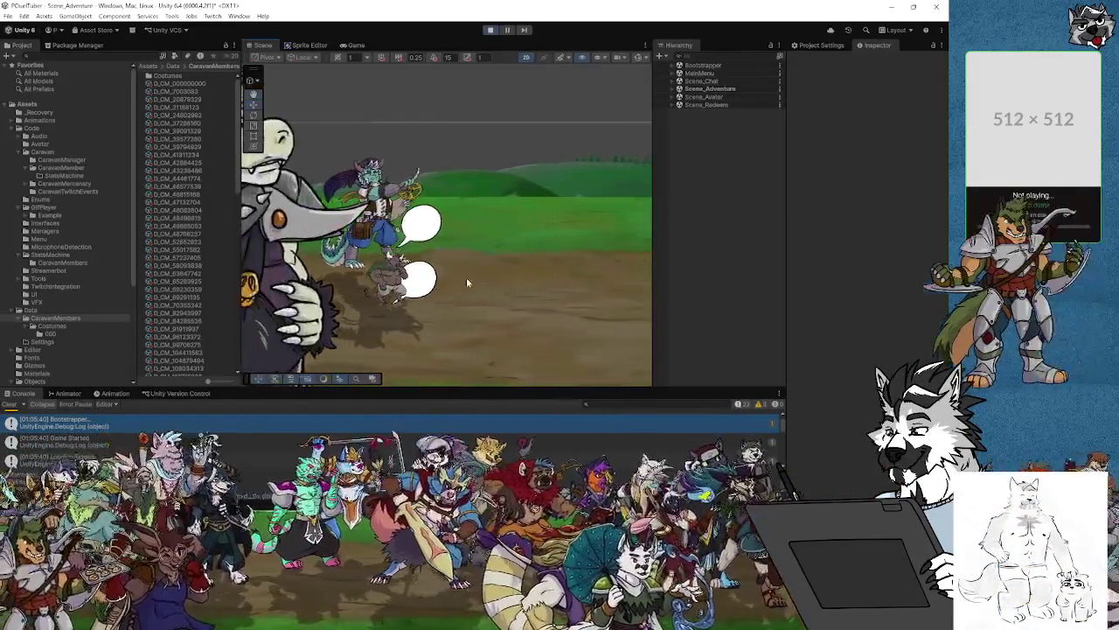
scroll(466, 277, "down", 3)
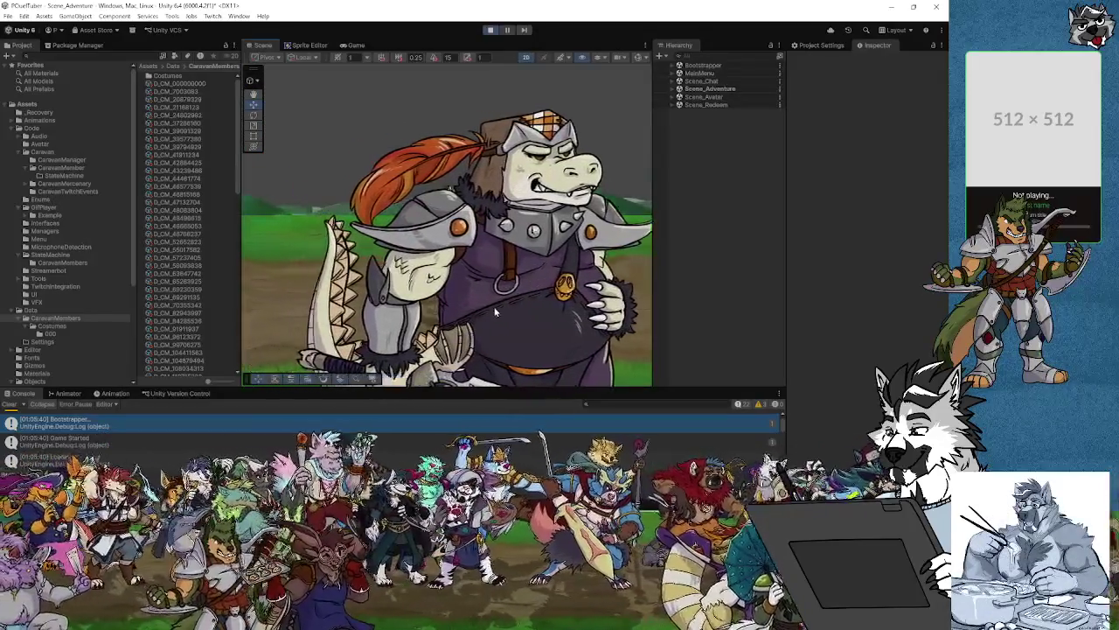
scroll(466, 277, "down", 3)
scroll(466, 279, "down", 4)
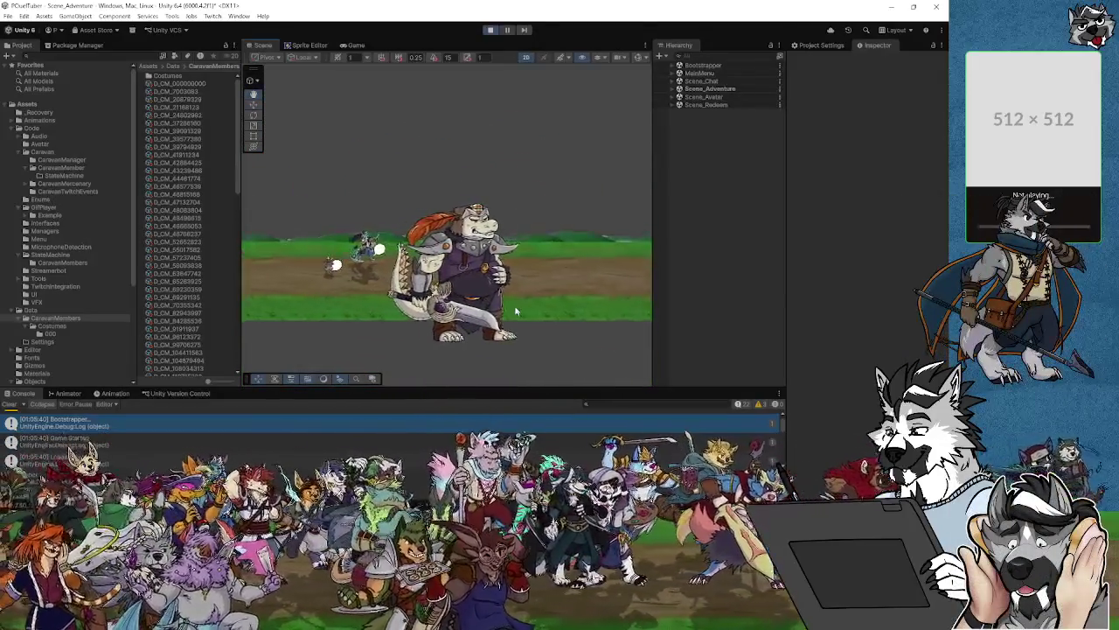
scroll(457, 295, "down", 2)
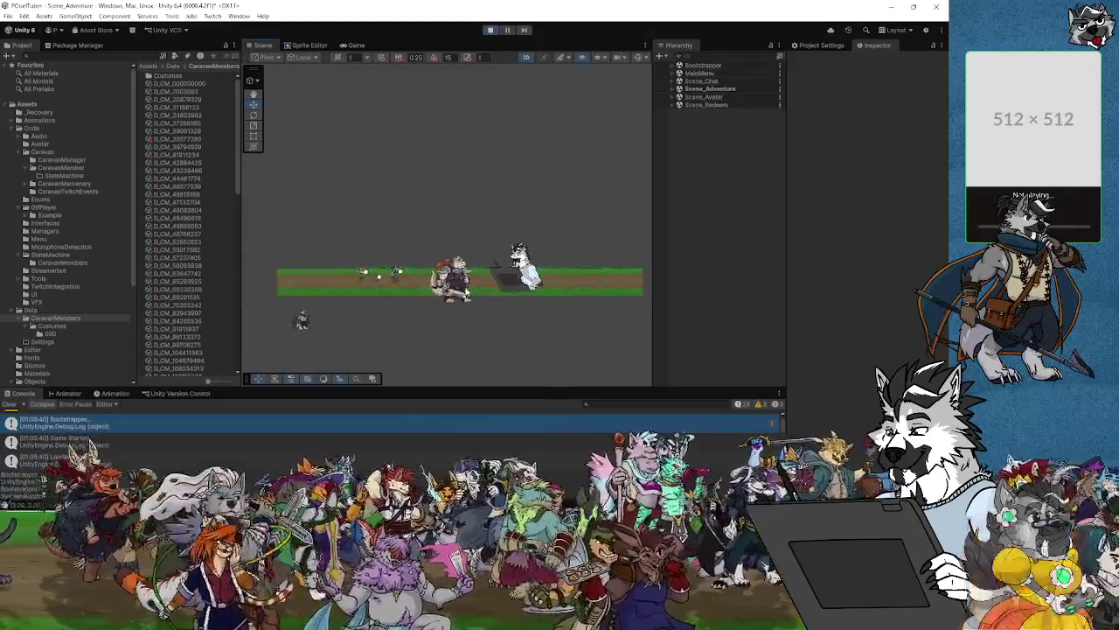
scroll(472, 298, "up", 2)
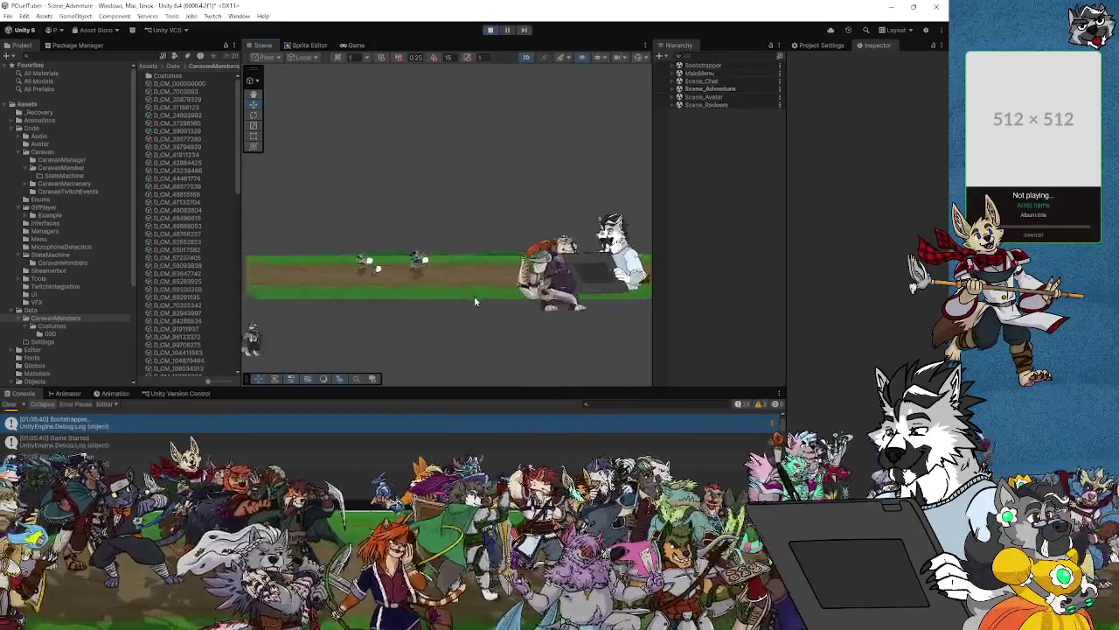
Pan and zoom onto the walking caravan members and select one of them.
left_click_drag(532, 298, 338, 277)
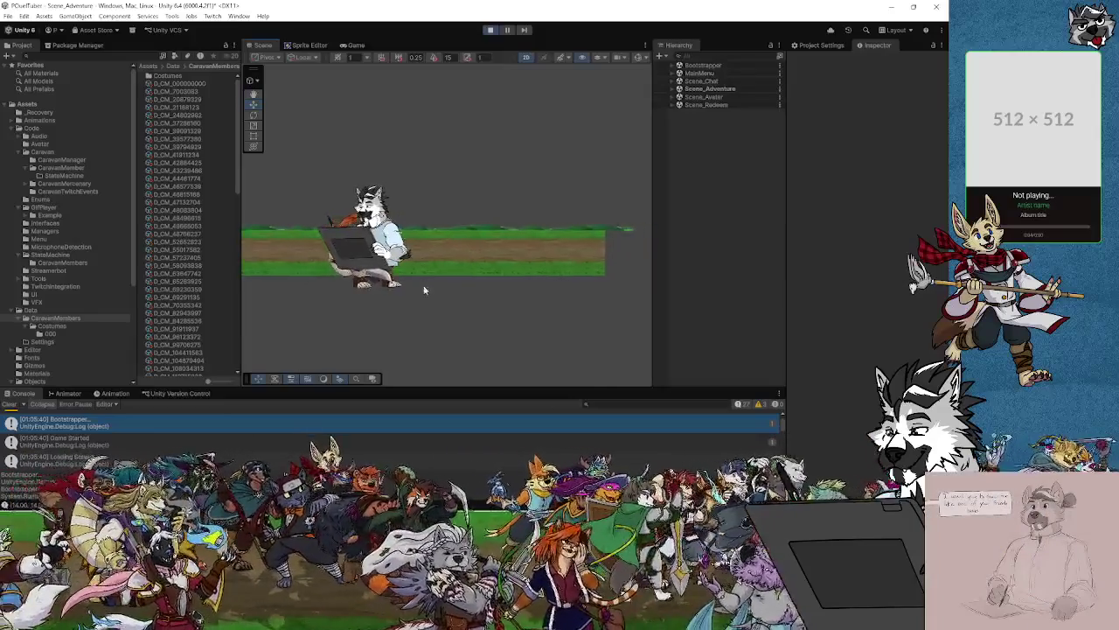
scroll(424, 287, "up", 3)
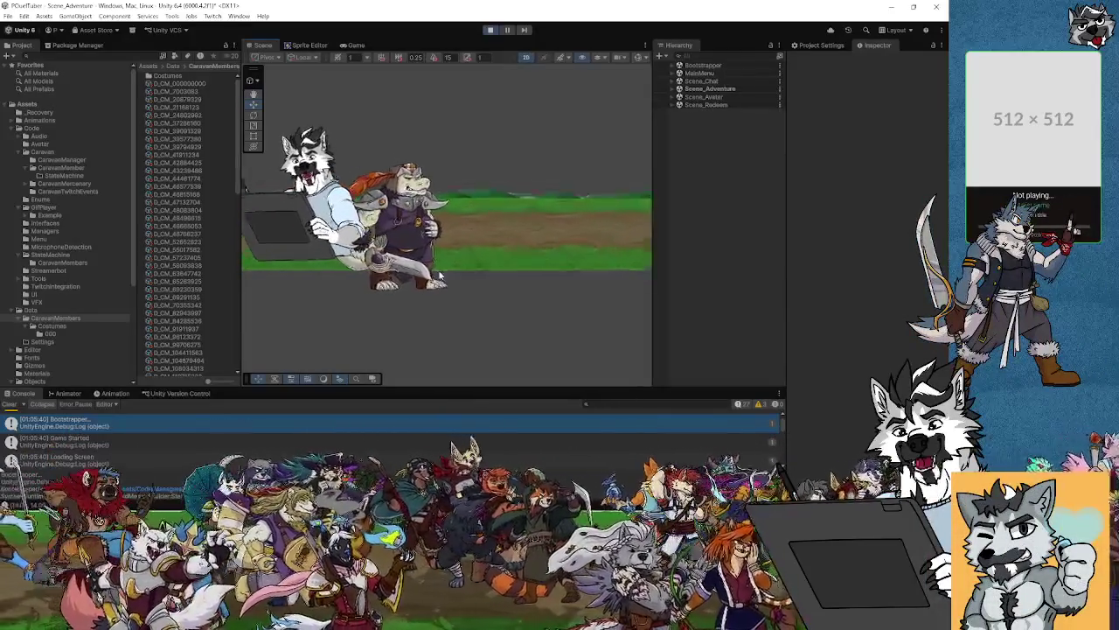
scroll(441, 274, "up", 2)
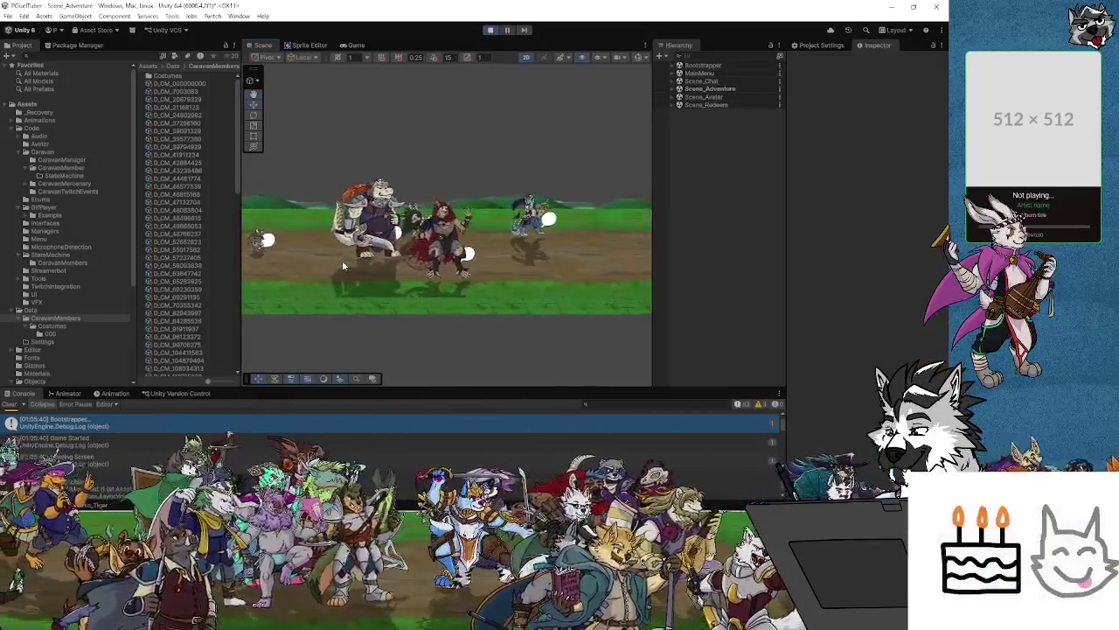
left_click(415, 225)
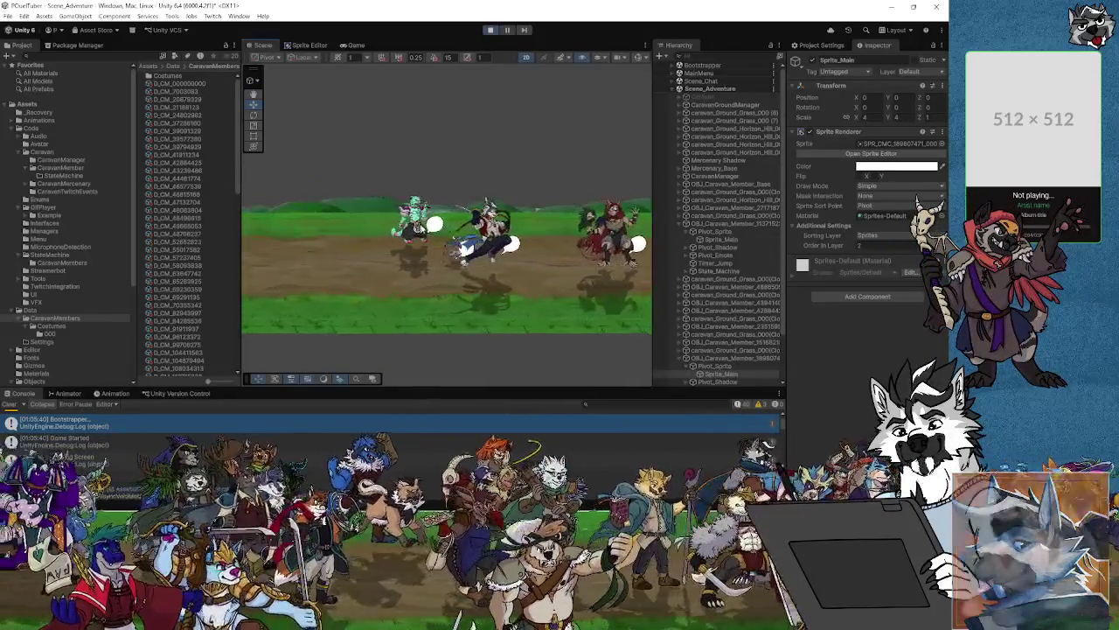
Follow the walking members to check the emote bubbles beside them, then stop play mode.
scroll(428, 255, "up", 5)
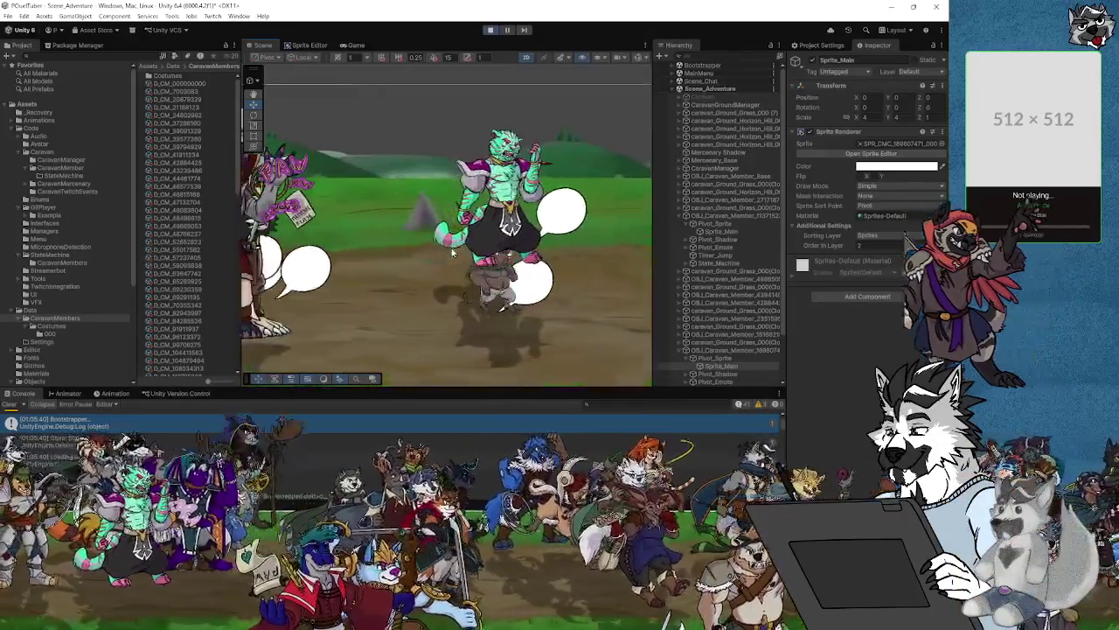
left_click_drag(452, 255, 523, 269)
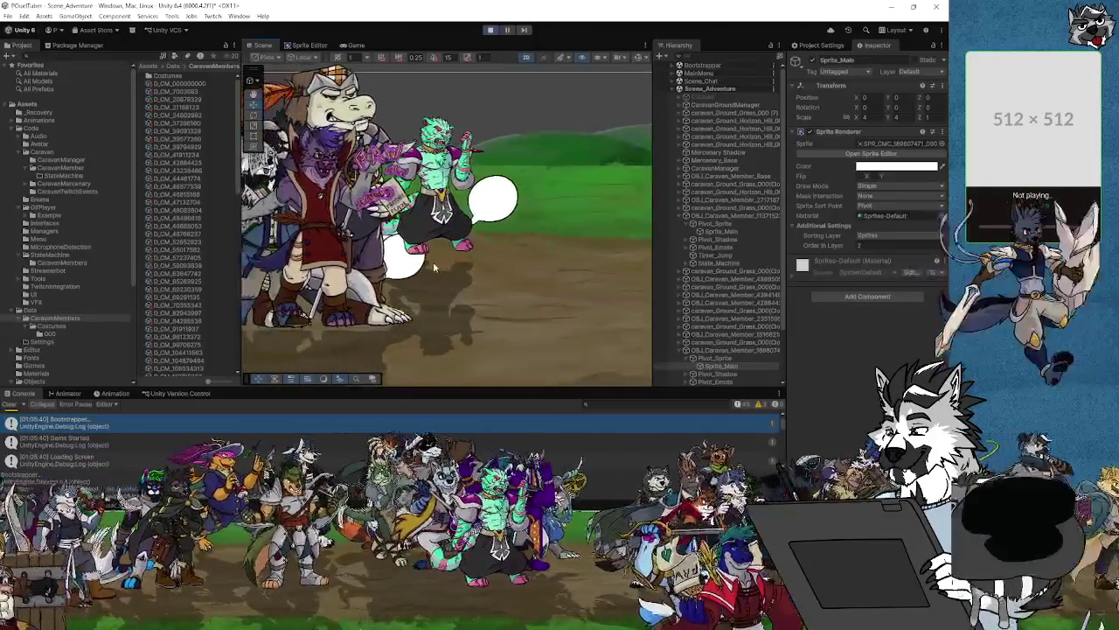
scroll(522, 270, "down", 3)
scroll(441, 264, "down", 2)
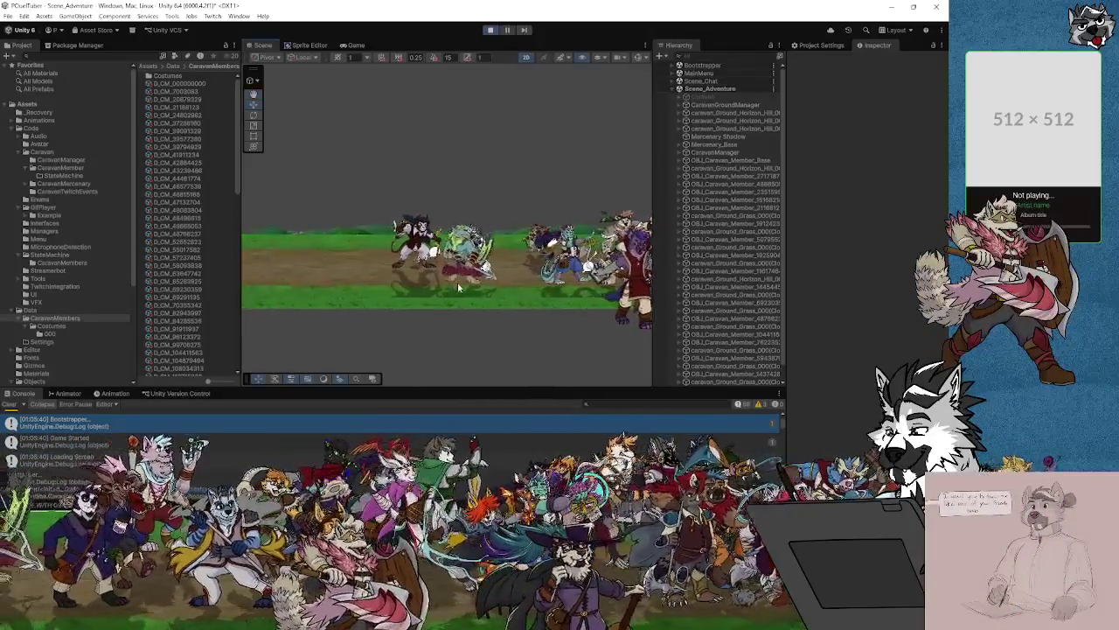
left_click(492, 30)
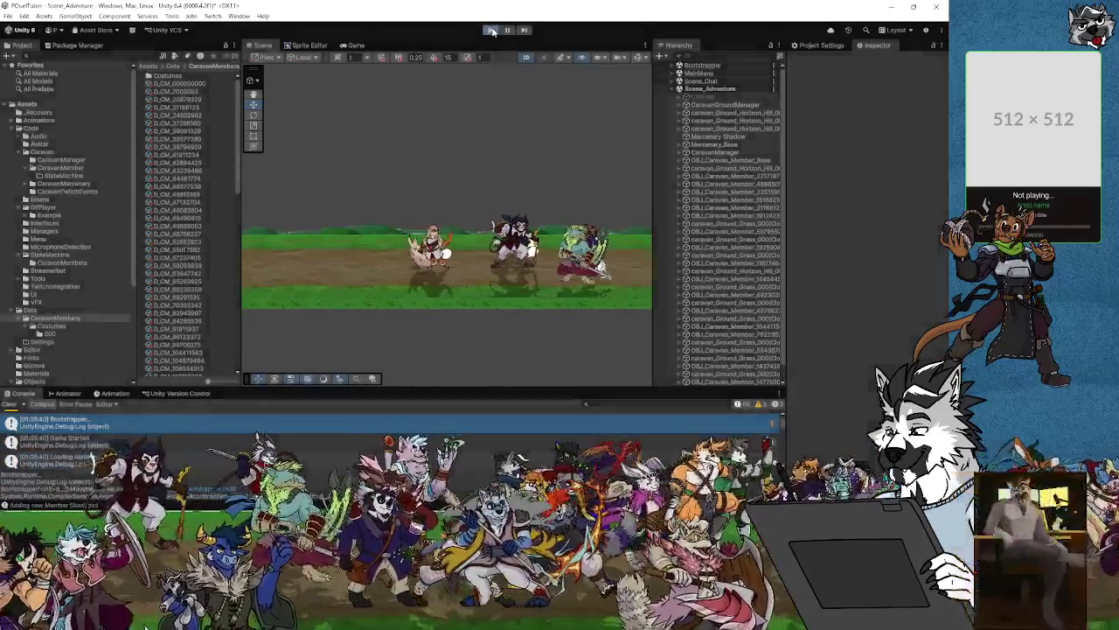
Pan and zoom to OBJ_Caravan_Member_Base, select it to view its components, then return to Visual Studio.
left_click(492, 29)
mouse_move(243, 336)
left_mouse_down()
mouse_move(418, 321)
mouse_move(411, 259)
mouse_move(342, 125)
mouse_move(428, 153)
left_mouse_up()
scroll(392, 168, "up", 8)
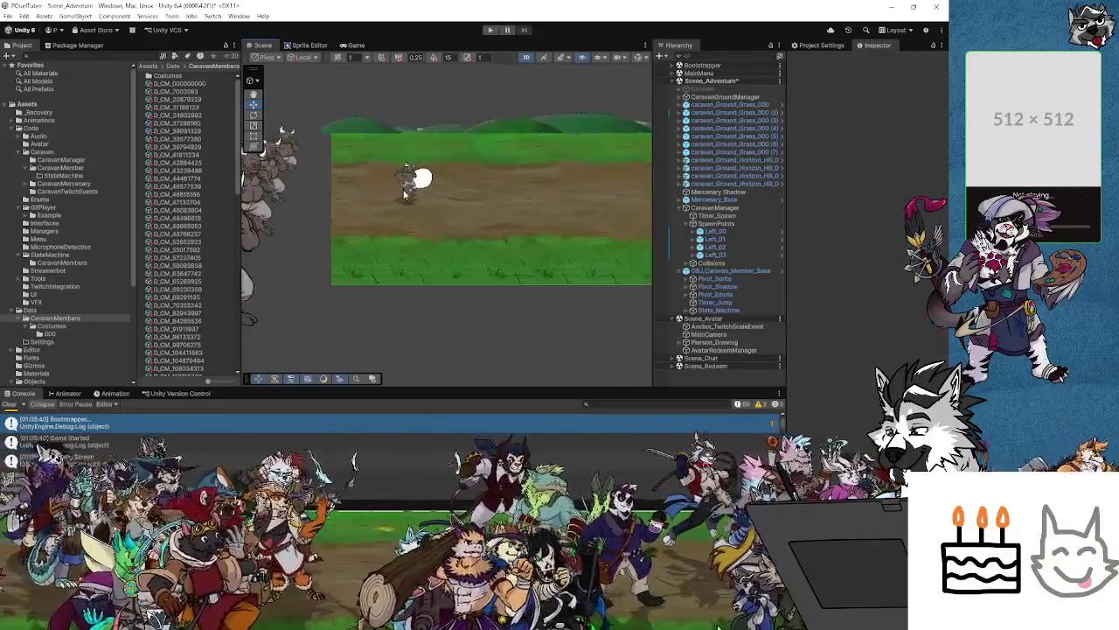
left_click(416, 179)
scroll(428, 201, "up", 5)
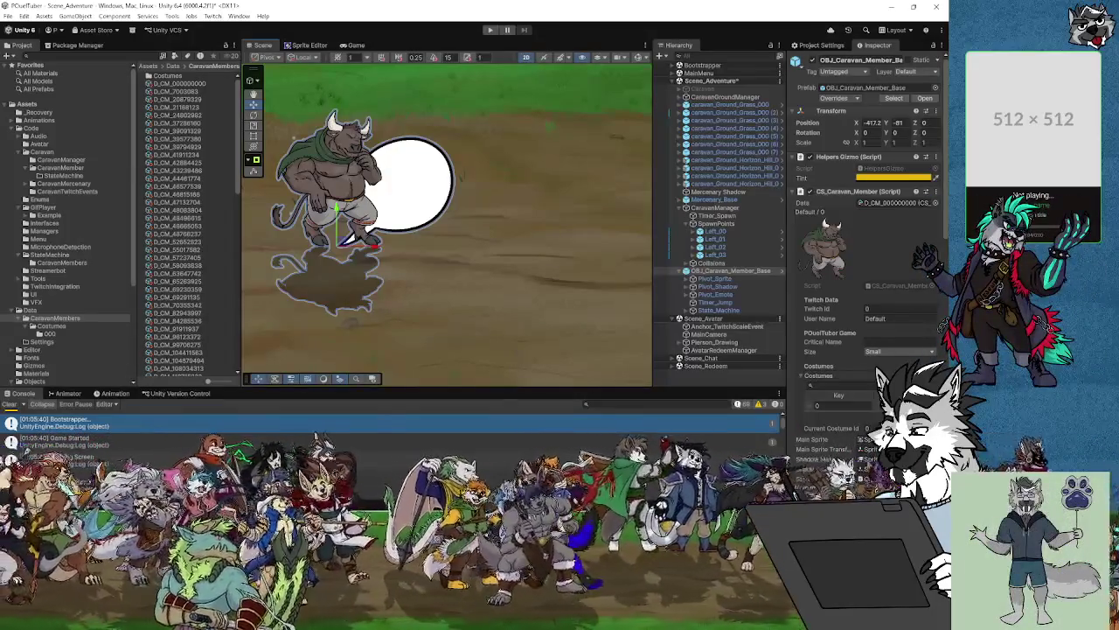
key("alt+Tab")
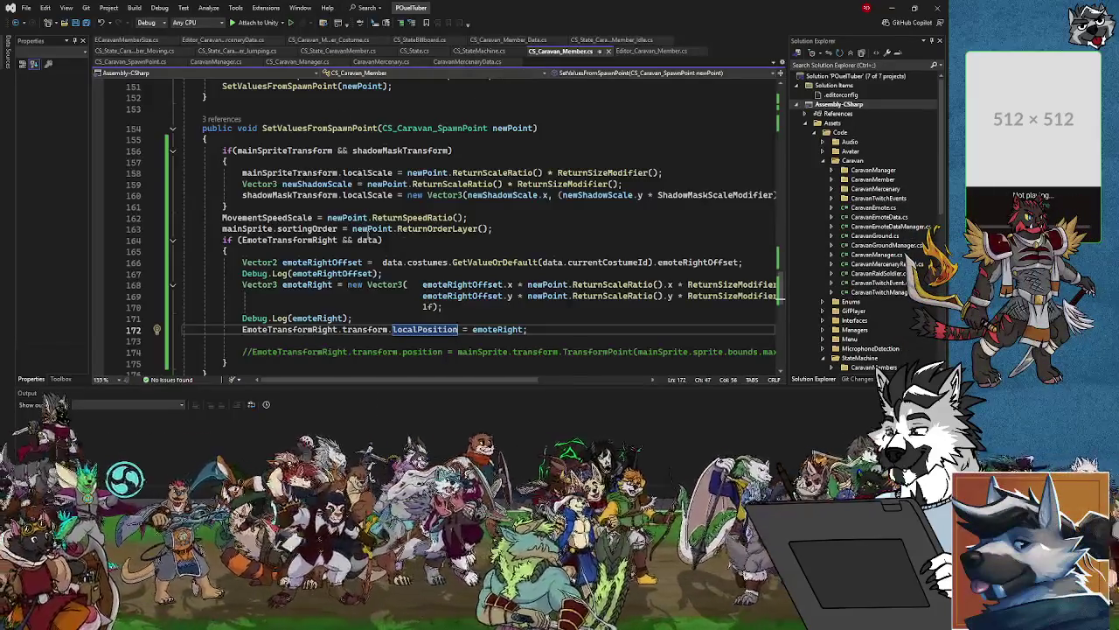
scroll(369, 234, "up", 20)
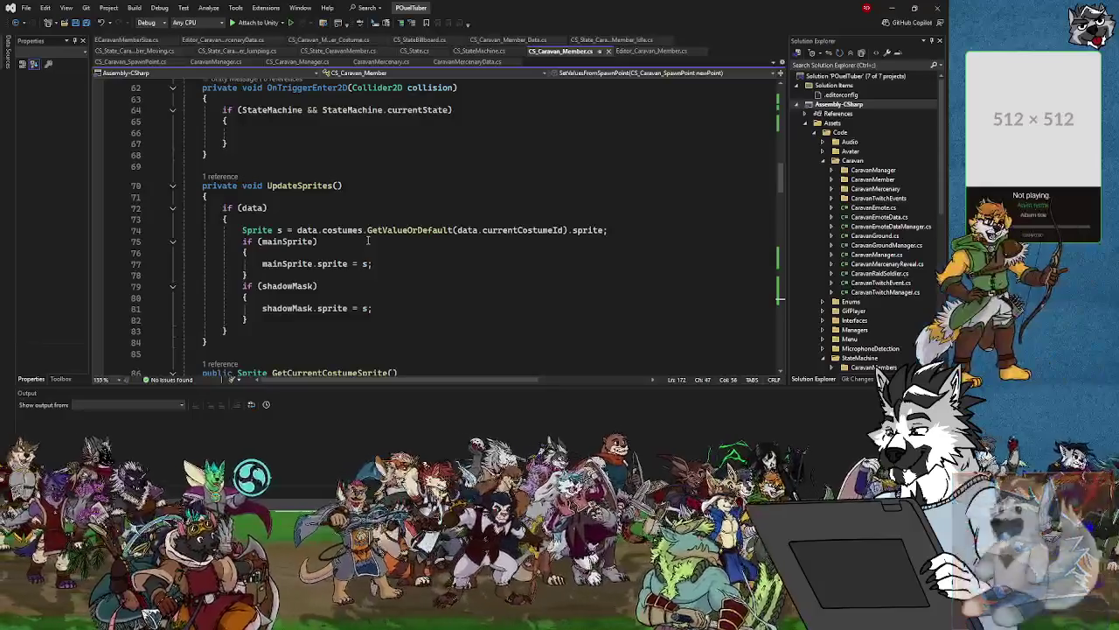
scroll(368, 240, "down", 7)
scroll(369, 241, "up", 20)
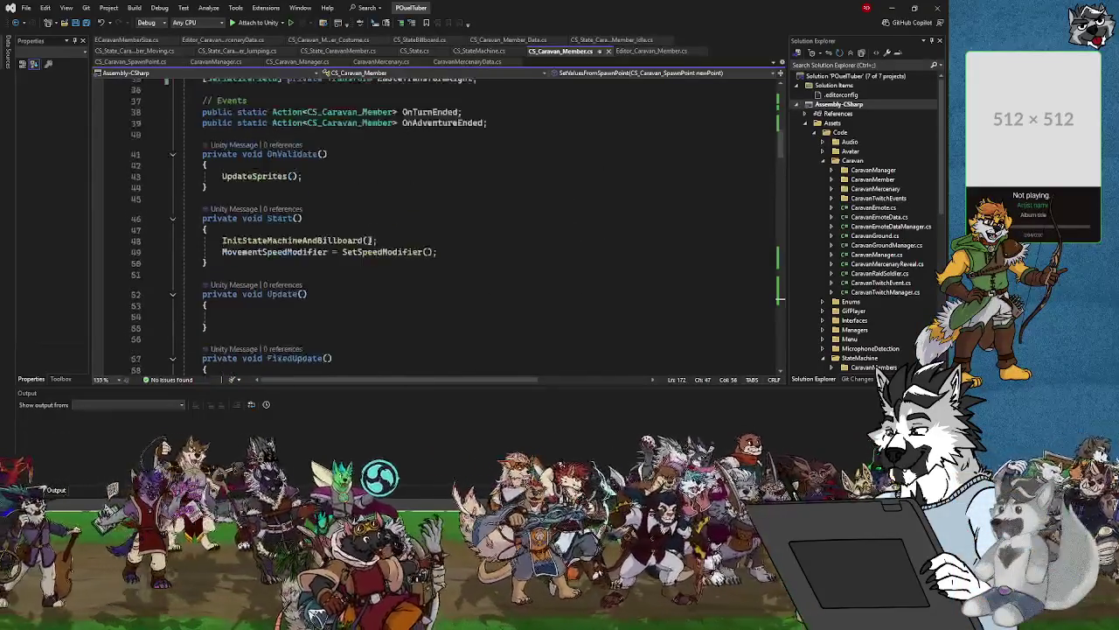
scroll(369, 238, "down", 5)
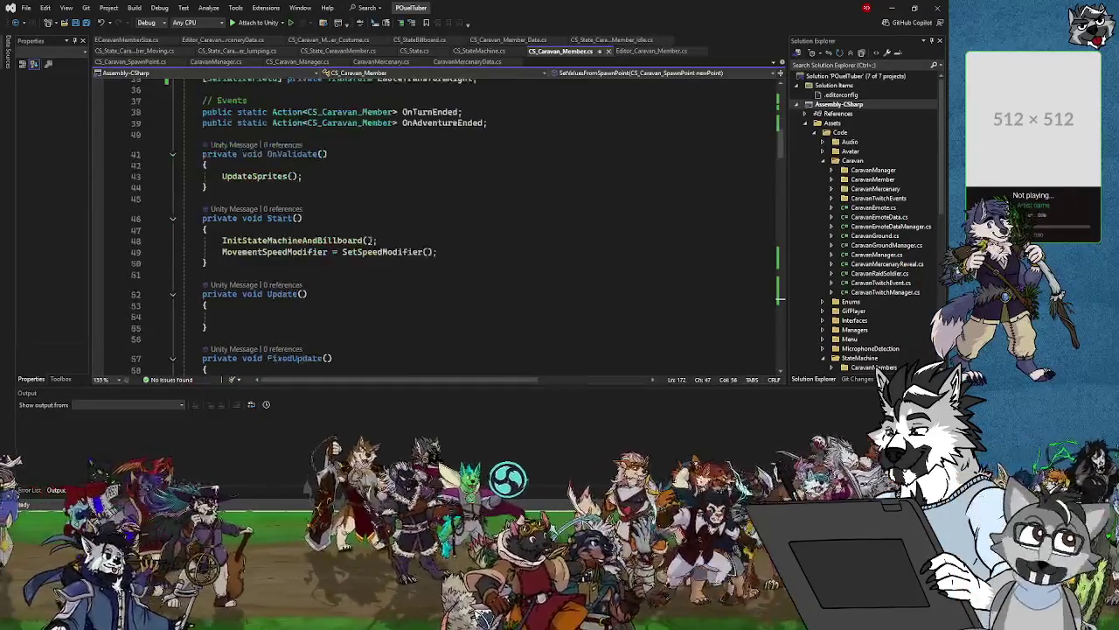
scroll(370, 240, "down", 9)
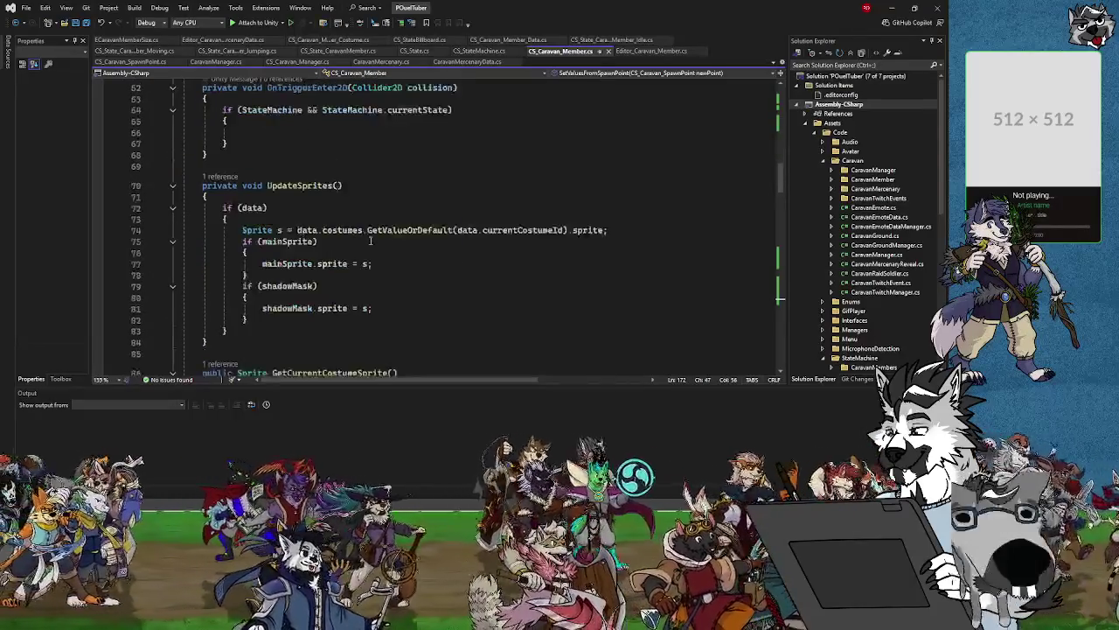
scroll(371, 241, "down", 15)
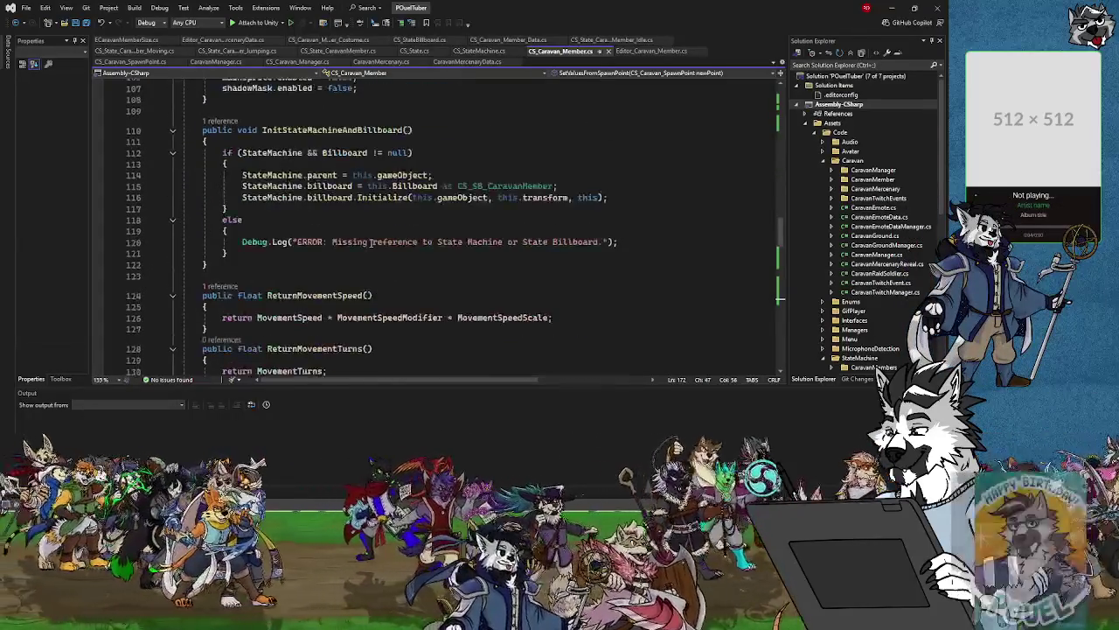
scroll(371, 242, "down", 5)
scroll(371, 243, "down", 2)
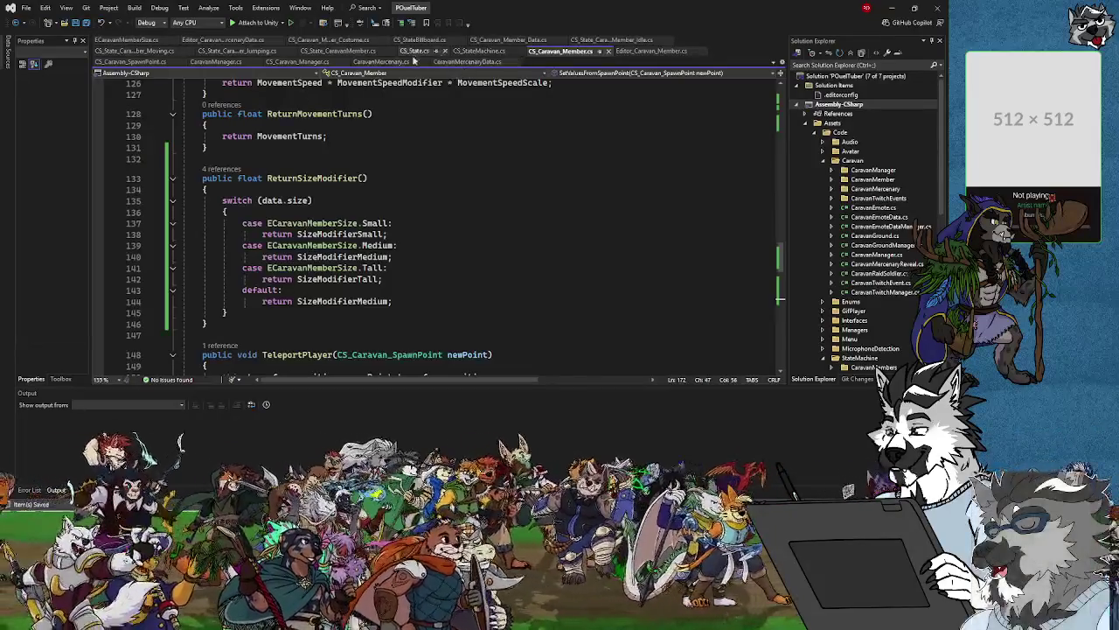
Switch to CS_Caravan_SpawnPoint.cs and read through its OnDrawGizmos method and the top of the file.
left_click(133, 61)
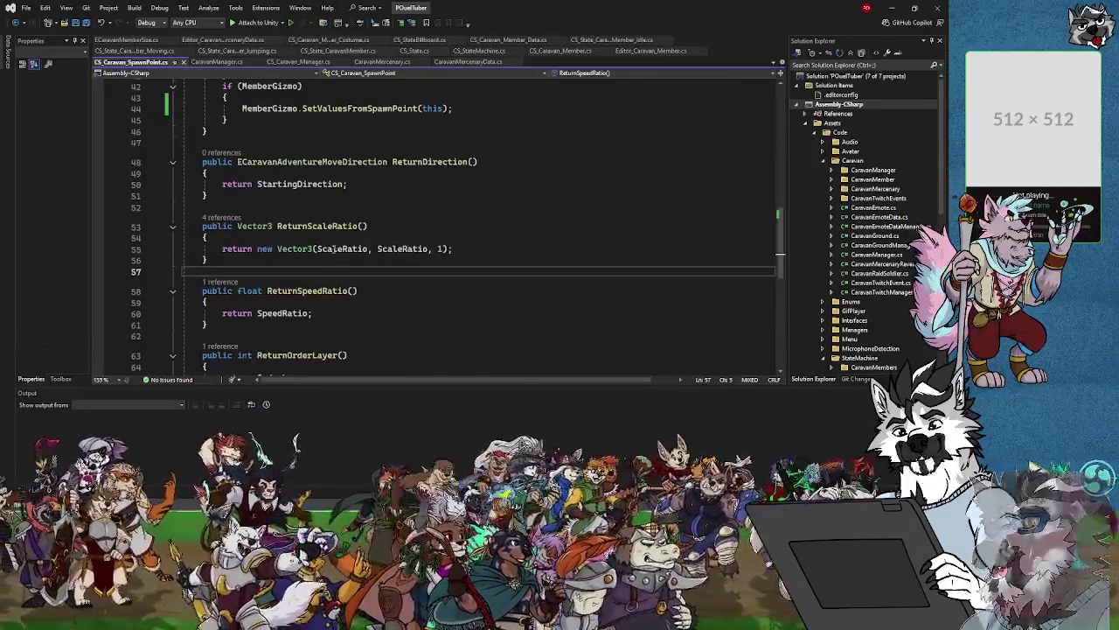
scroll(332, 243, "up", 7)
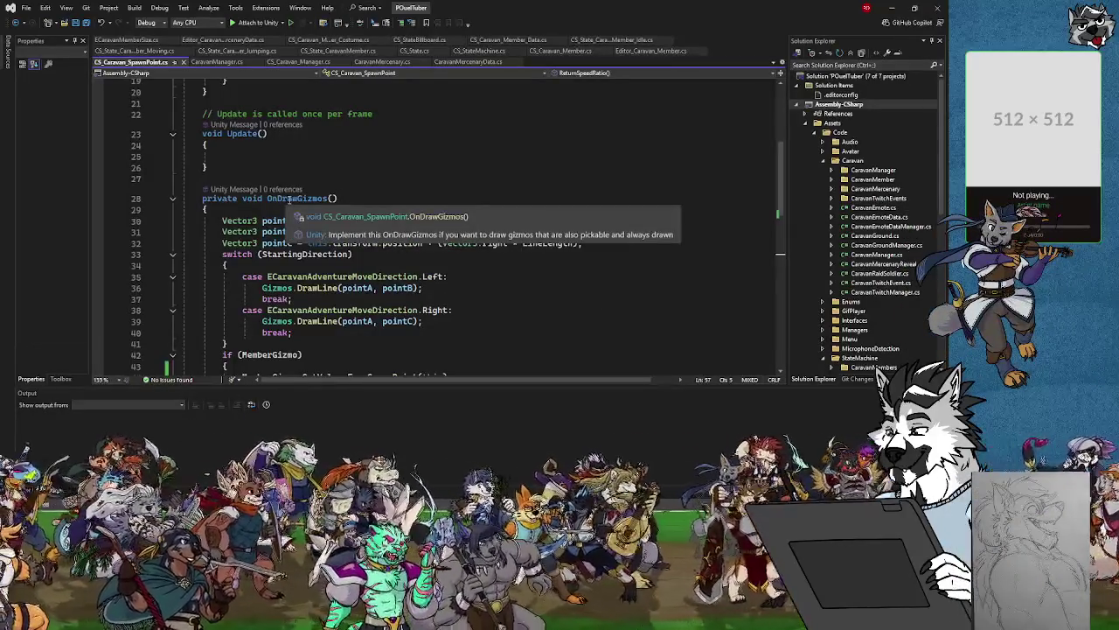
scroll(306, 281, "down", 2)
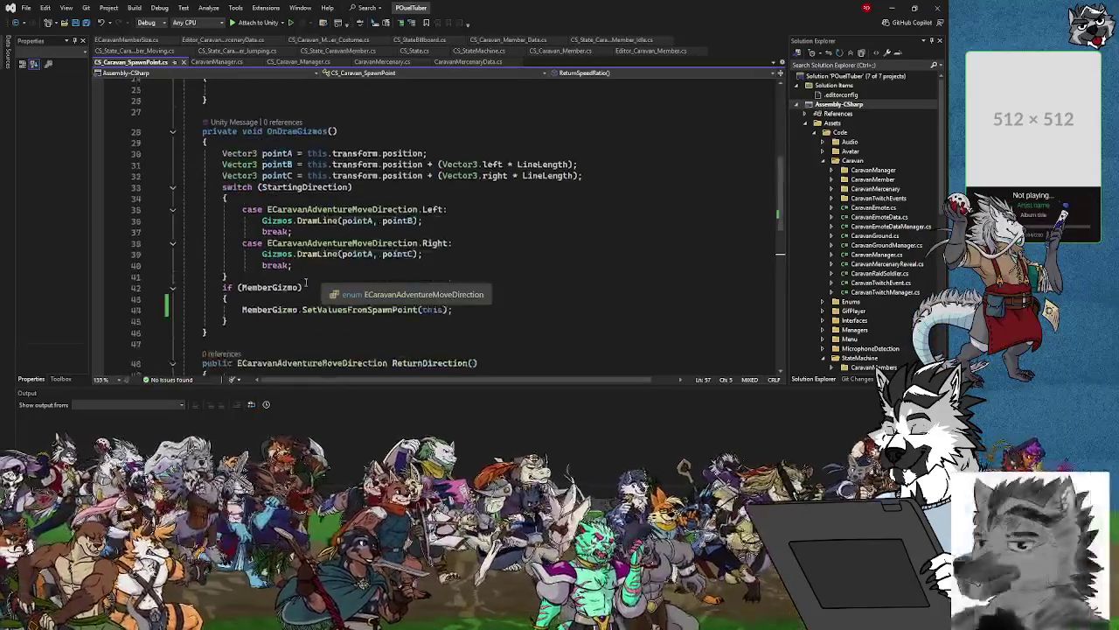
scroll(306, 281, "down", 1)
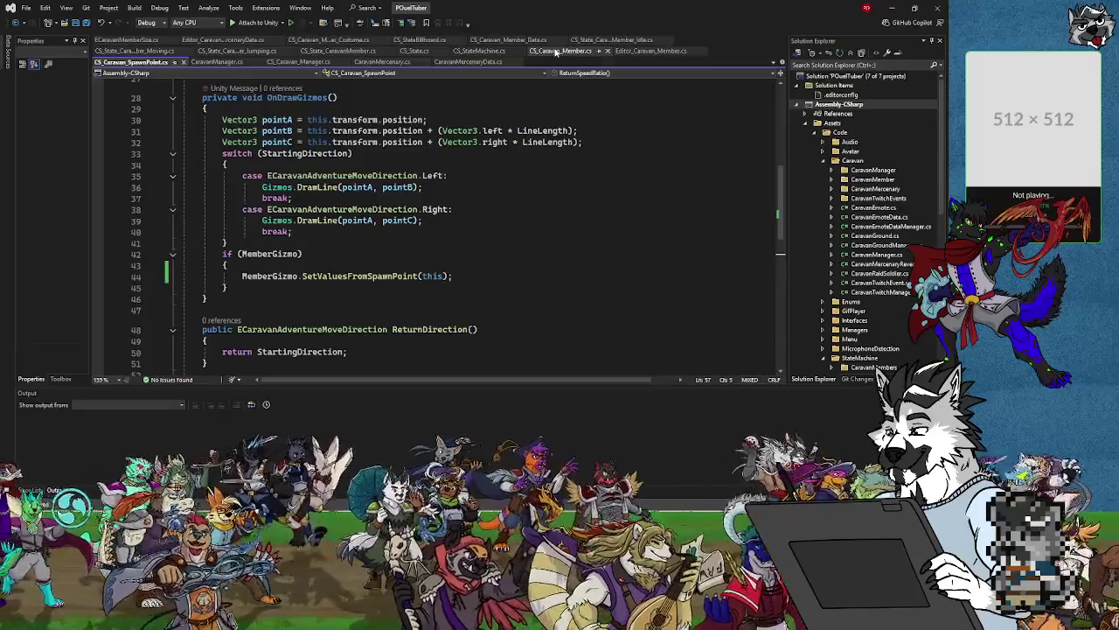
scroll(350, 122, "up", 1)
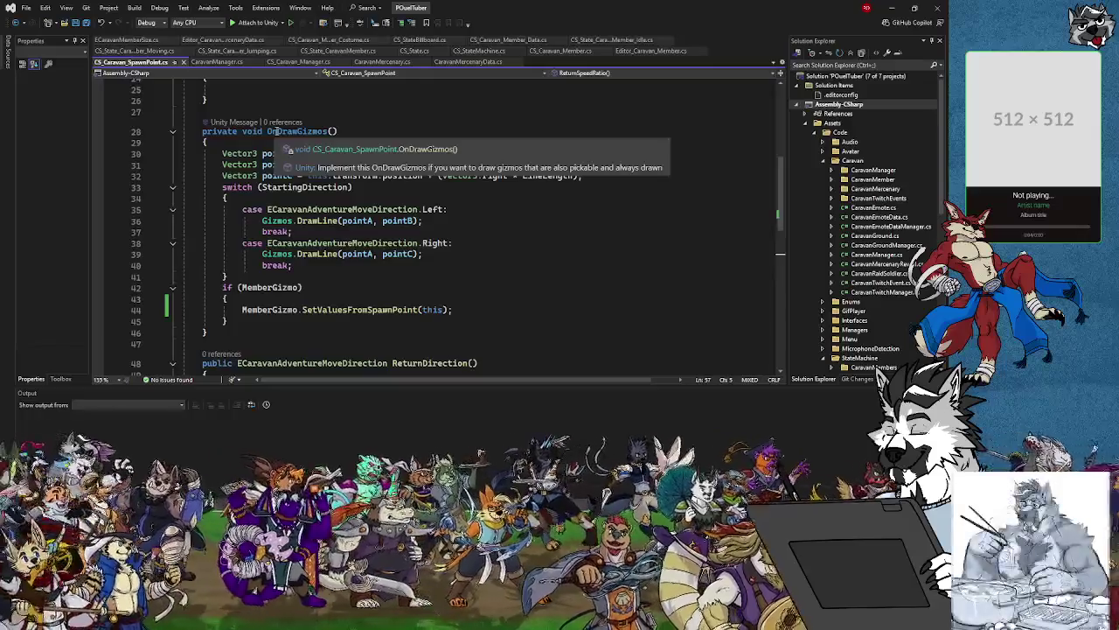
scroll(274, 131, "up", 5)
scroll(781, 94, "up", 4)
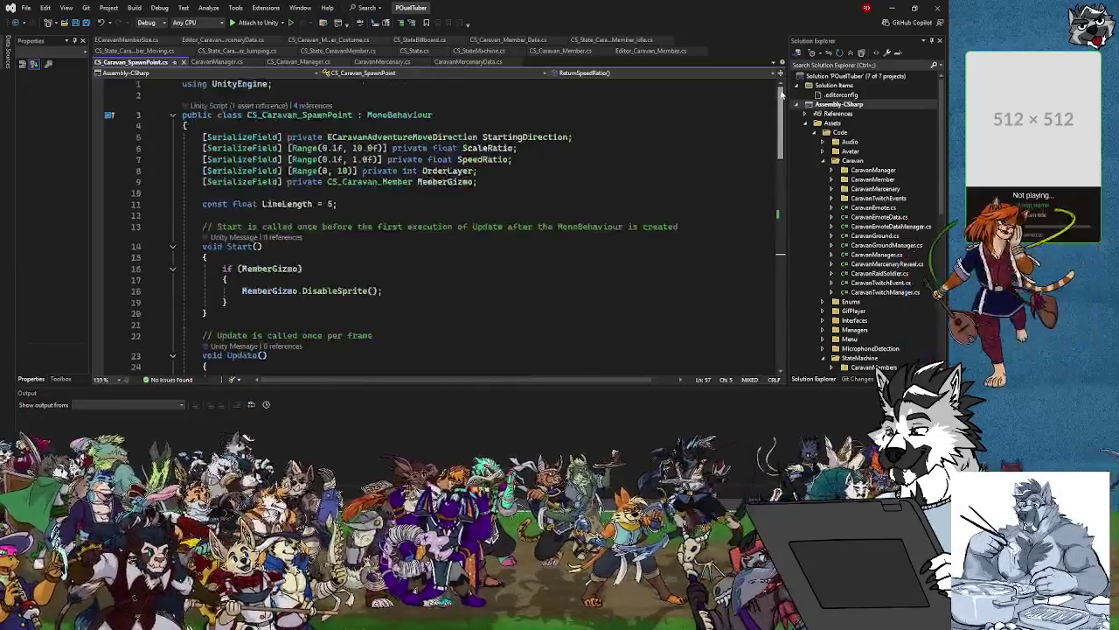
Save CS_Caravan_SpawnPoint.cs with Ctrl+S, briefly show the desktop, then resume scrolling the code.
left_click_drag(781, 94, 780, 116)
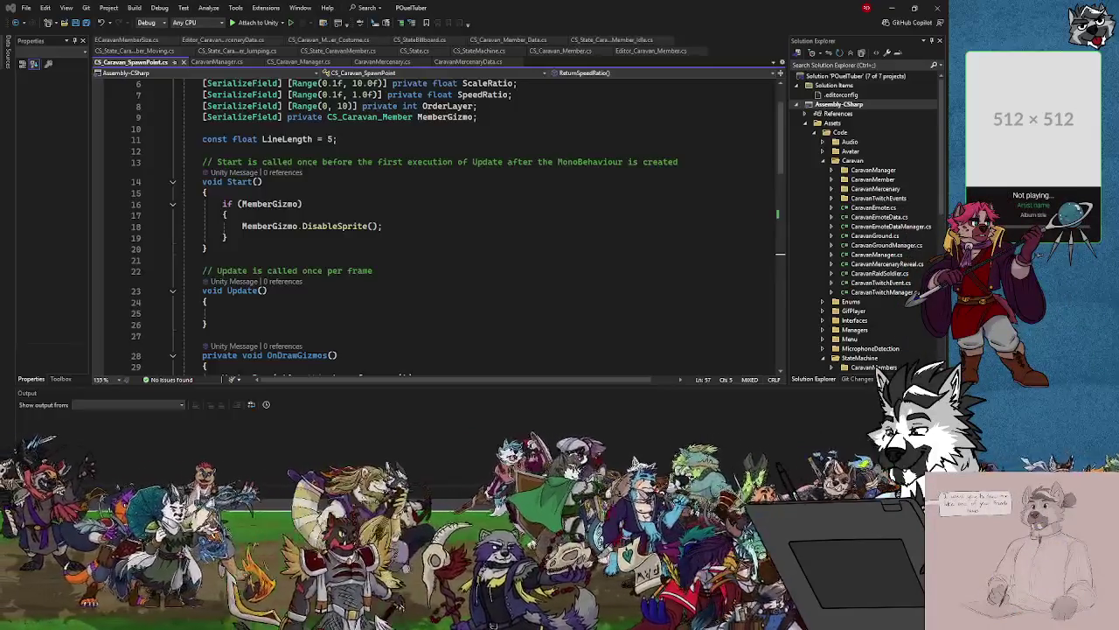
key("ctrl+s")
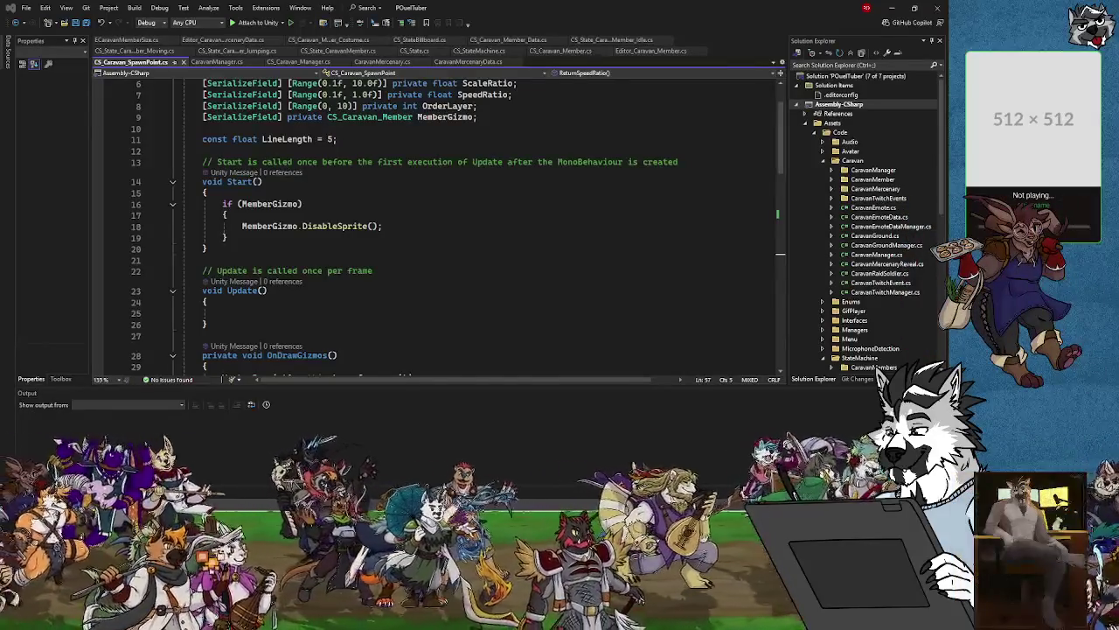
key("super+d")
key("super+d")
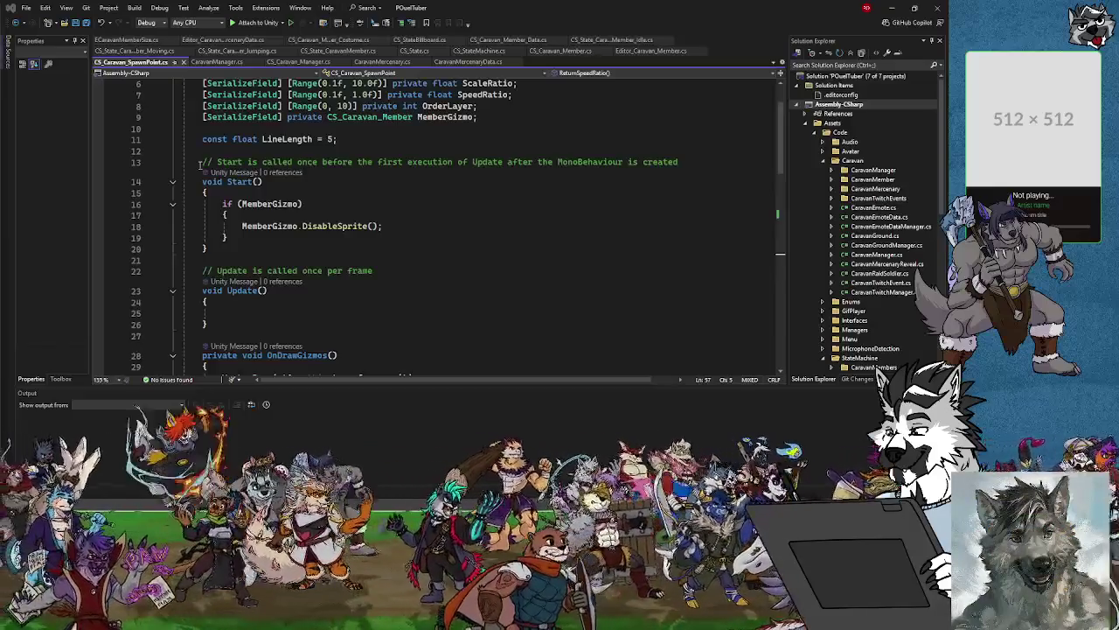
scroll(199, 163, "down", 4)
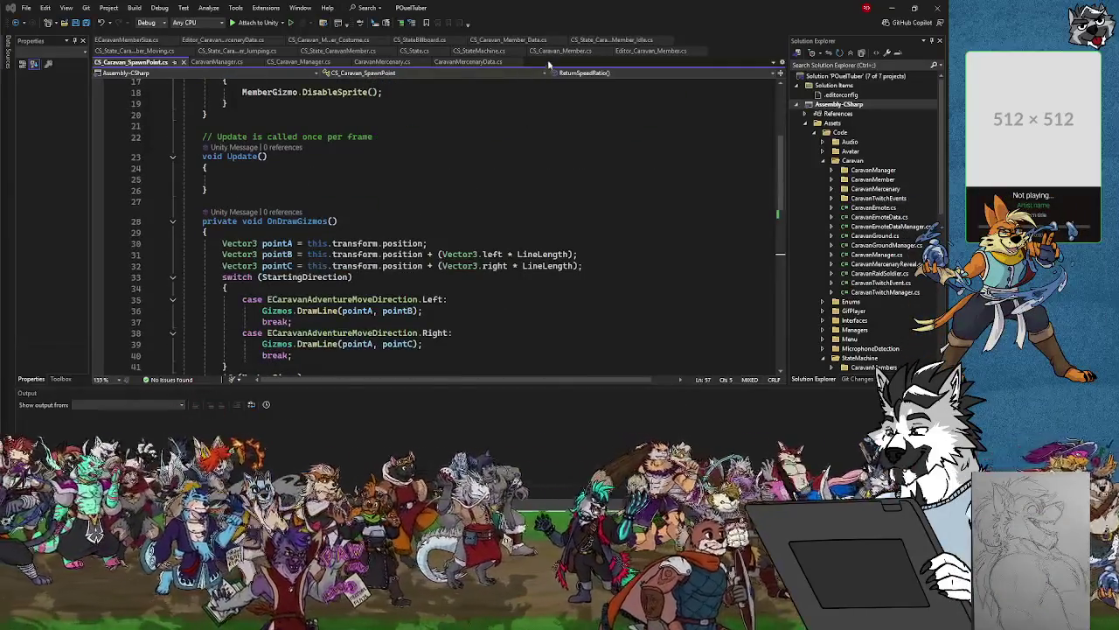
Scroll through CS_Caravan_Member.cs's fields and methods, then go to the Unity editor.
key("ctrl+Tab")
scroll(376, 257, "up", 10)
scroll(376, 257, "up", 15)
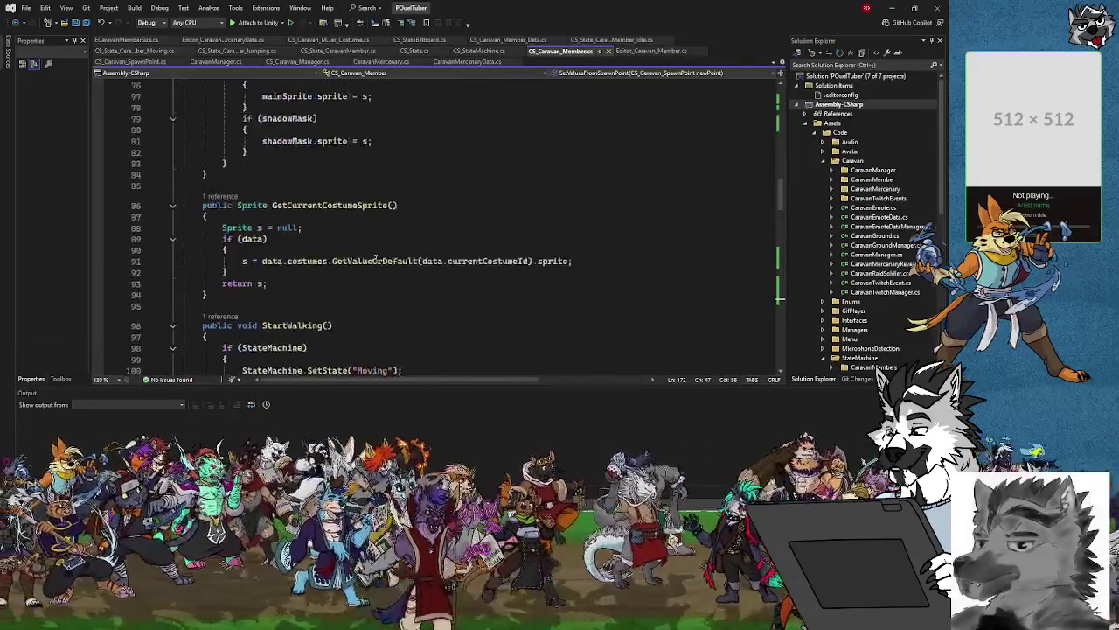
scroll(376, 258, "up", 3)
scroll(378, 258, "down", 7)
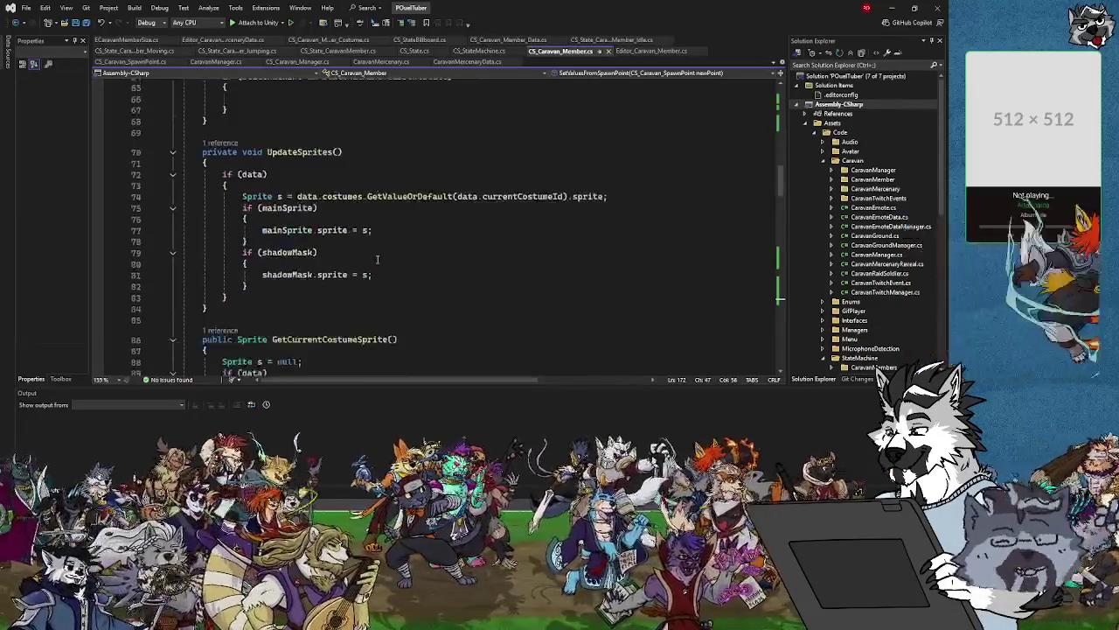
scroll(378, 258, "up", 9)
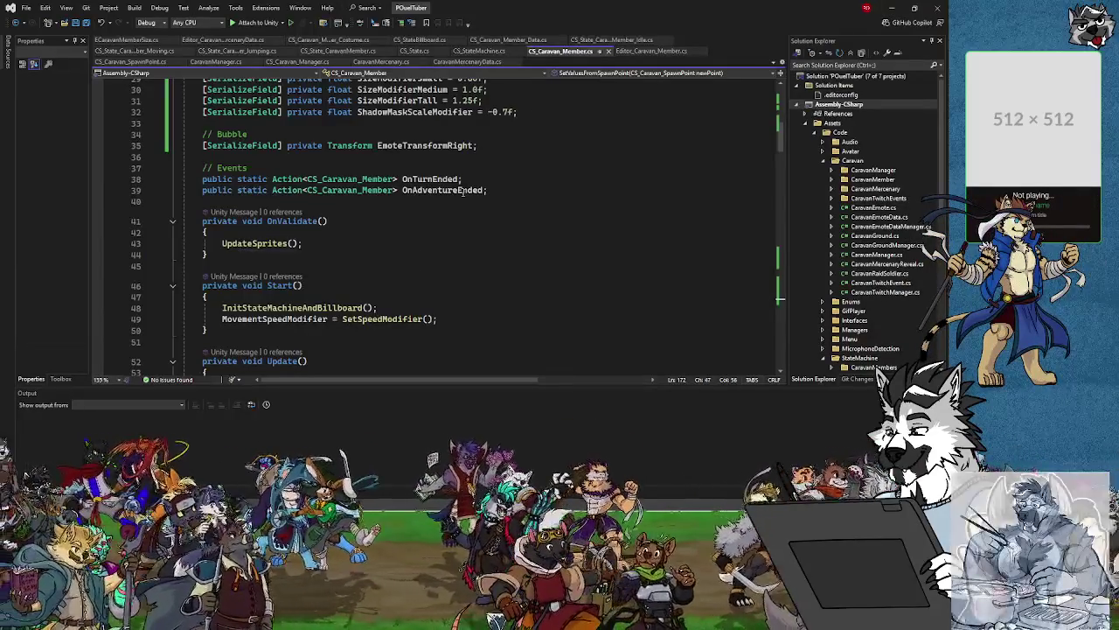
key("alt+Tab")
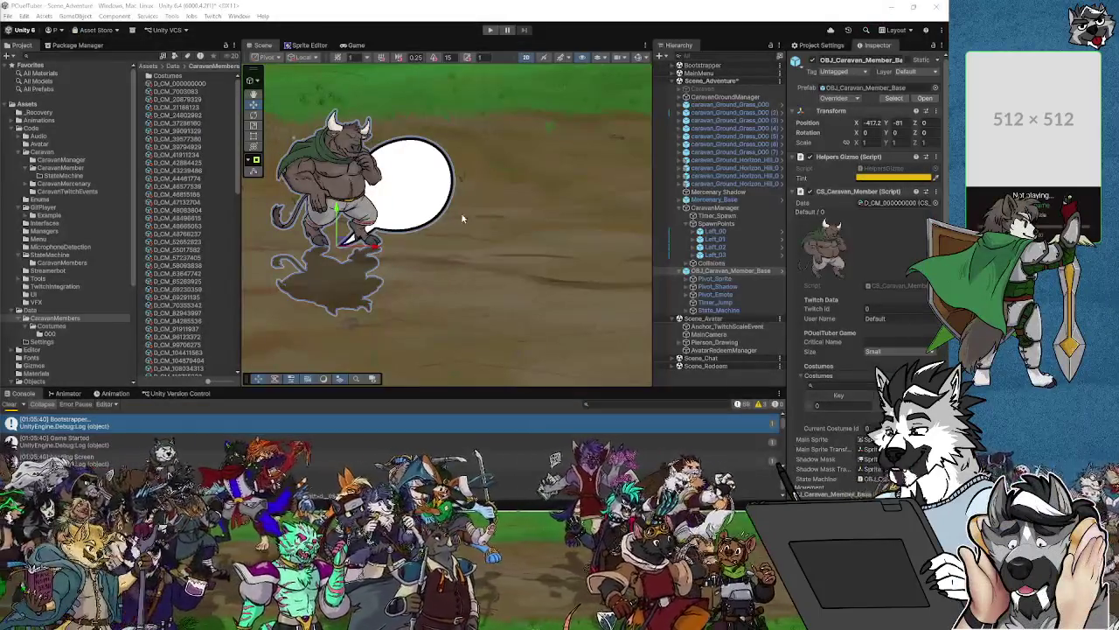
Select the minotaur in the scene, open the Costumes/000 folder, and bring up options on its first costume asset.
scroll(473, 216, "down", 5)
left_click(439, 224)
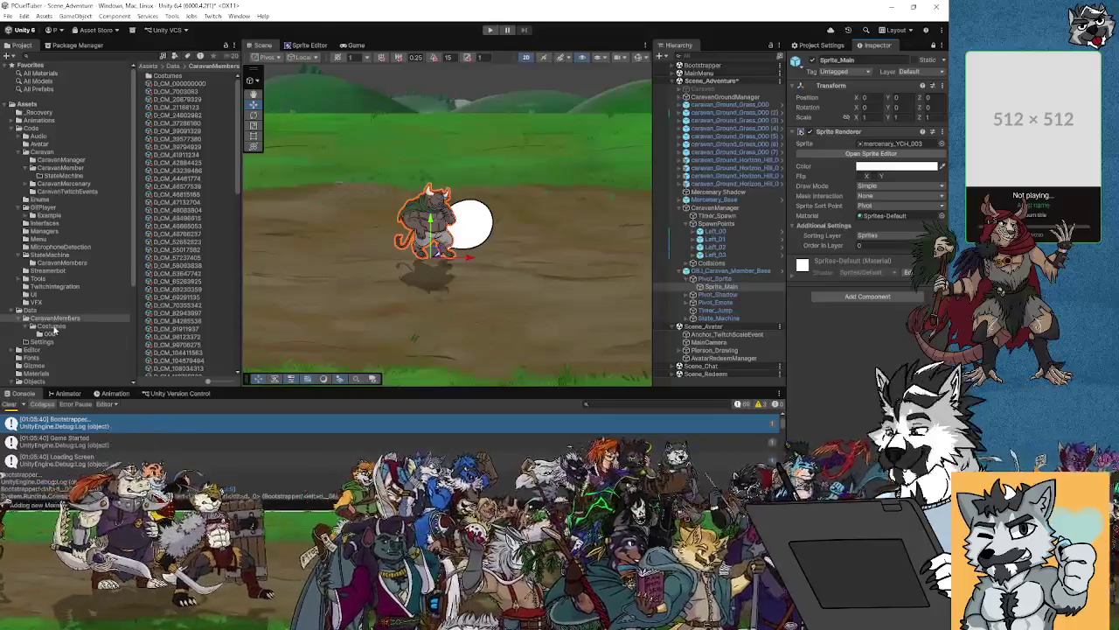
left_click(53, 333)
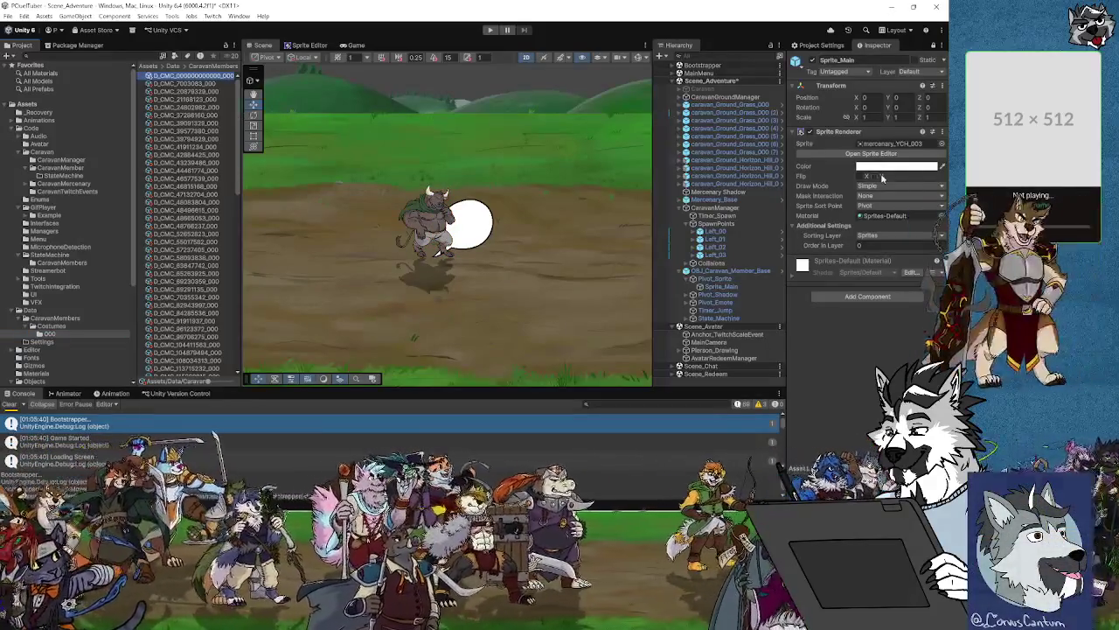
right_click(213, 79)
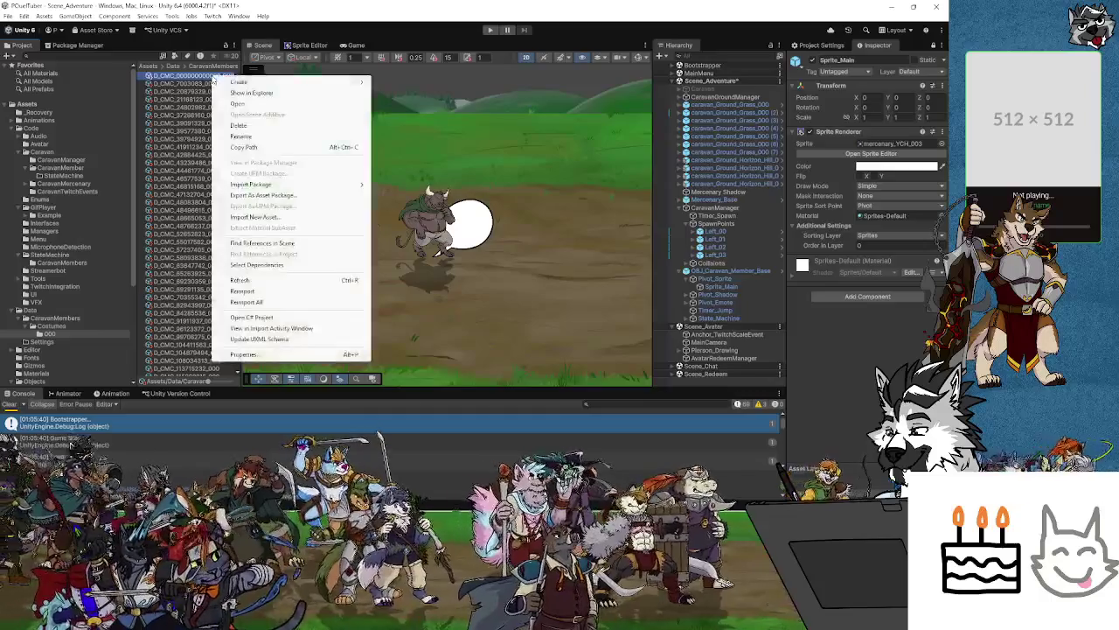
Set the D_CMC costume asset's Sprite to mercenary_YCH_001 in its Properties window.
left_click(249, 354)
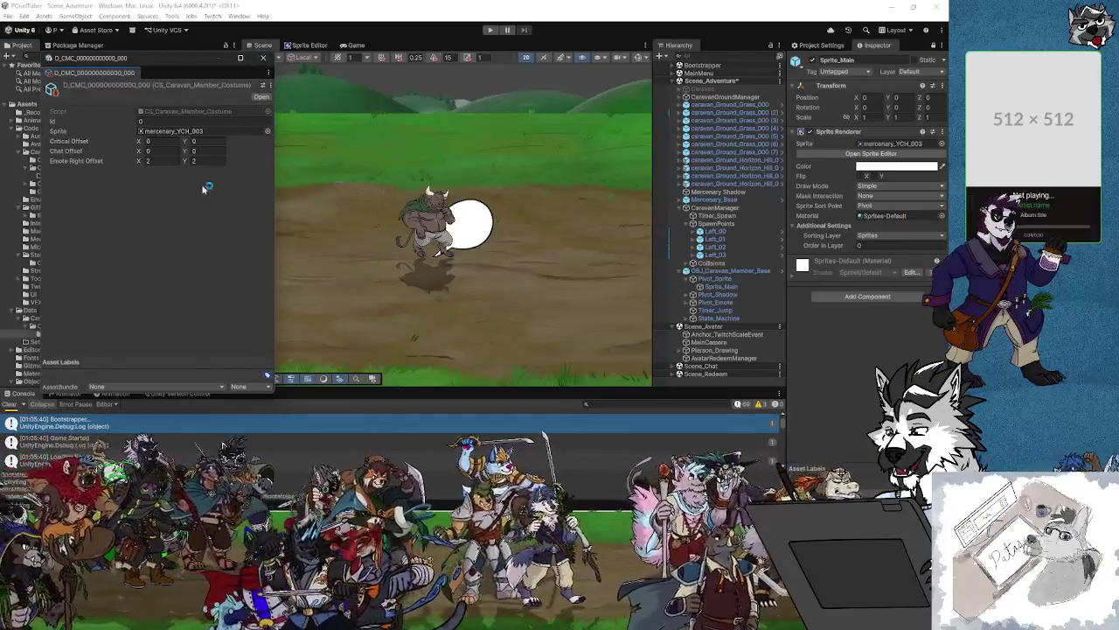
left_click(270, 131)
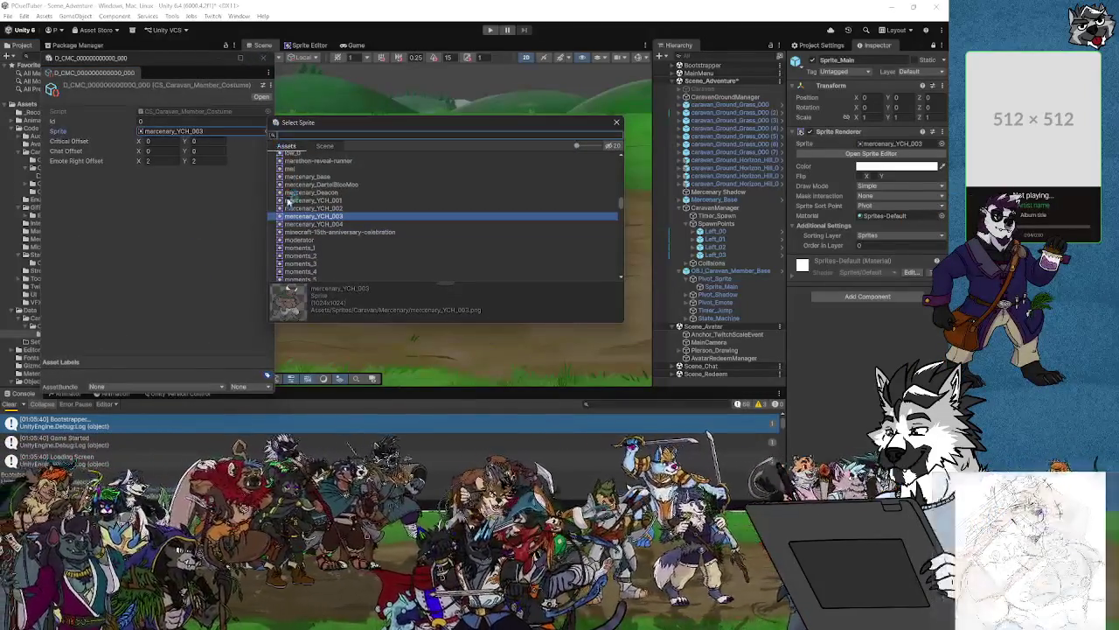
double_click(332, 201)
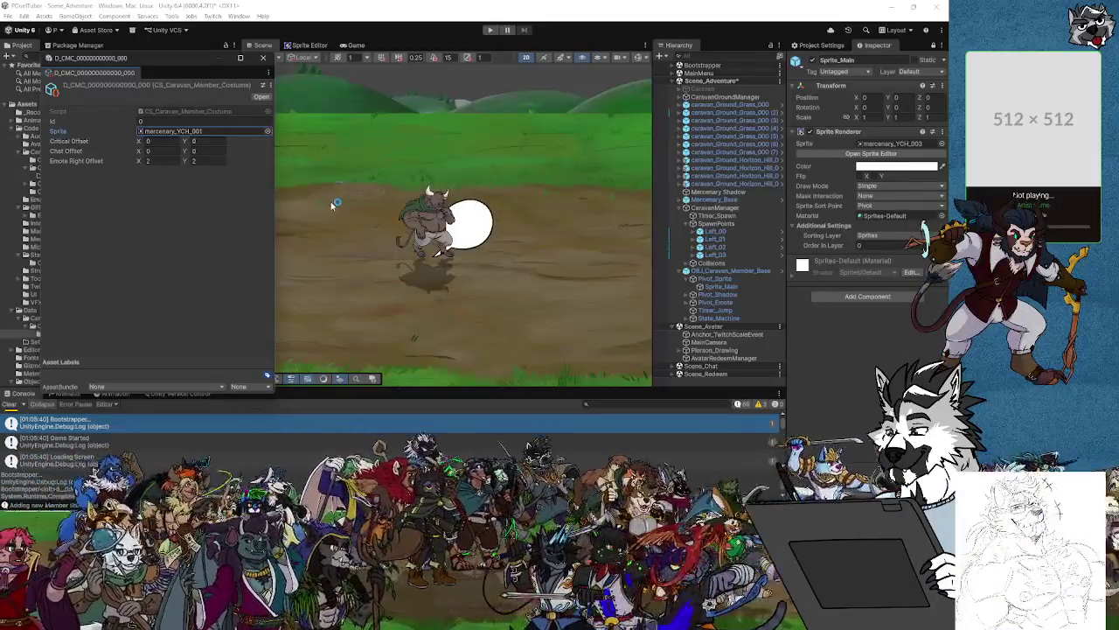
left_click_drag(198, 58, 312, 80)
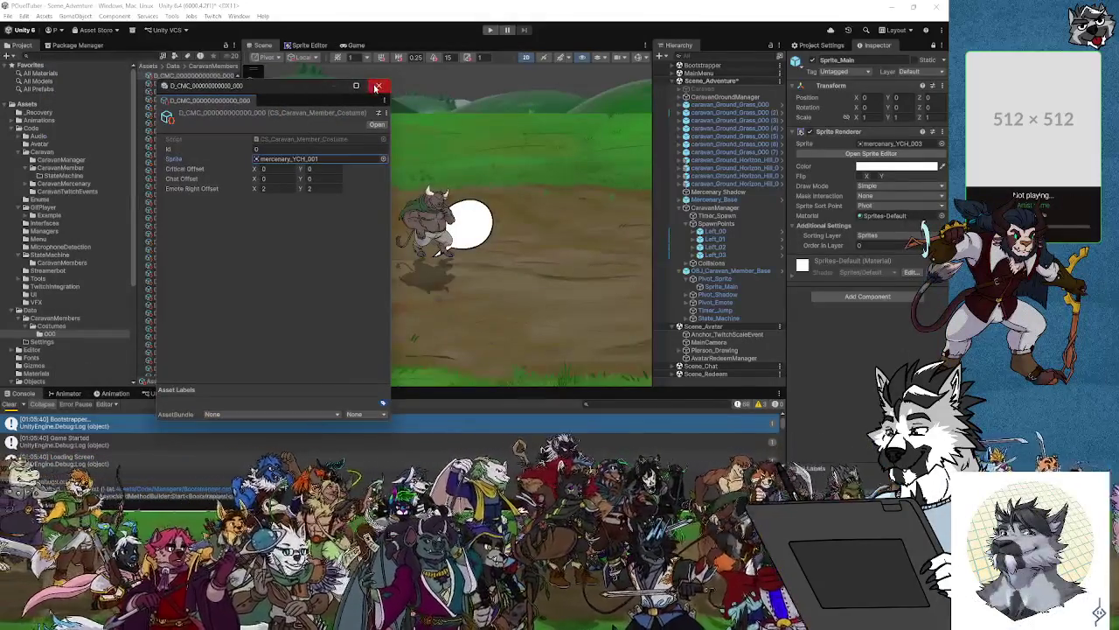
left_click(377, 89)
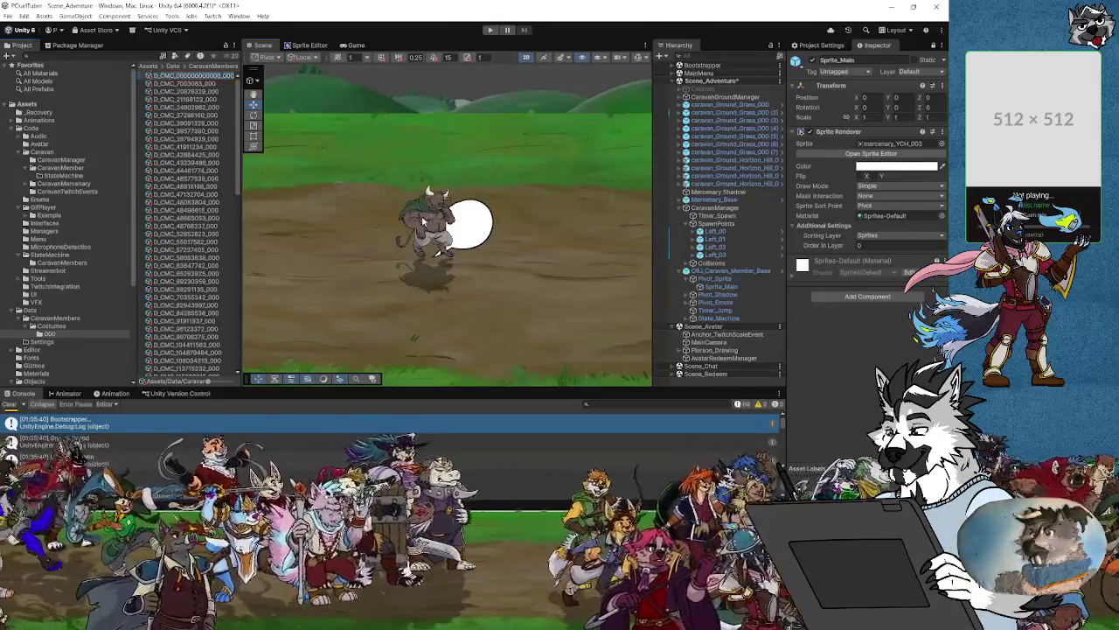
Frame the Left_02 spawn point in the scene, then inspect CaravanManager and Mercenary_Base.
left_click(197, 77)
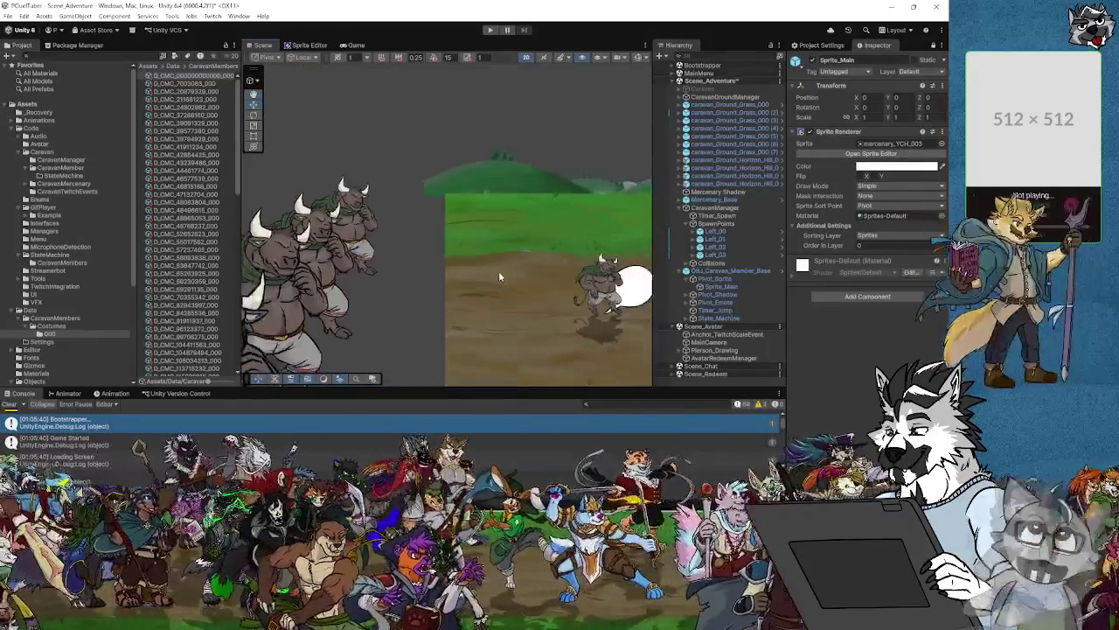
left_click(307, 302)
key("f")
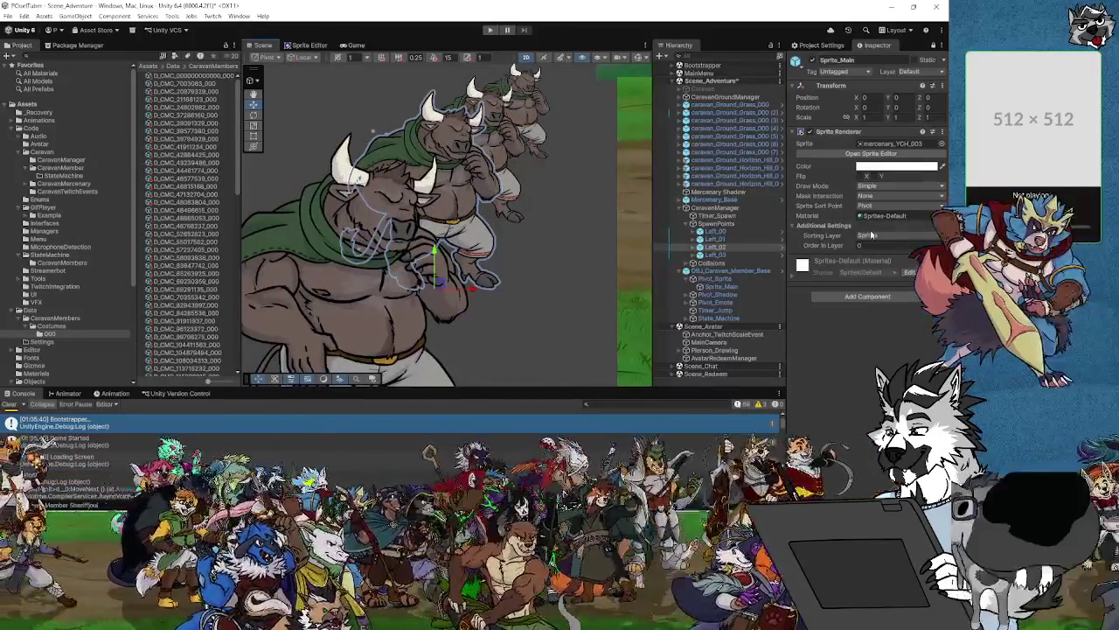
left_click(723, 210)
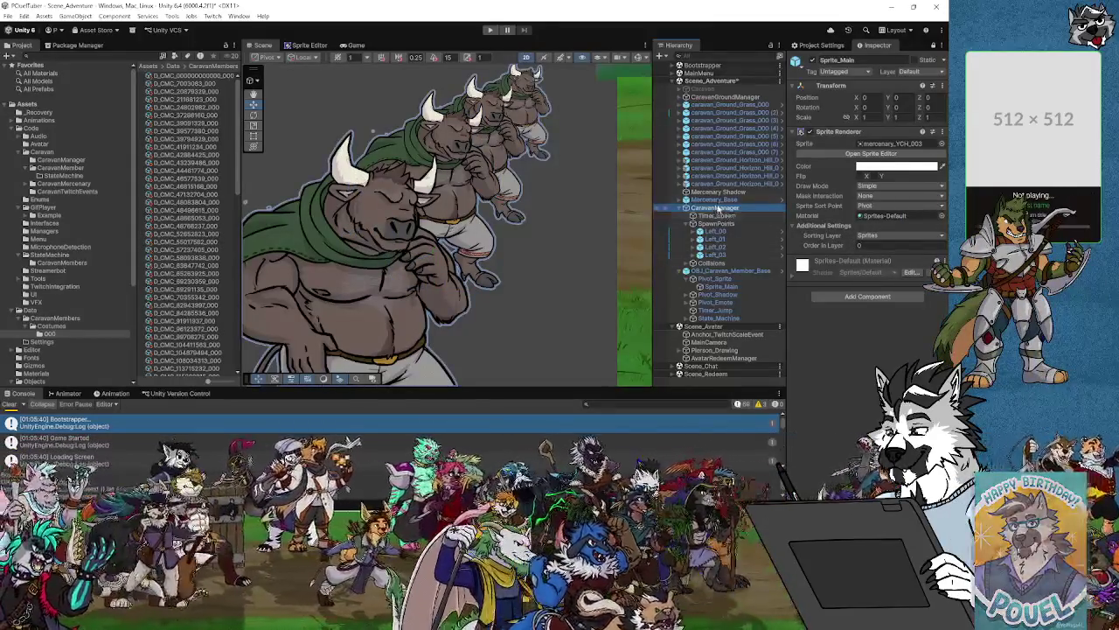
left_click(715, 200)
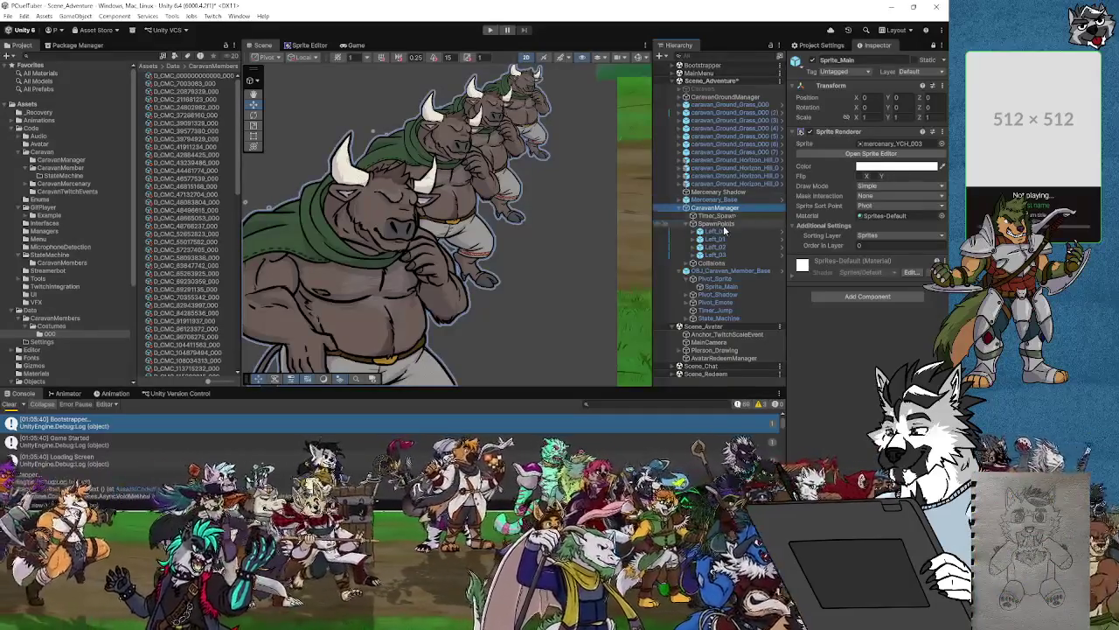
Try Left for the Left_00 spawn point's Starting Direction, then set it back to Right.
left_click(715, 231)
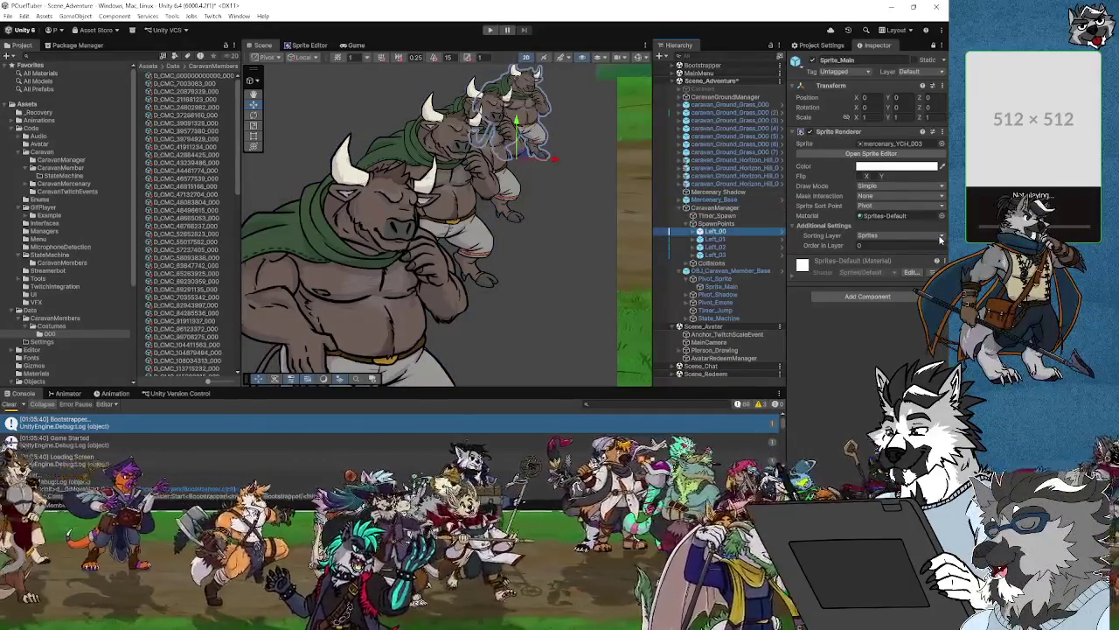
left_click(933, 46)
left_click(752, 232)
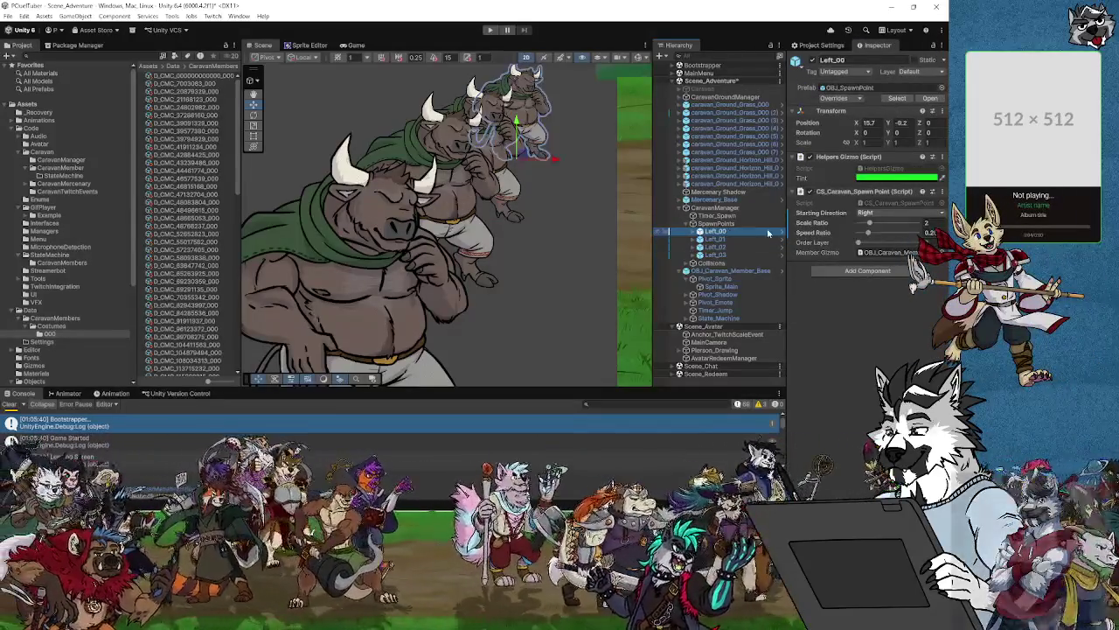
left_click(896, 212)
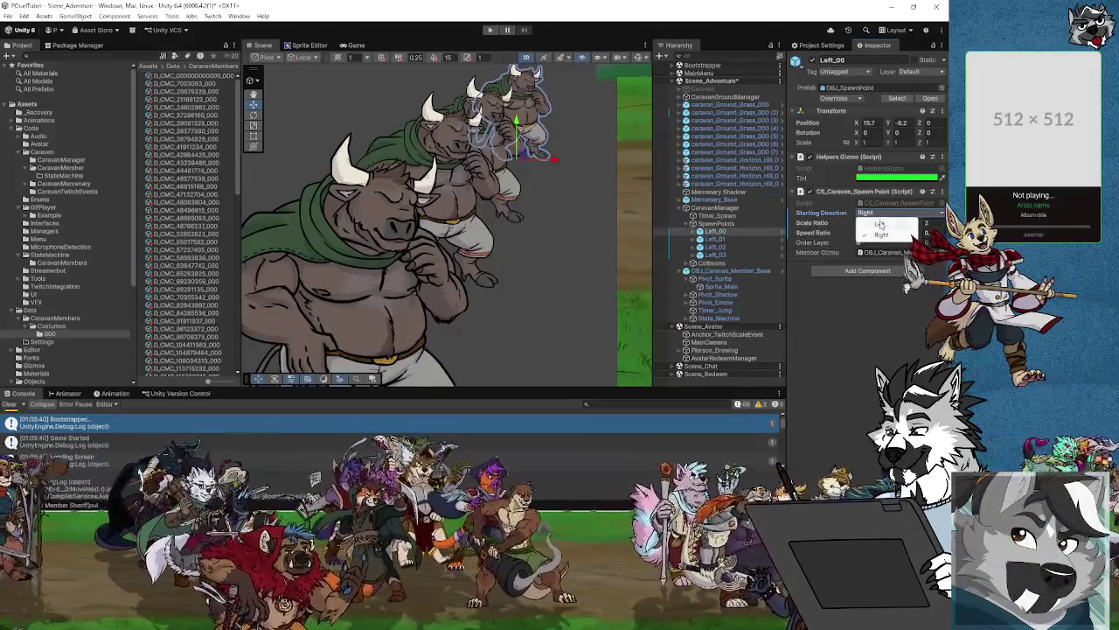
left_click(880, 225)
left_click(884, 213)
left_click(874, 234)
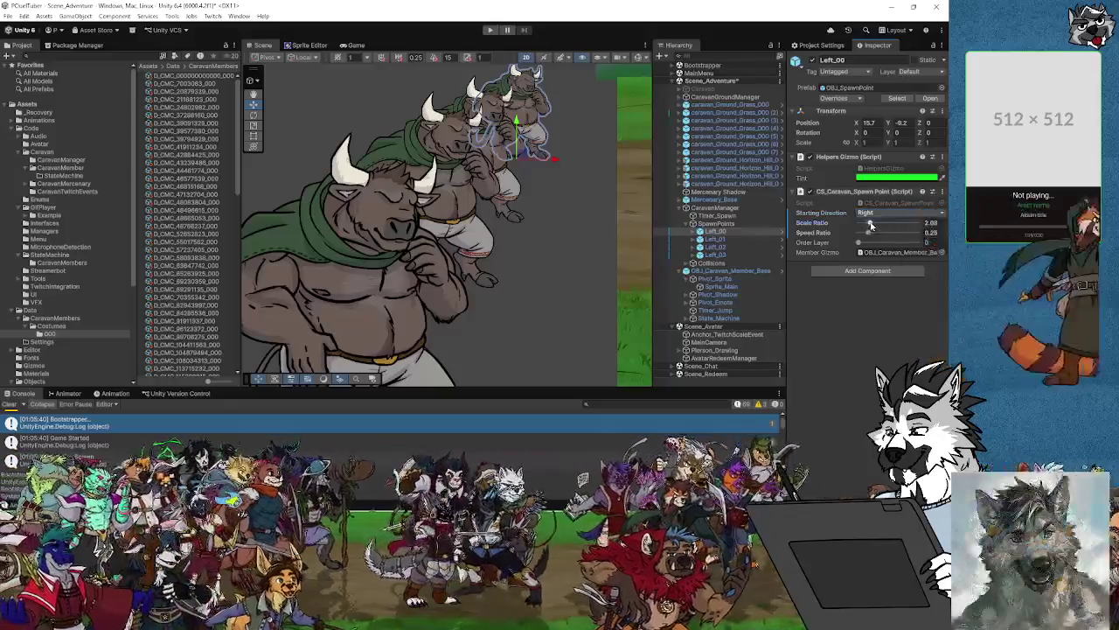
Set Left_00's Scale Ratio to 2 and check its spawned member.
mouse_move(874, 226)
left_mouse_down()
mouse_move(887, 224)
mouse_move(870, 224)
left_mouse_up()
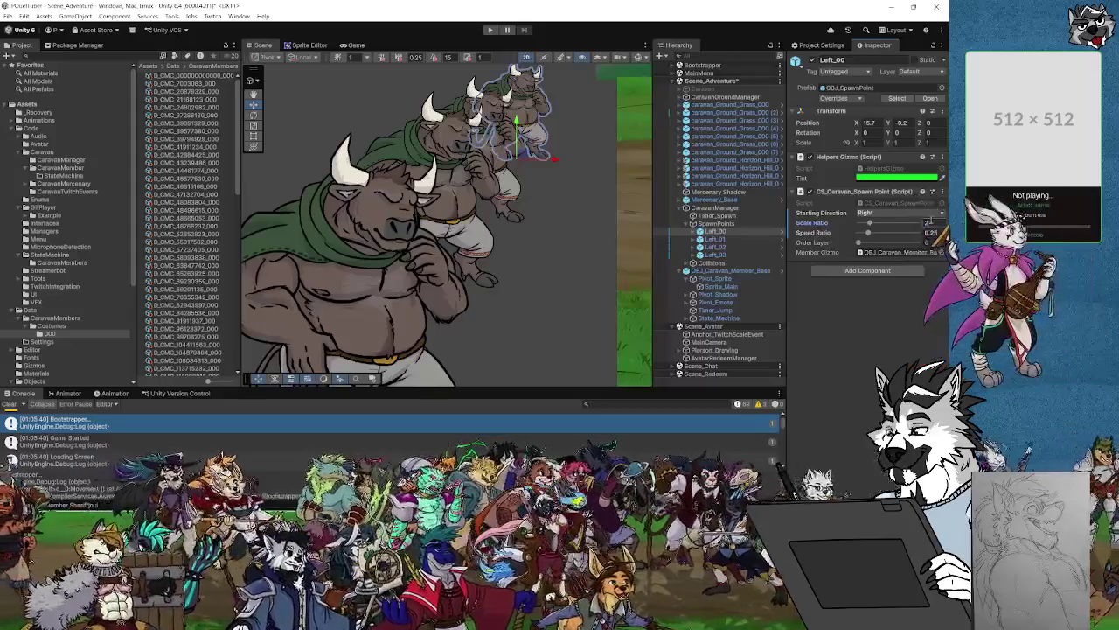
scroll(522, 201, "down", 5)
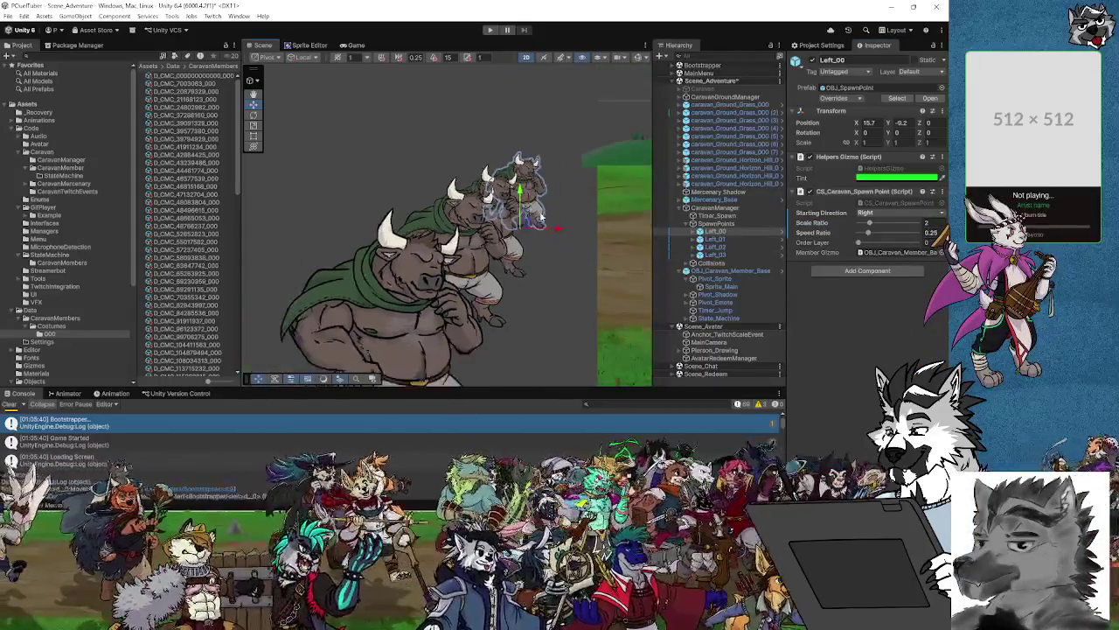
left_click(693, 231)
left_click(694, 231)
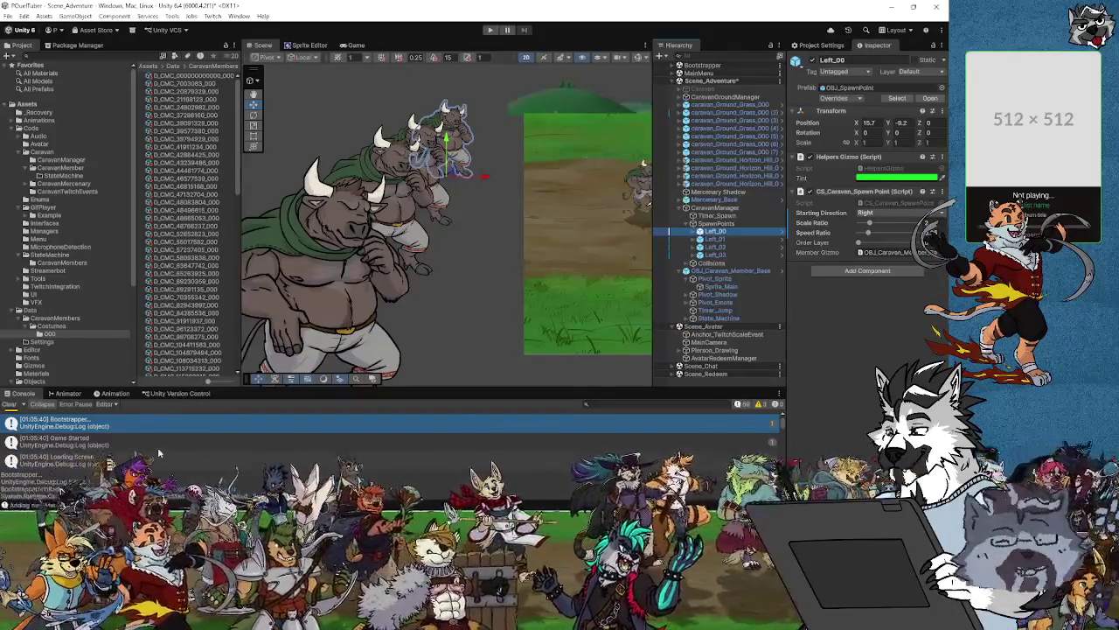
scroll(160, 454, "down", 3)
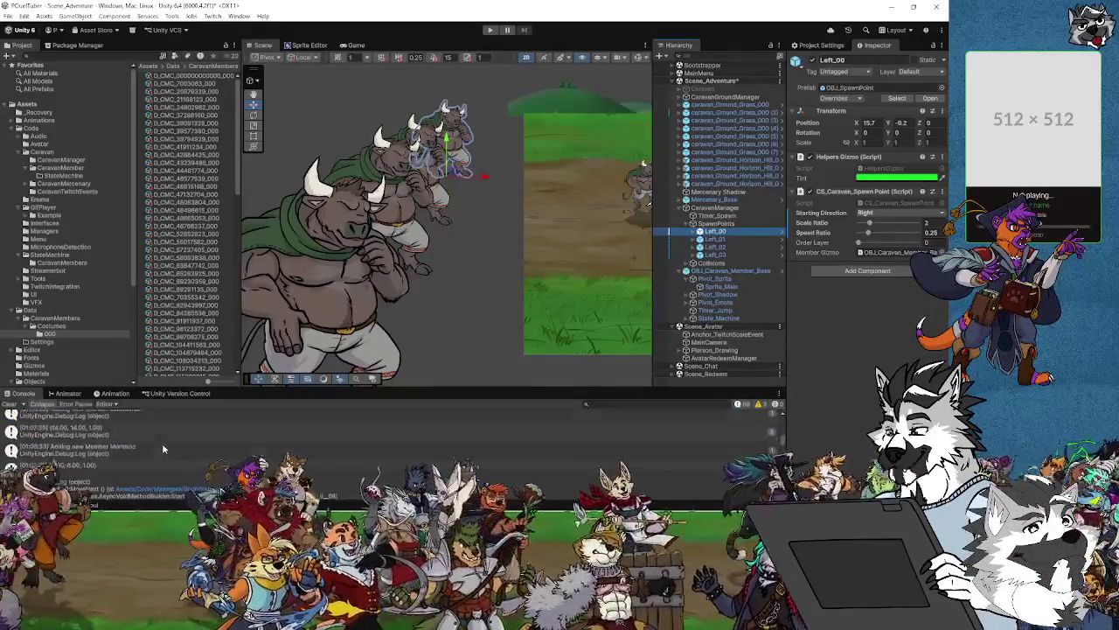
scroll(168, 439, "down", 2)
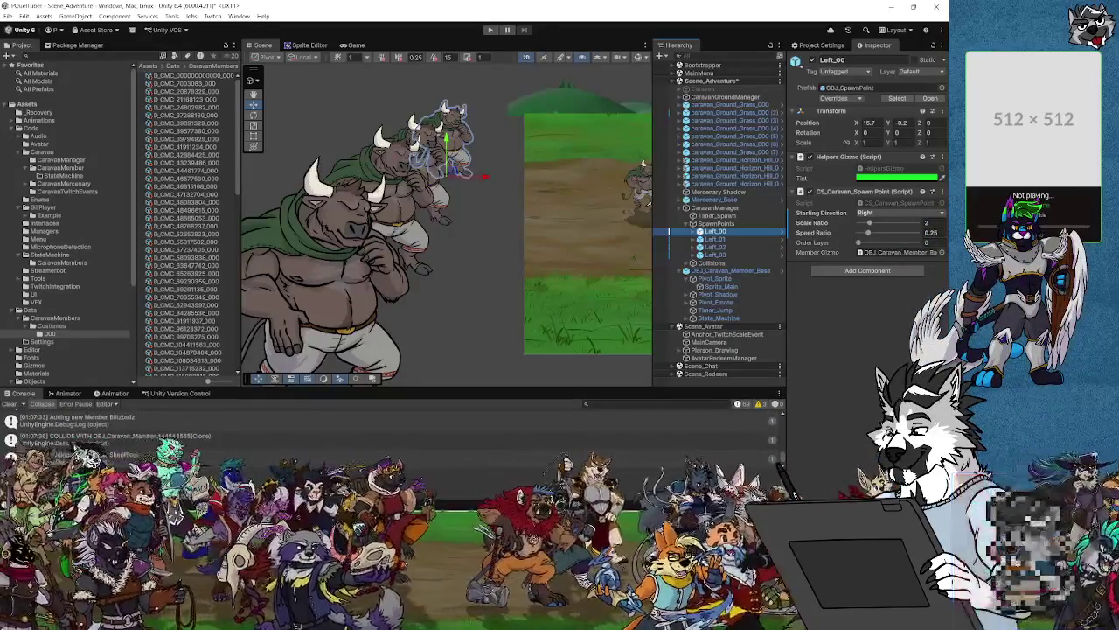
left_click(50, 334)
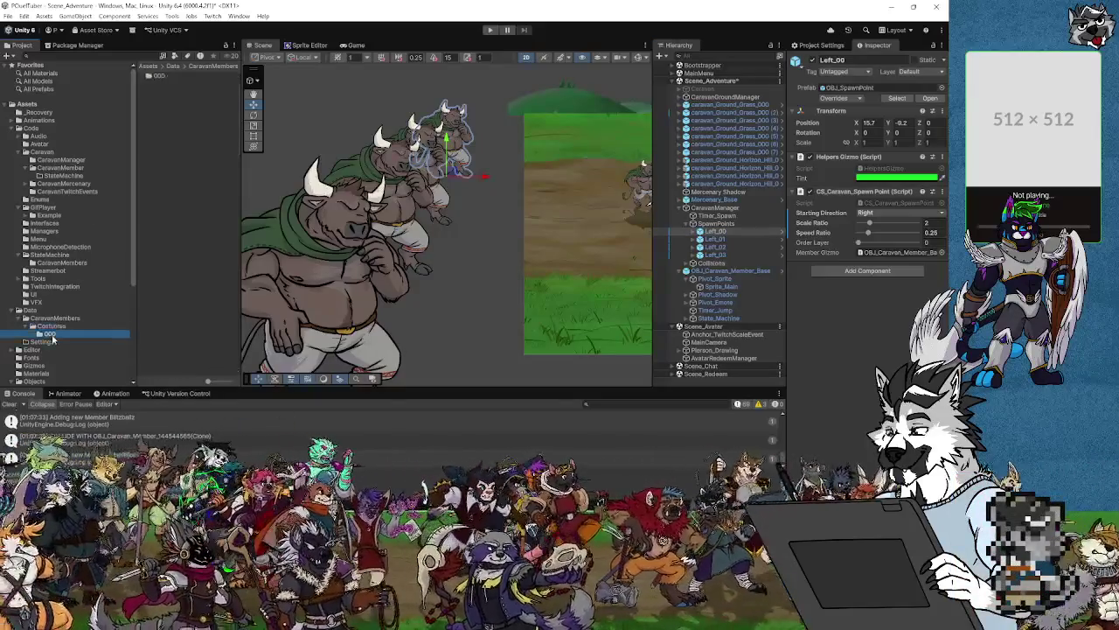
left_click(192, 75)
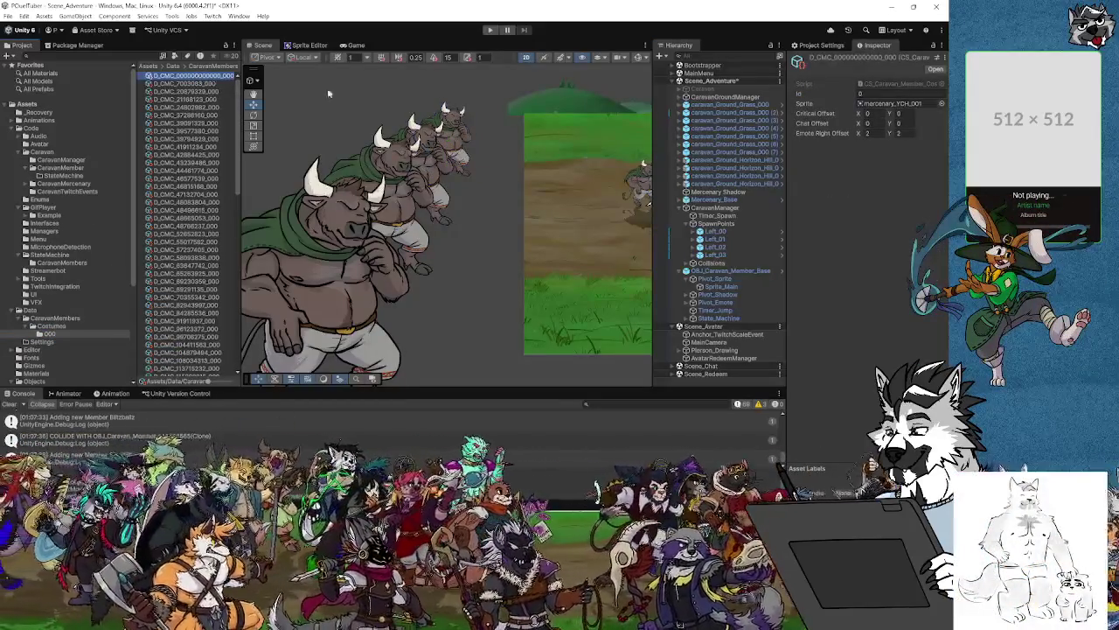
left_click(941, 103)
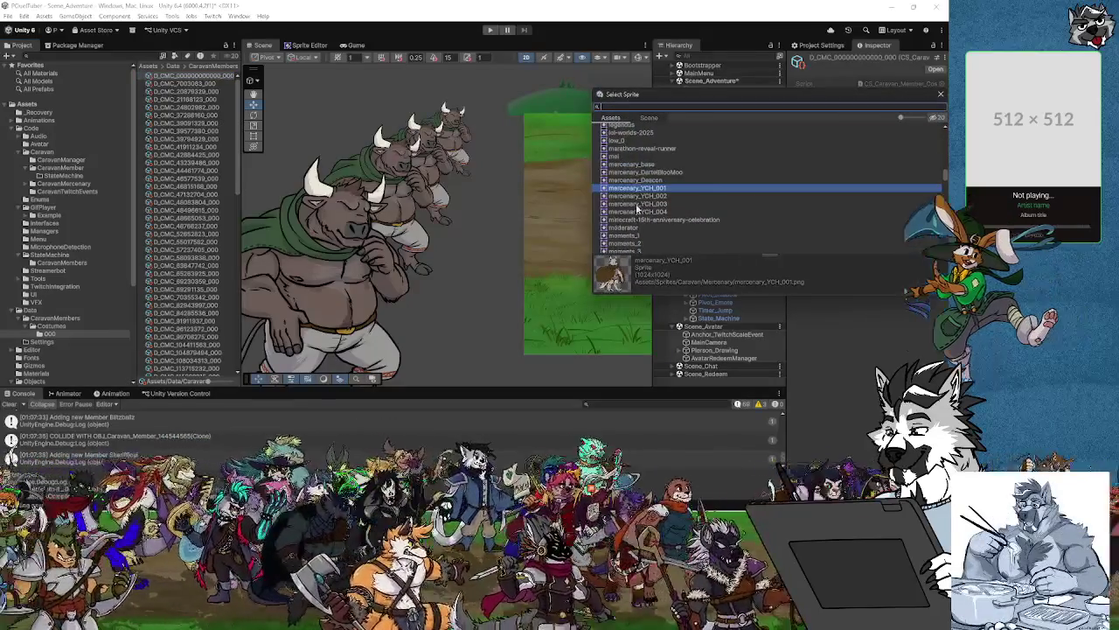
left_click(644, 204)
double_click(644, 204)
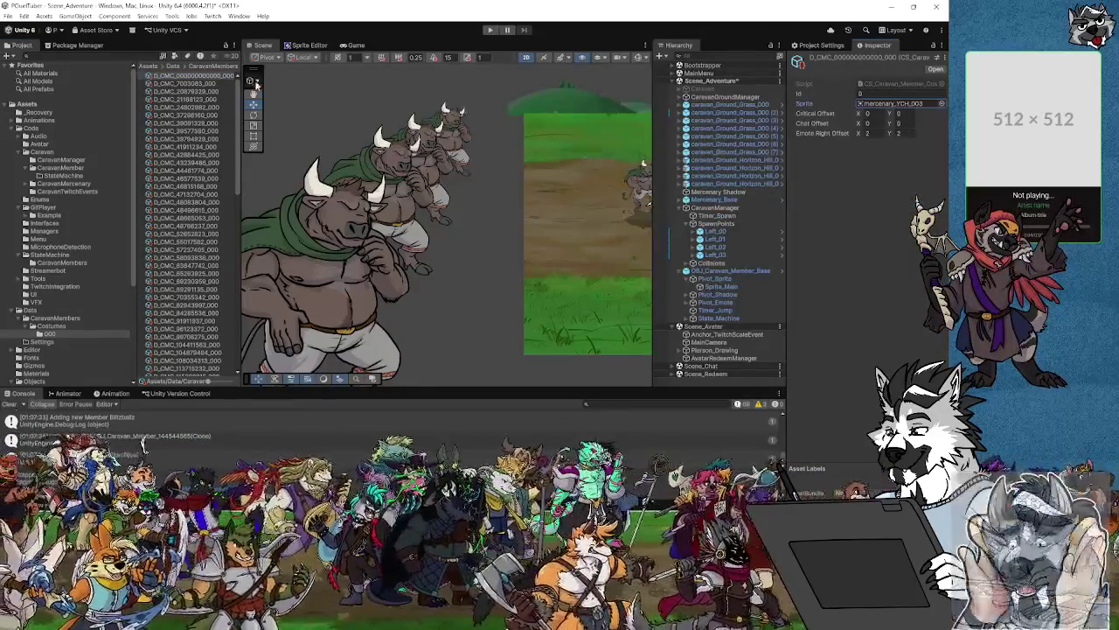
left_click(52, 318)
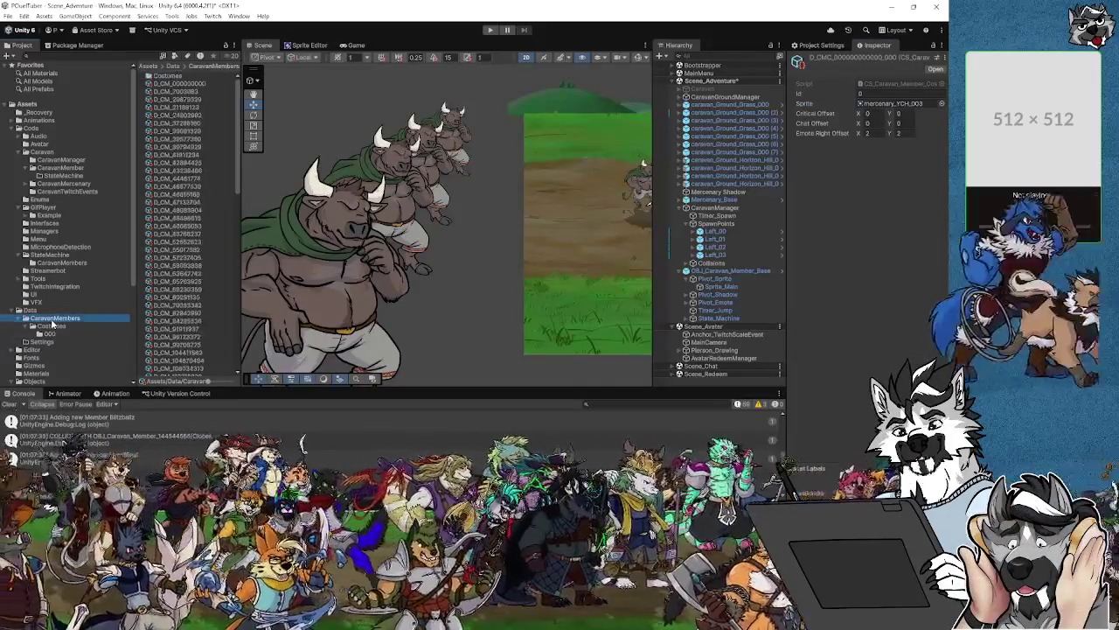
left_click(51, 325)
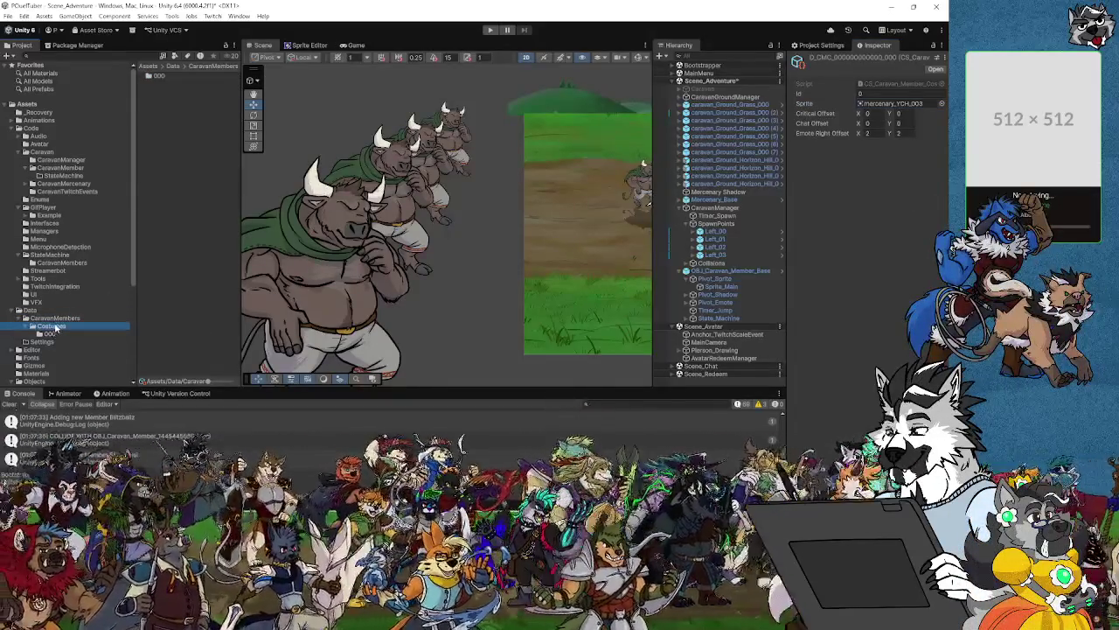
left_click(52, 318)
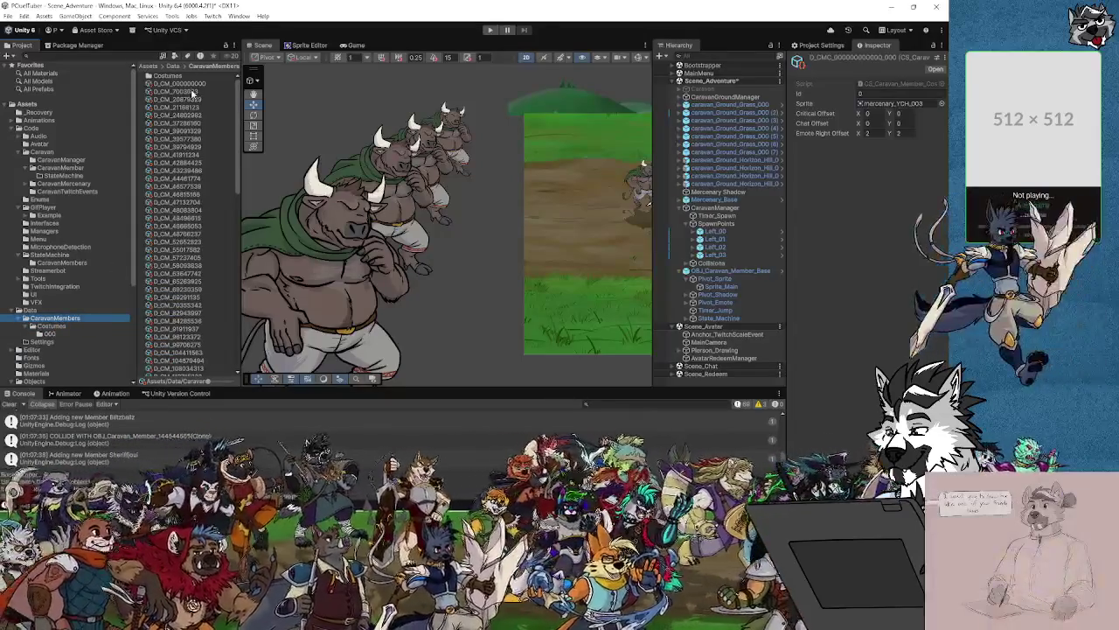
left_click(188, 84)
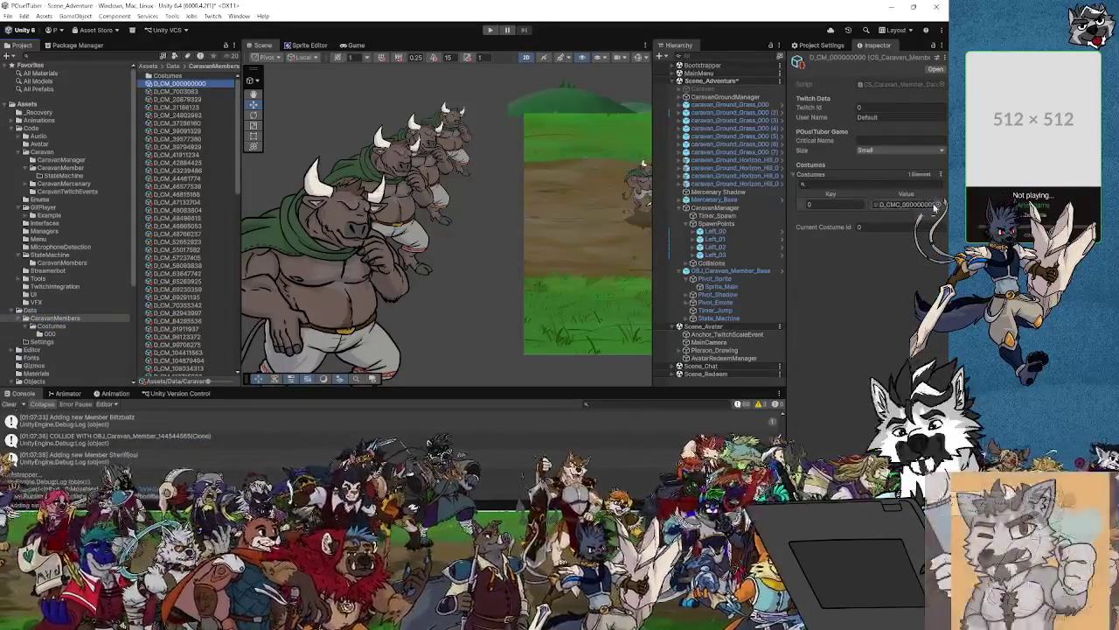
left_click(939, 204)
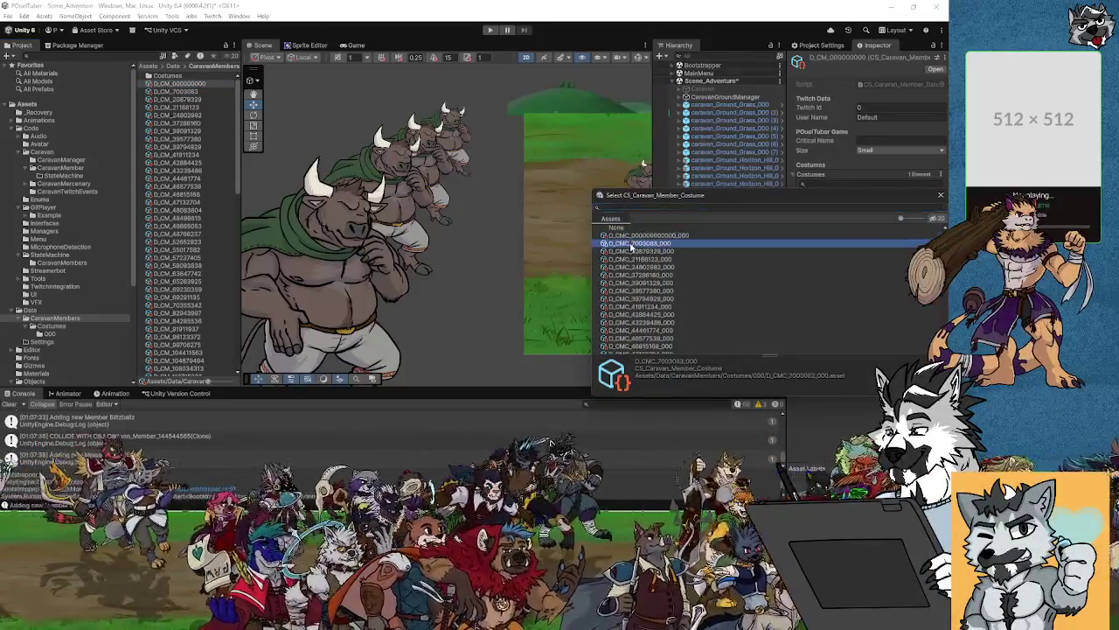
left_click(637, 243)
left_click(640, 235)
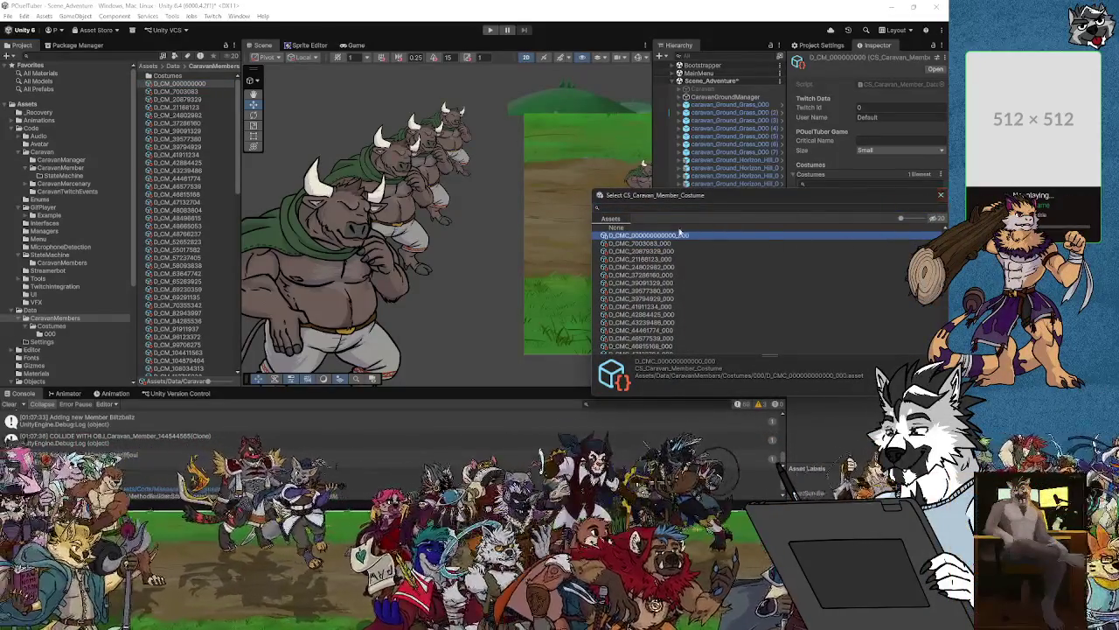
double_click(658, 237)
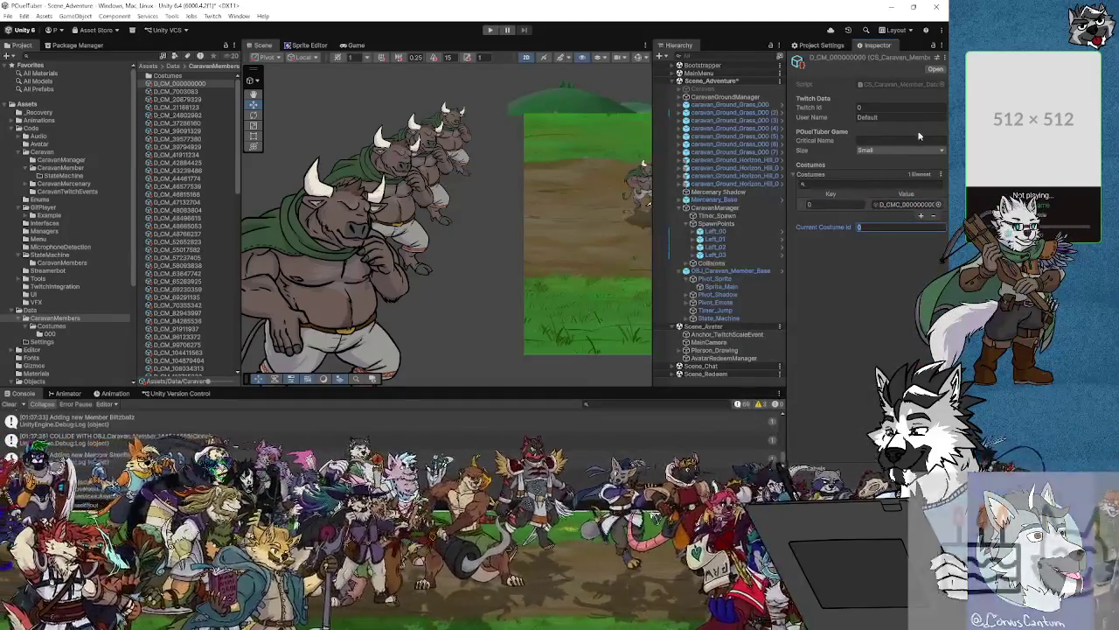
left_click(597, 29)
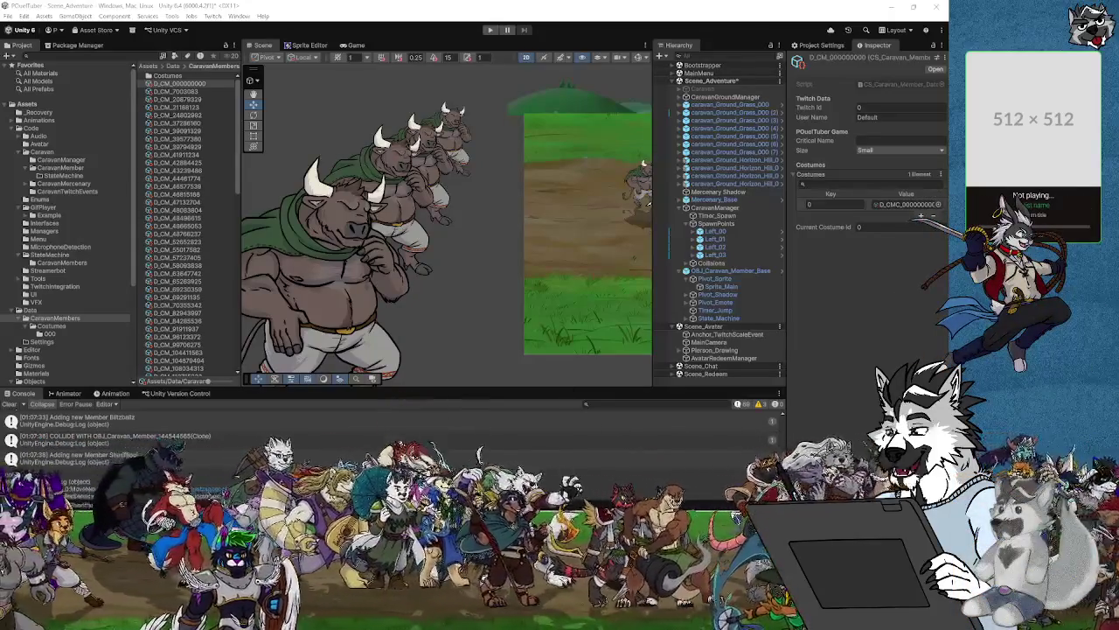
double_click(271, 475)
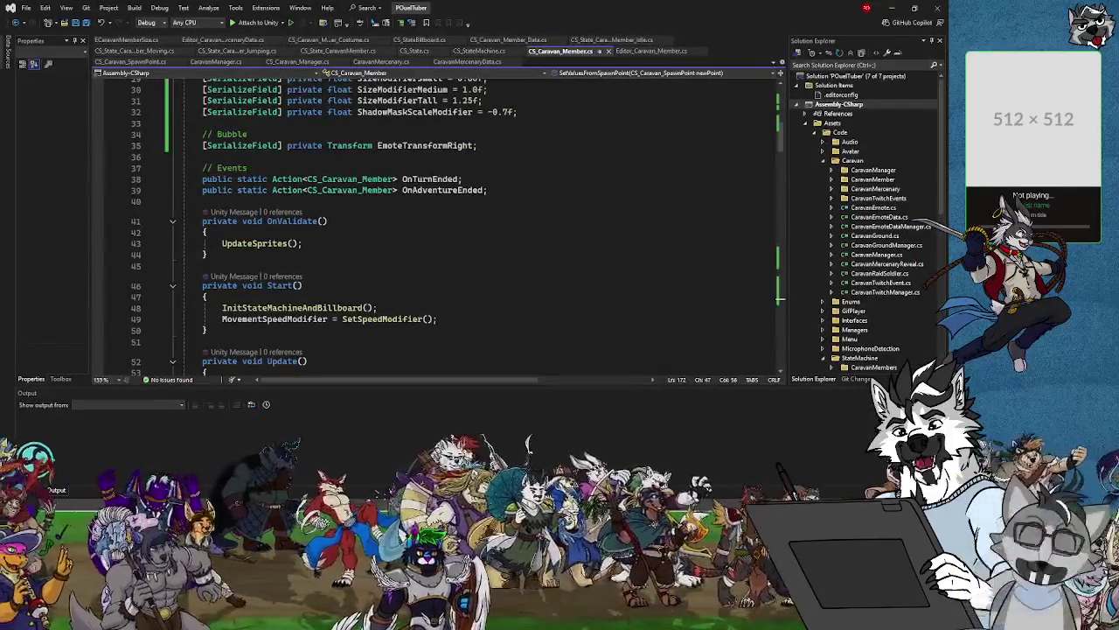
Scroll CS_Caravan_Member.cs to the EmoteTransformRight block near line 165.
scroll(467, 260, "down", 12)
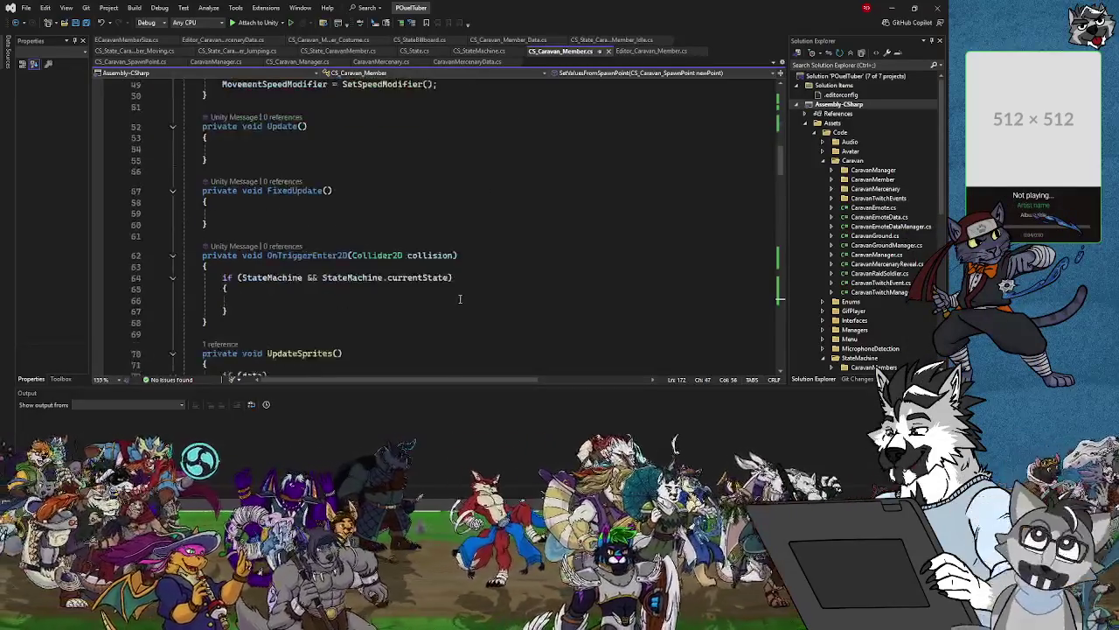
scroll(461, 294, "up", 5)
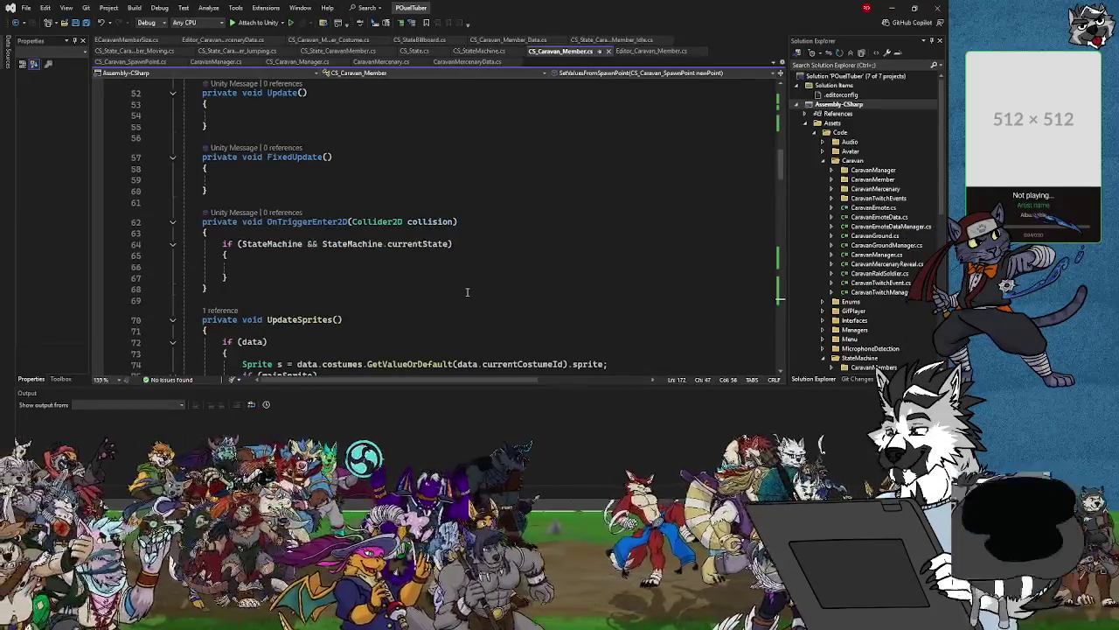
scroll(467, 291, "up", 8)
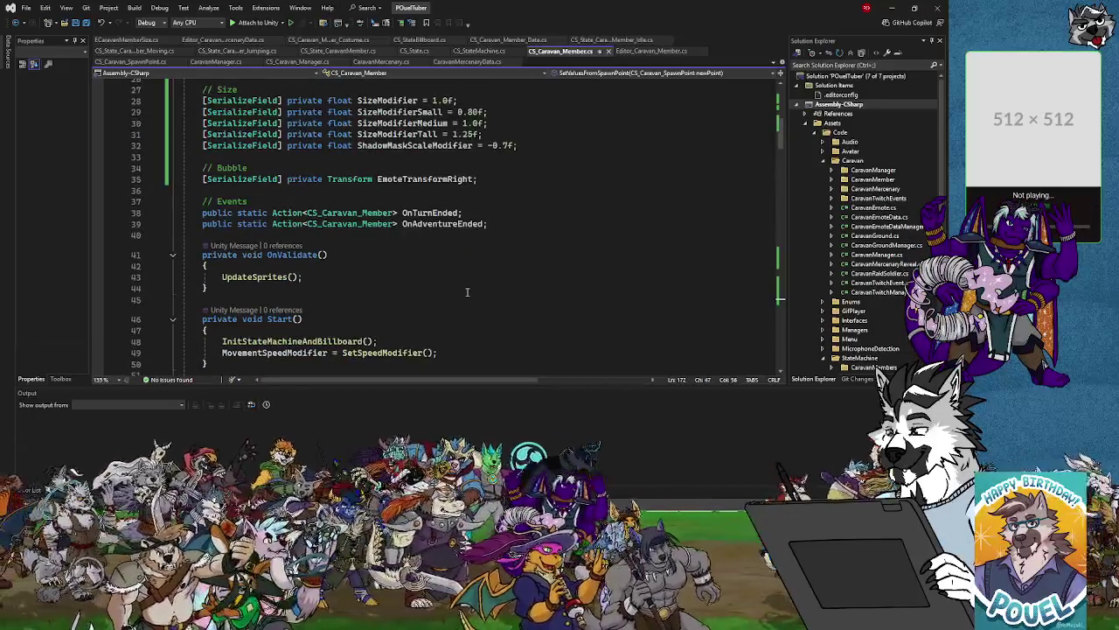
scroll(467, 291, "down", 6)
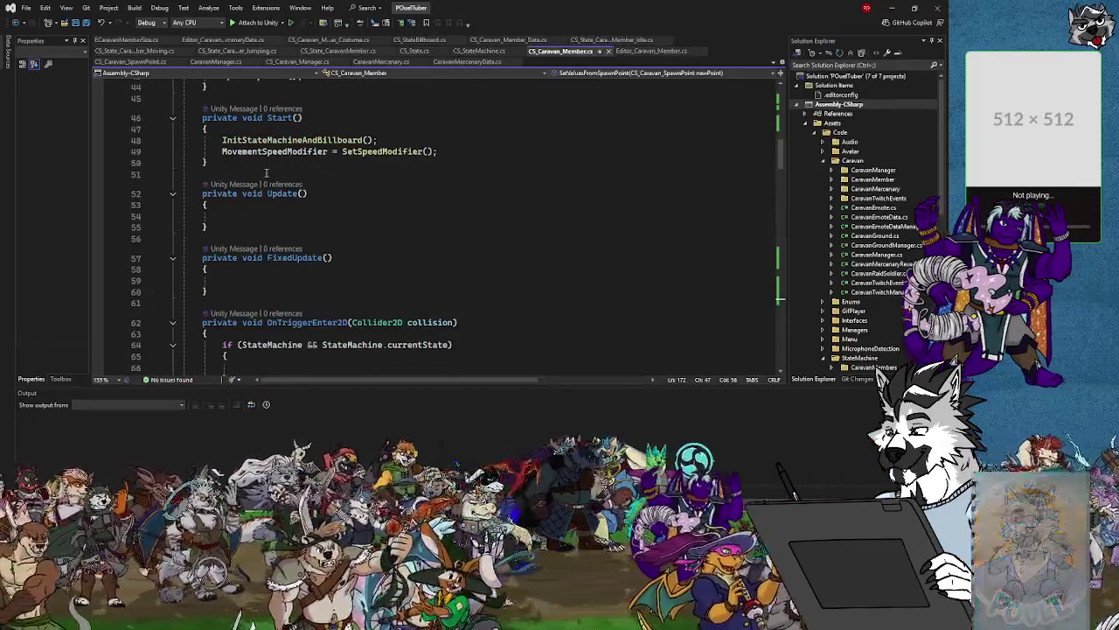
scroll(407, 276, "down", 20)
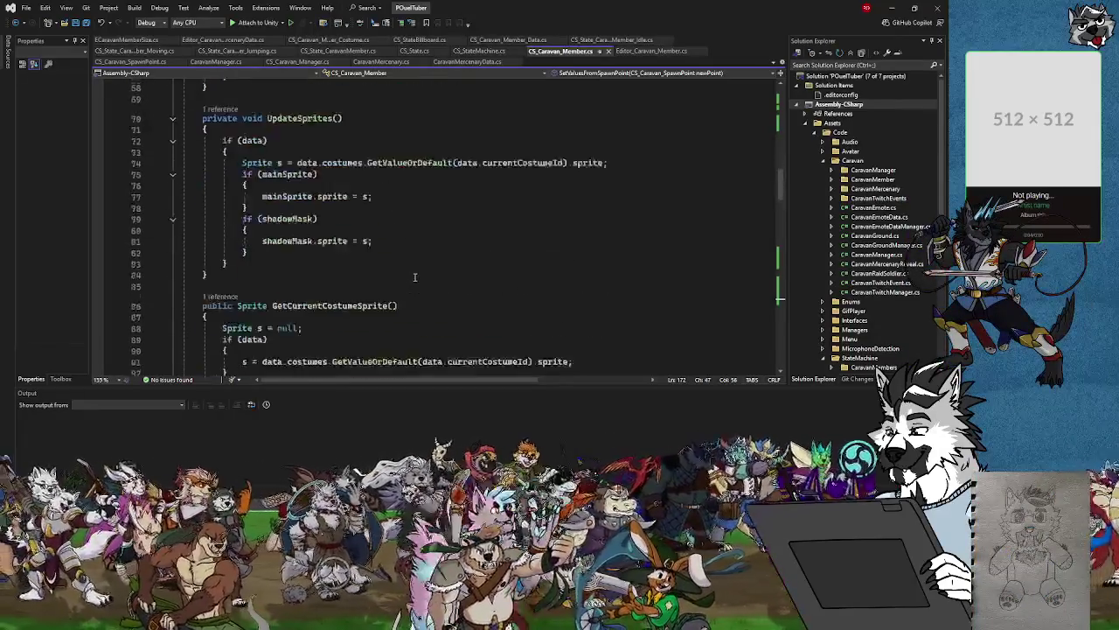
scroll(420, 278, "down", 12)
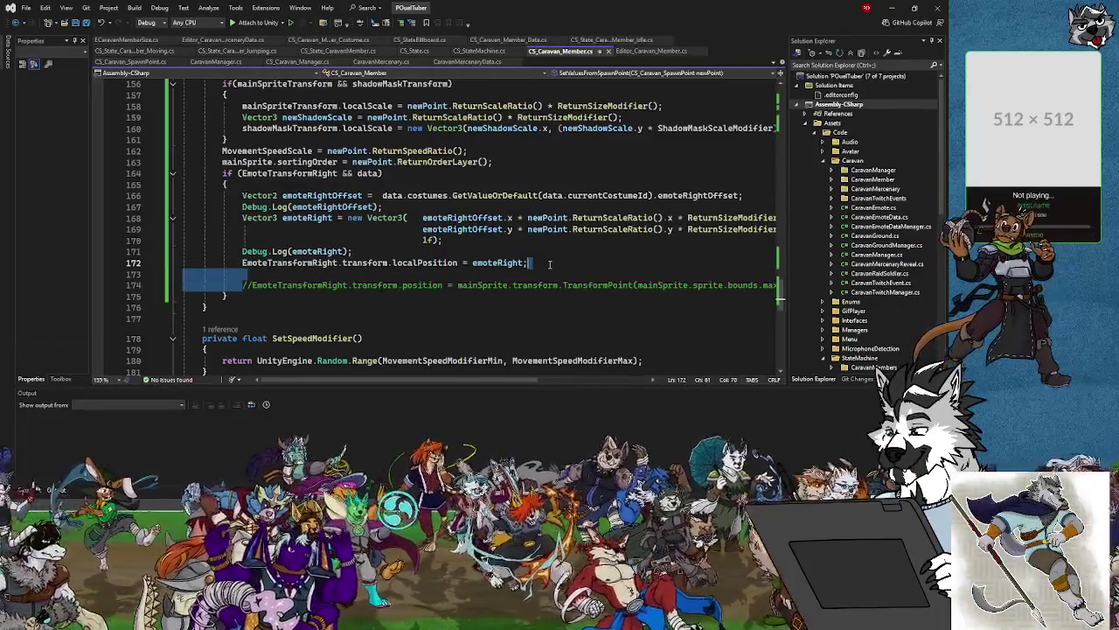
Delete the leftover blank and commented-out lines.
left_click_drag(222, 298, 226, 298)
key("Delete")
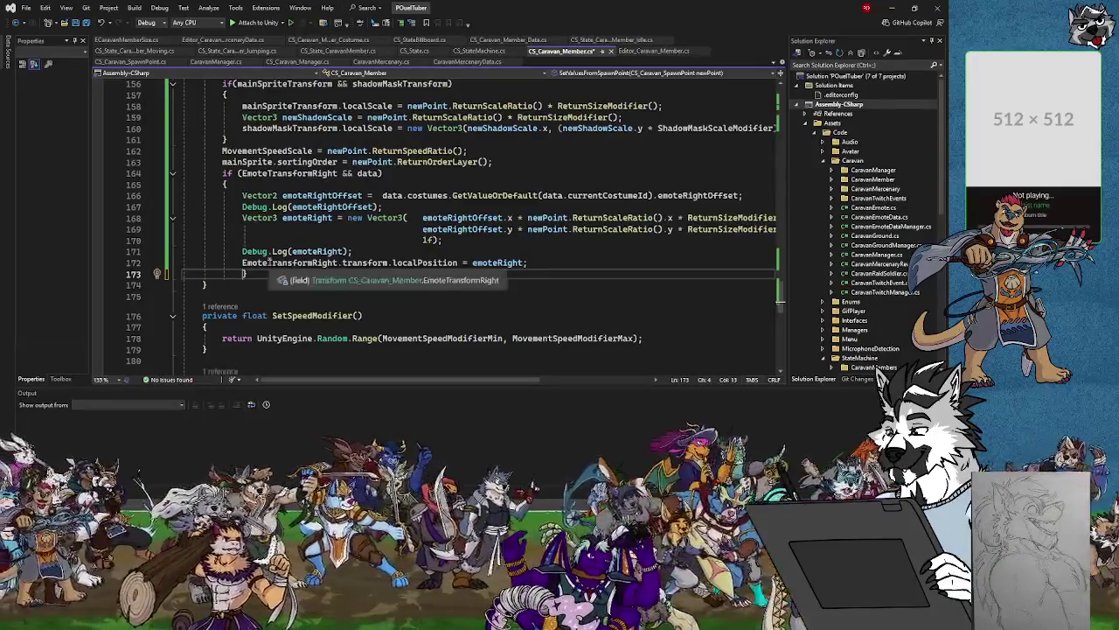
scroll(279, 267, "down", 3)
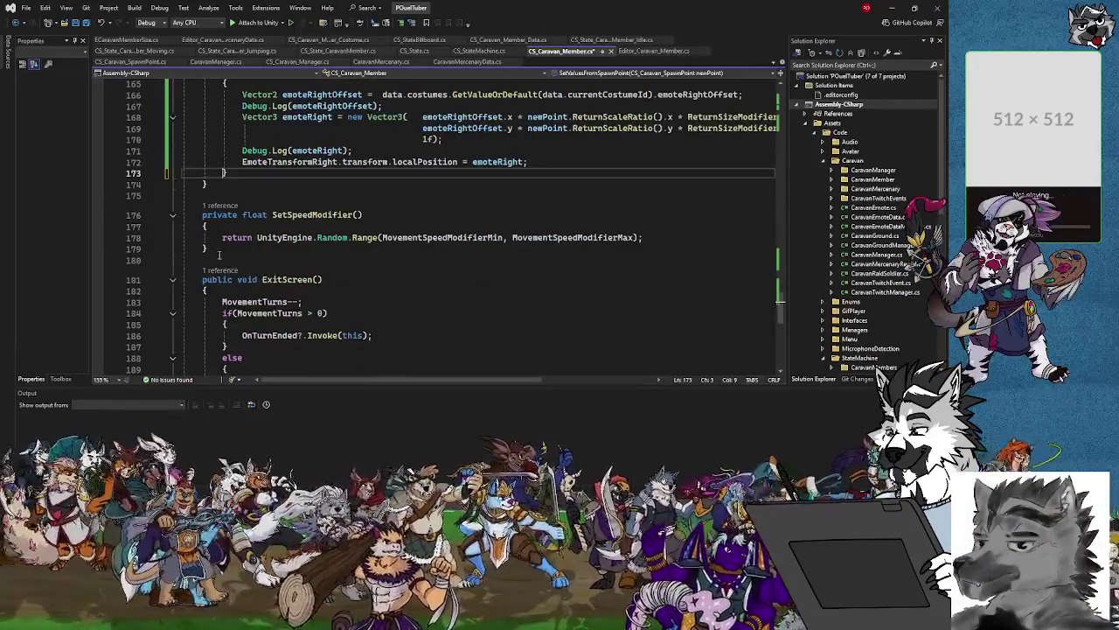
scroll(239, 236, "up", 2)
Declare an empty private void SetEmotePosition() method after SetValuesFromSpawnPoint.
left_click(300, 251)
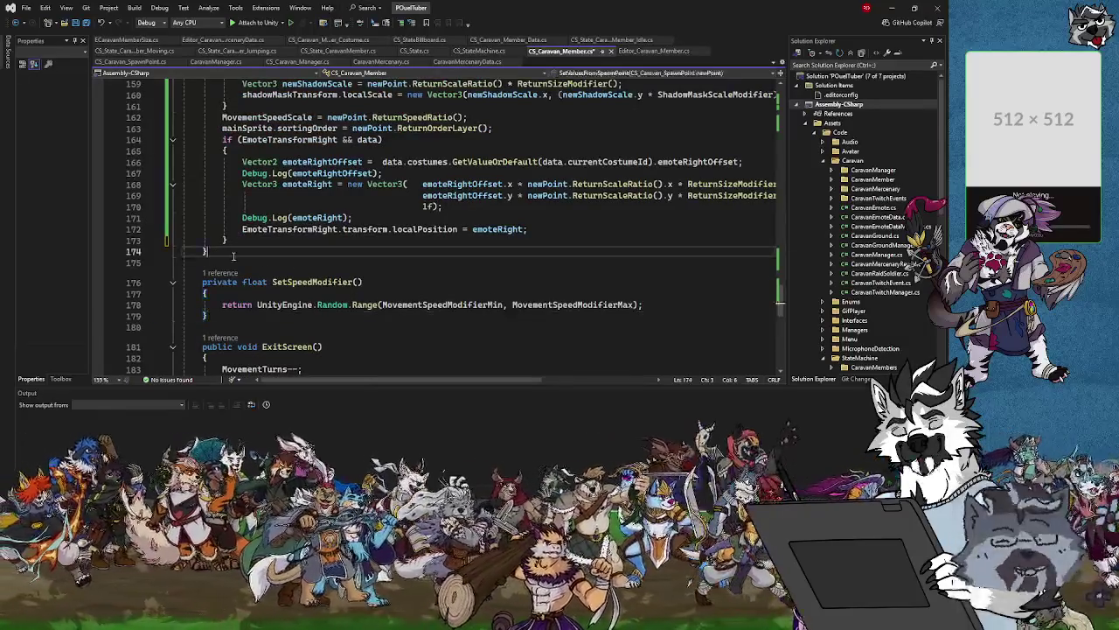
key("Return")
key("Down")
key("Down")
key("Down")
scroll(301, 258, "up", 3)
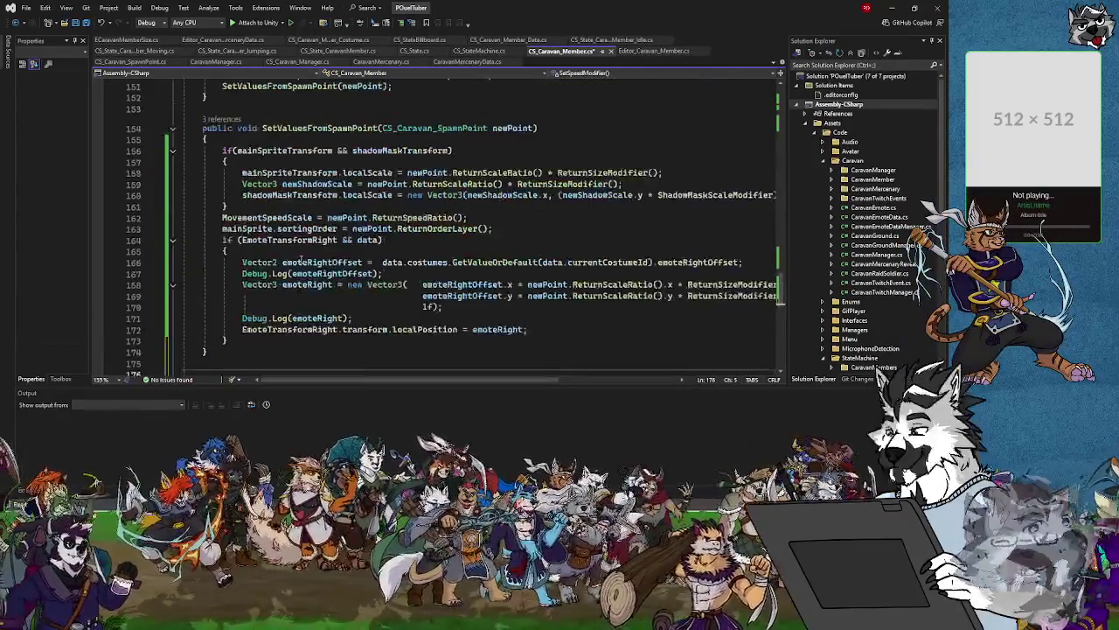
scroll(298, 259, "down", 4)
key("Up")
key("Up")
type("p")
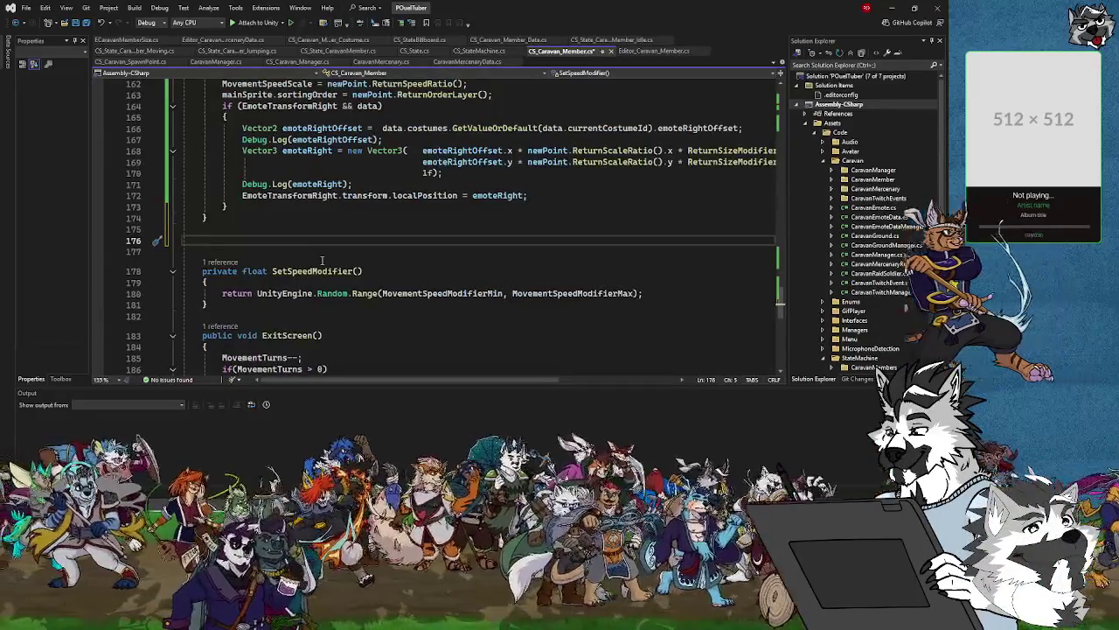
type("r")
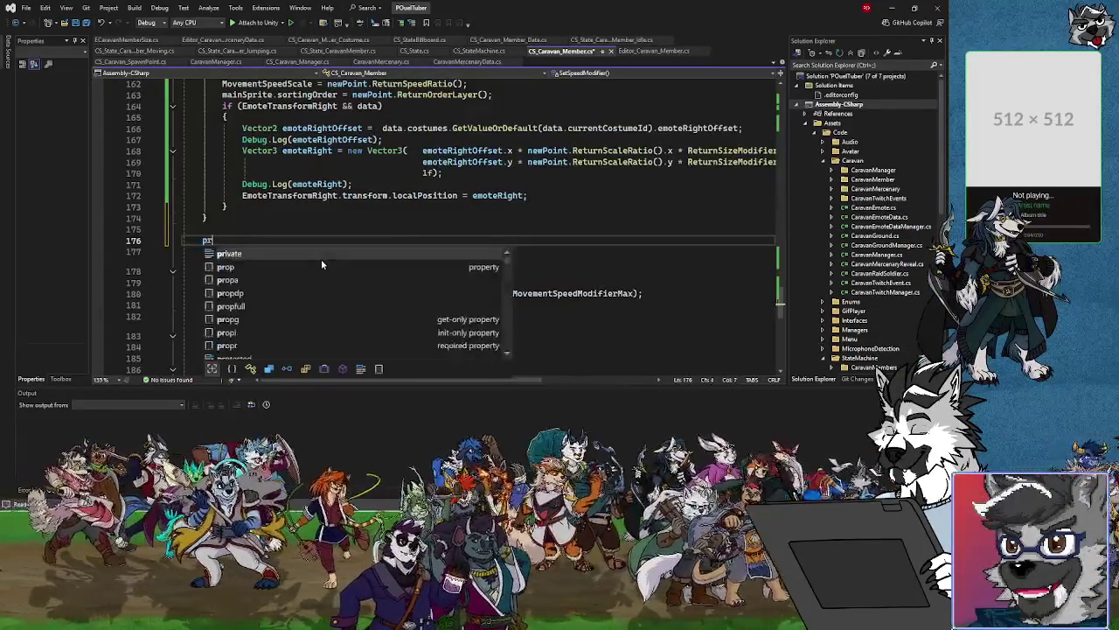
type("ivate")
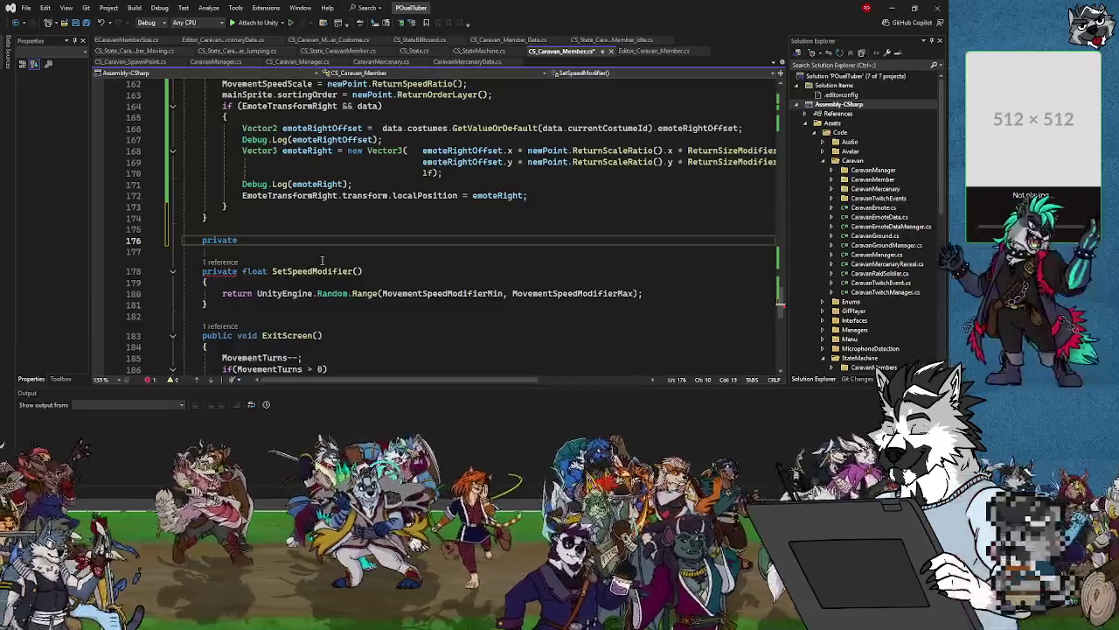
scroll(322, 260, "up", 2)
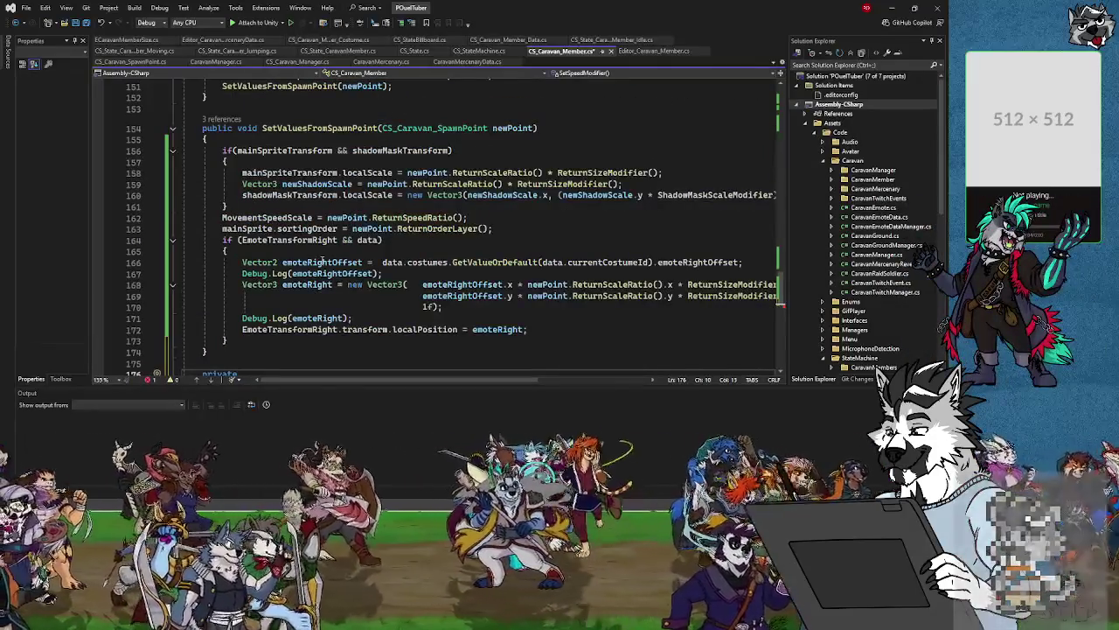
scroll(322, 260, "down", 3)
type("void S")
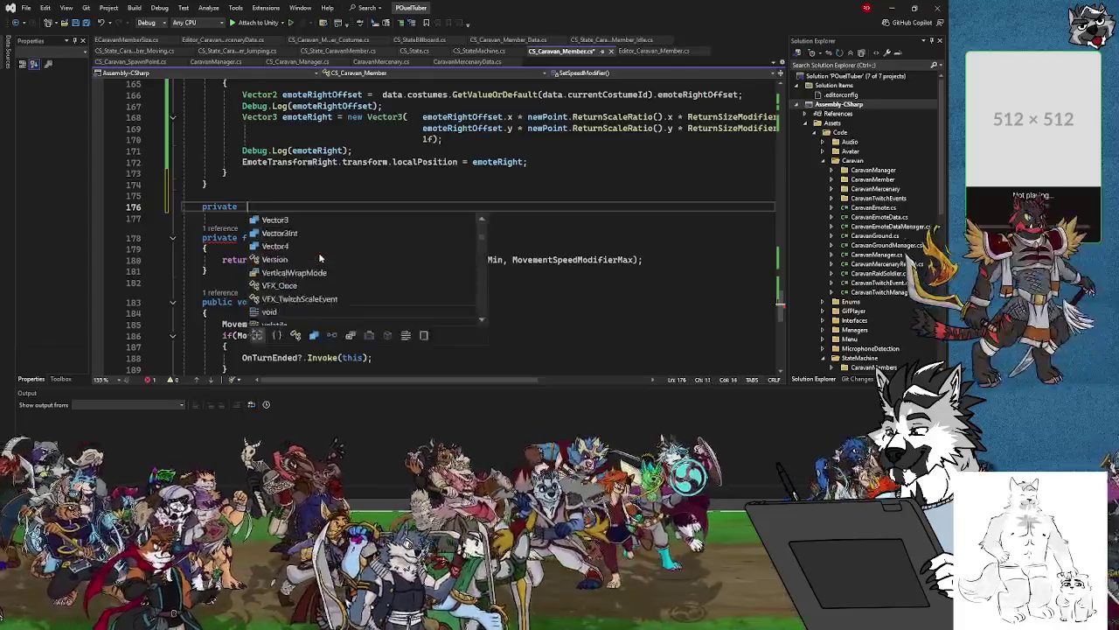
type("etEmo")
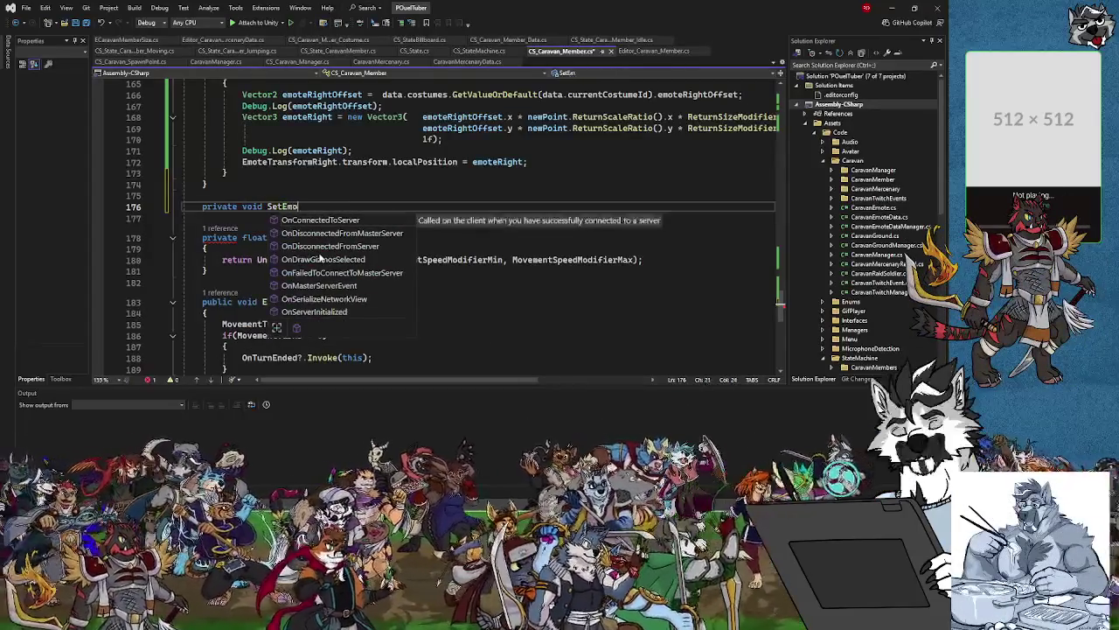
type("Locati")
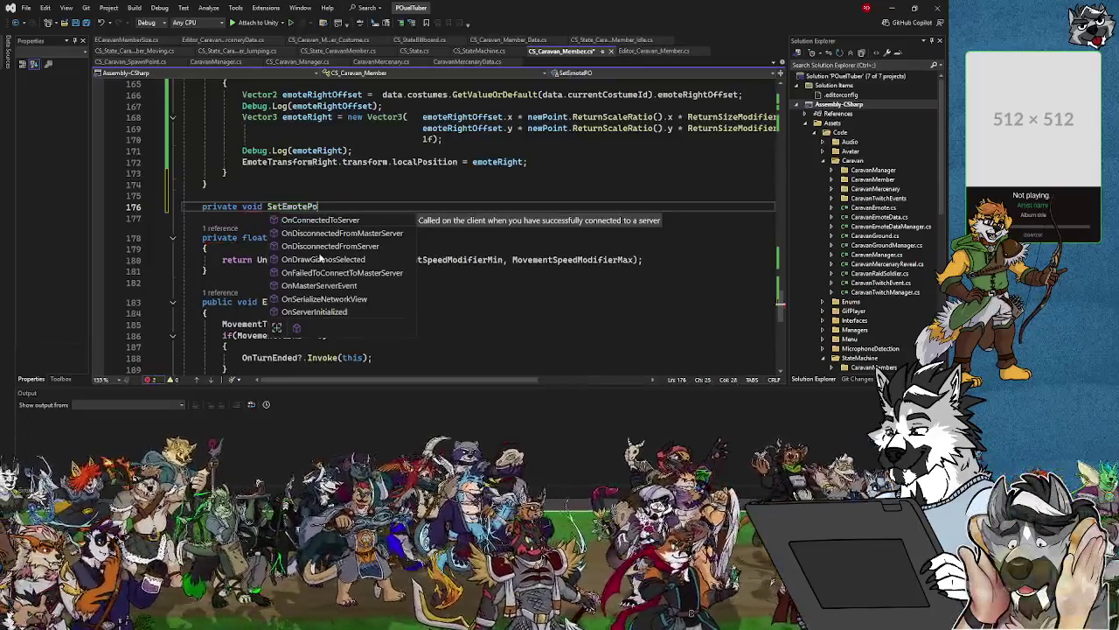
type("ion() {")
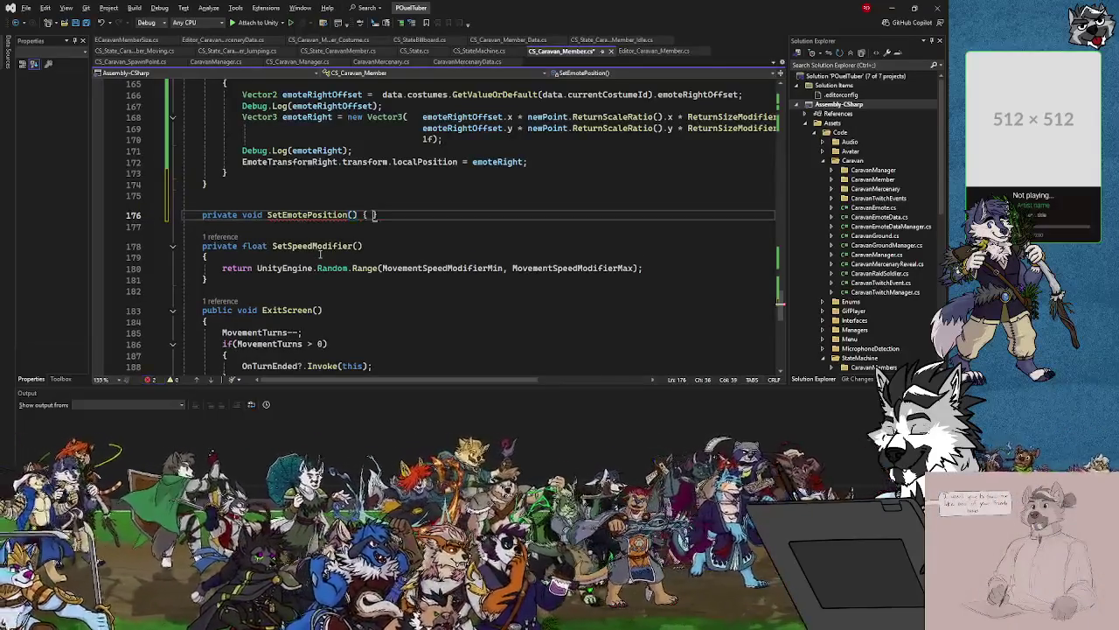
key("Return")
scroll(222, 190, "up", 3)
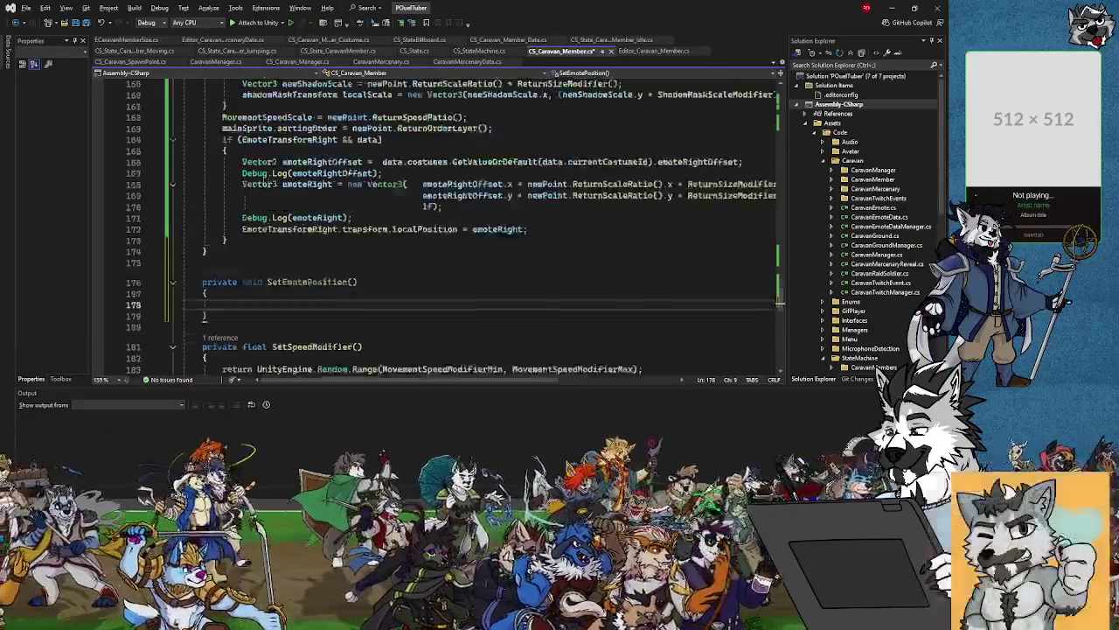
Move the emote-offset if block from SetValuesFromSpawnPoint into SetEmotePosition.
left_click_drag(229, 274, 223, 173)
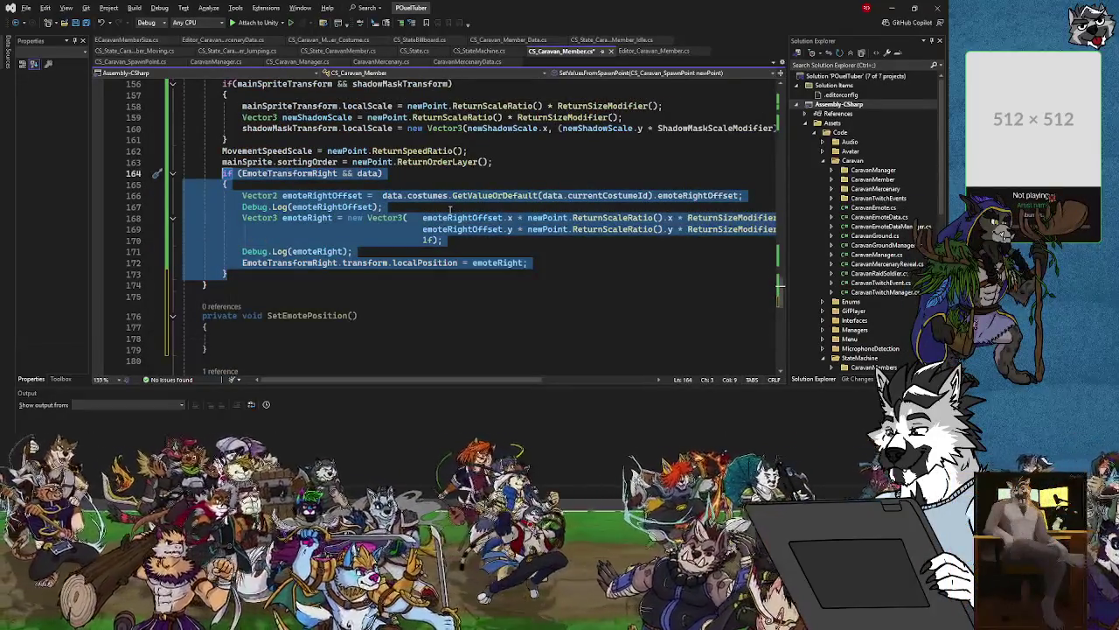
key("Delete")
left_click(225, 238)
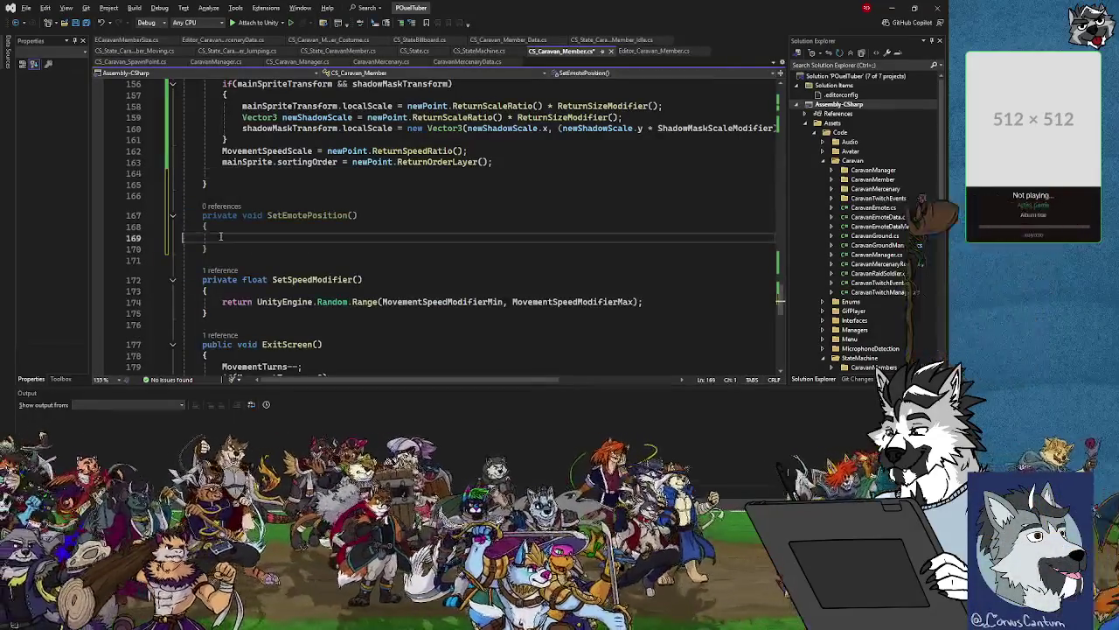
key("ctrl+v")
left_click(240, 171)
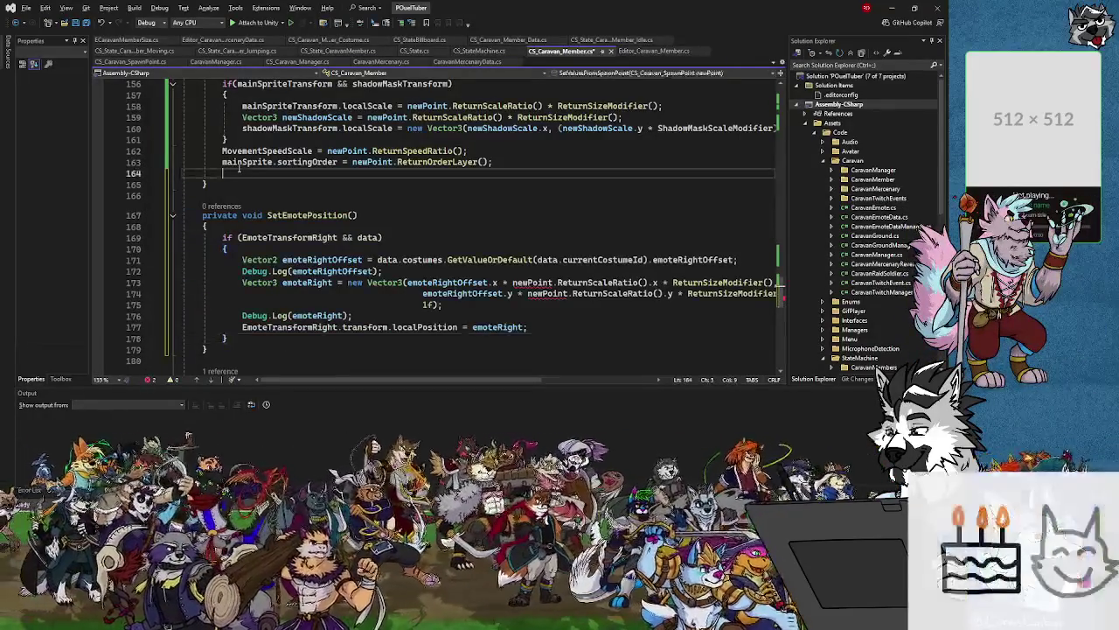
key("BackSpace")
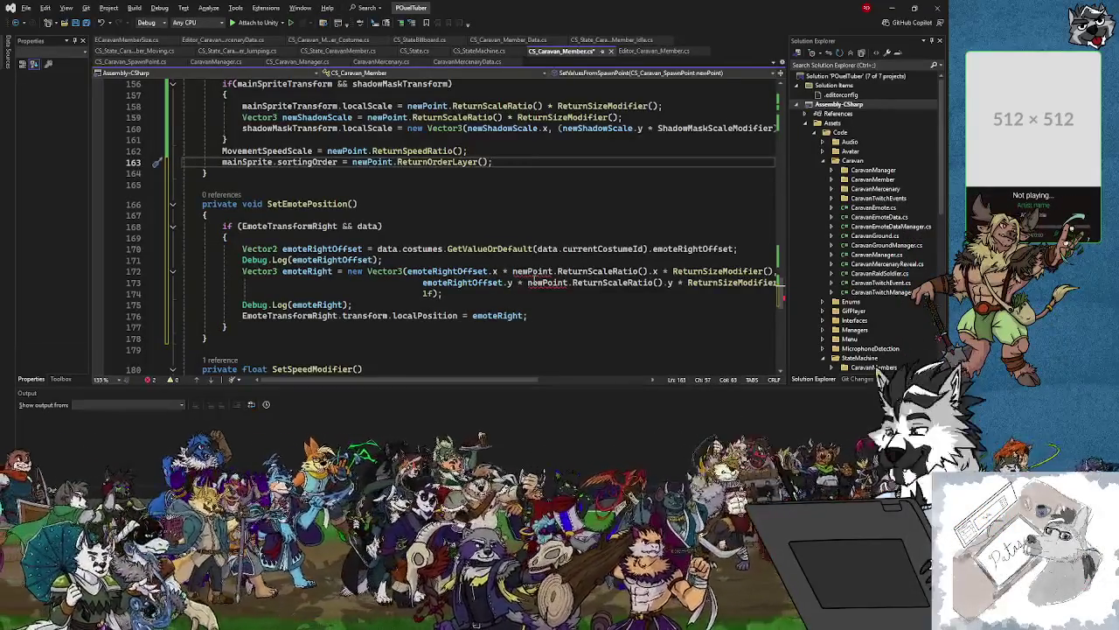
Replace the undefined newPoint scale-ratio calls on lines 172–173 with mainSpriteTransform.localScale.
mouse_move(532, 282)
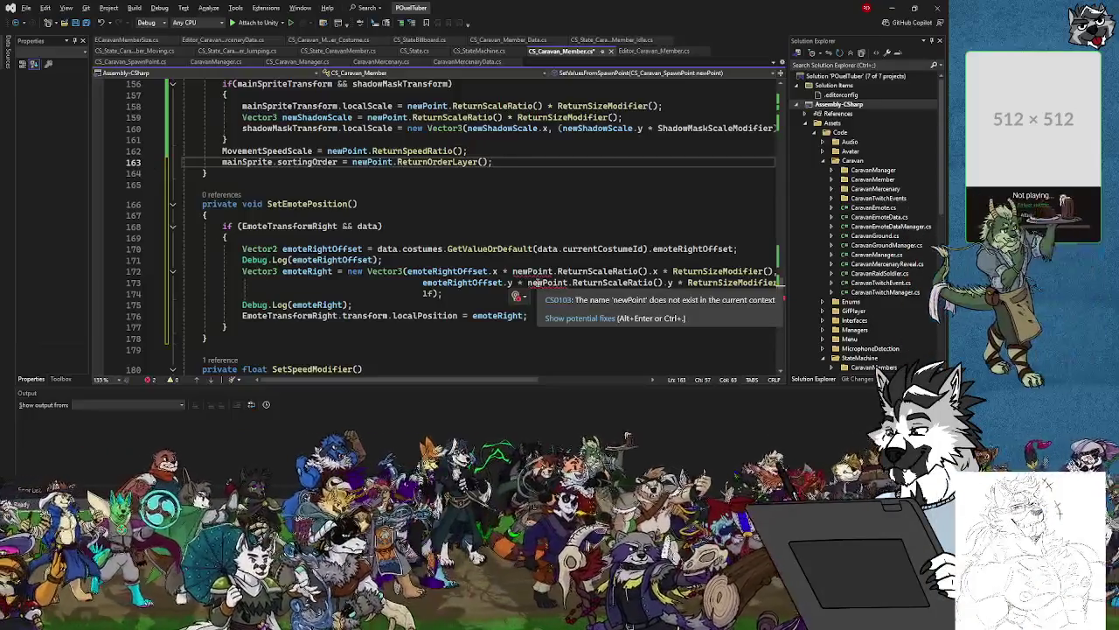
left_click(516, 272)
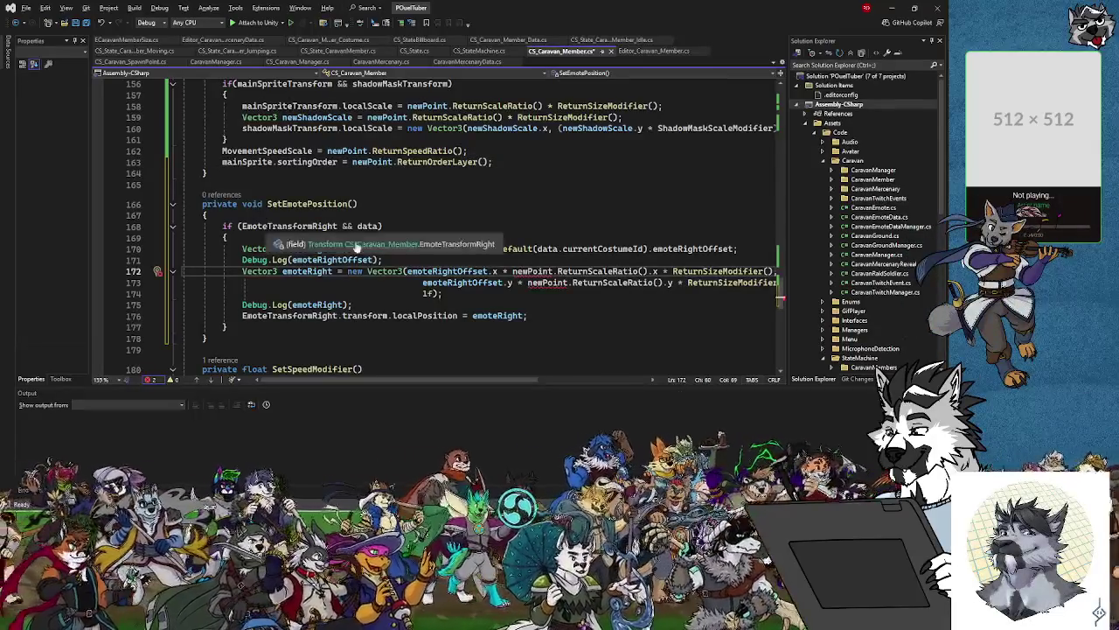
scroll(451, 385, "right", 5)
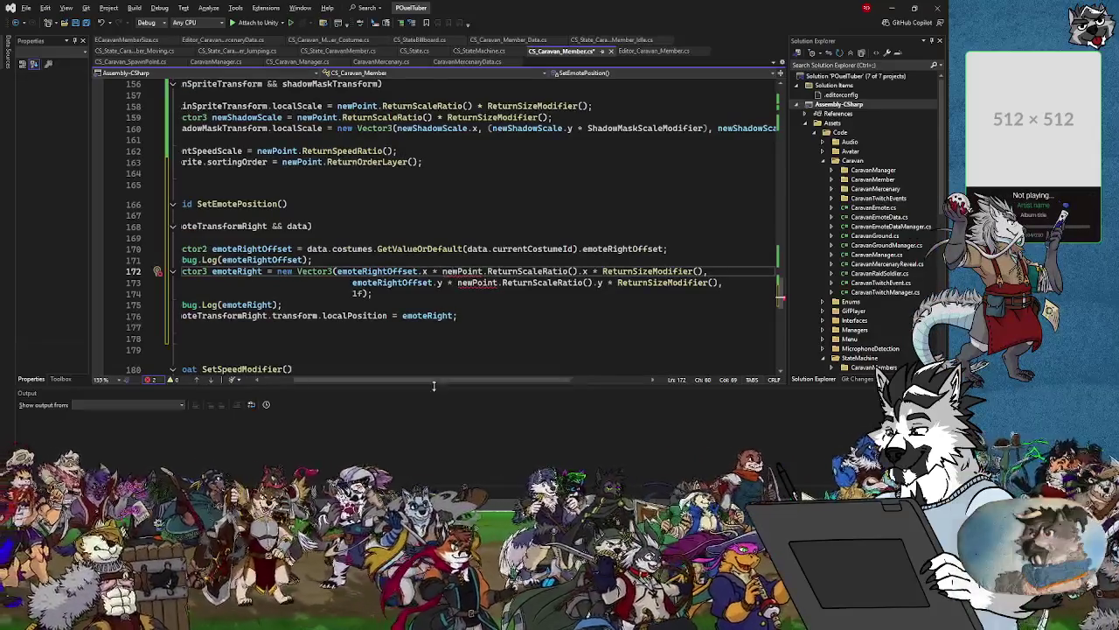
left_click_drag(434, 384, 429, 385)
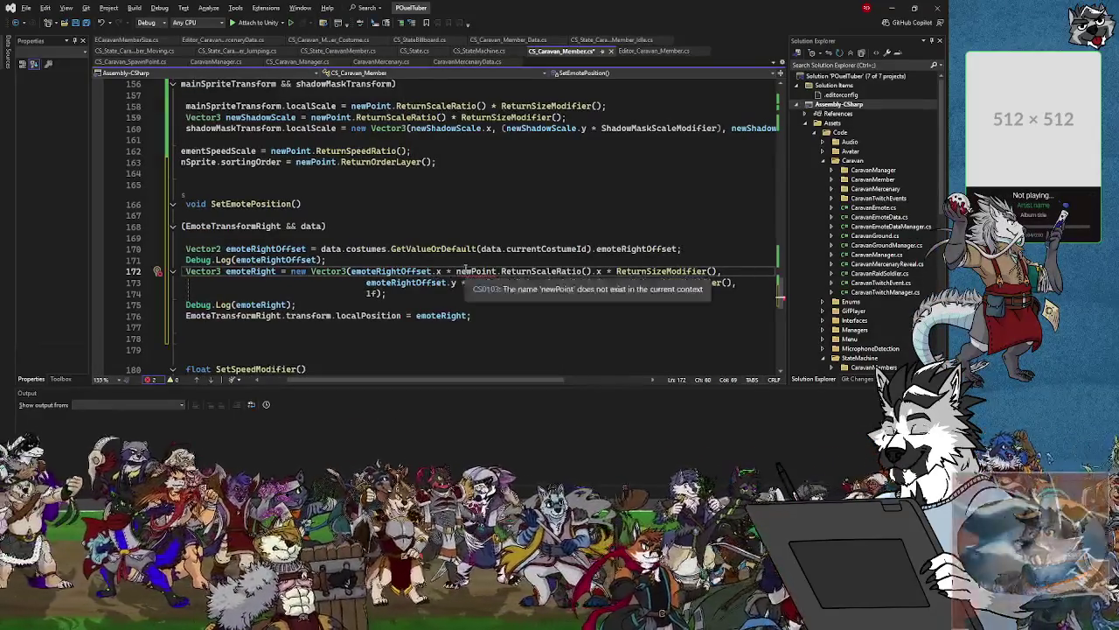
mouse_move(435, 285)
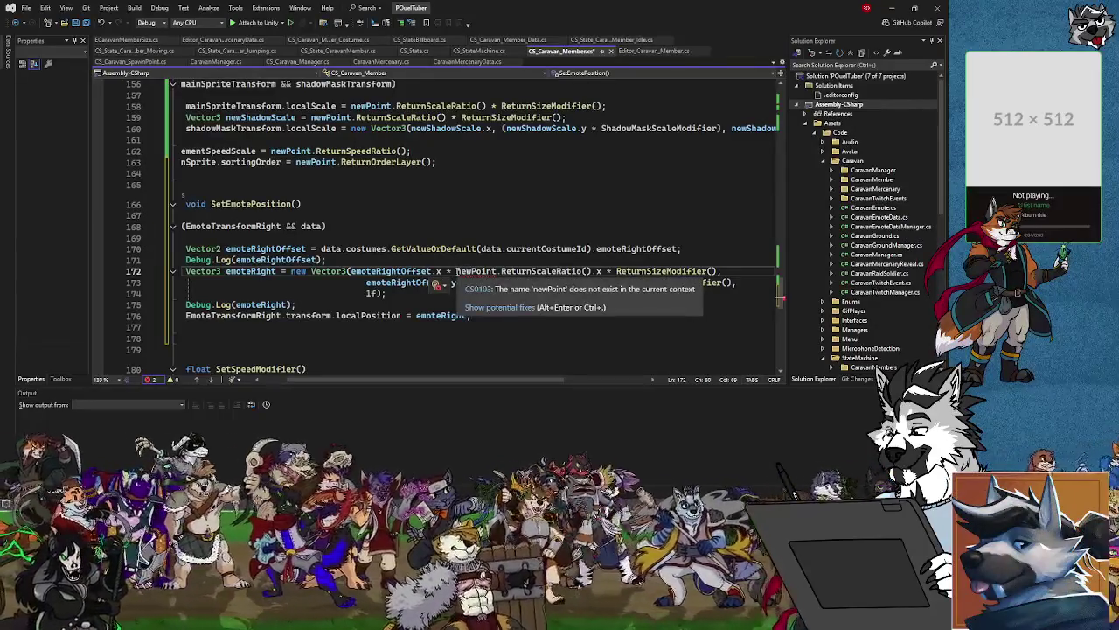
left_click_drag(455, 271, 583, 272)
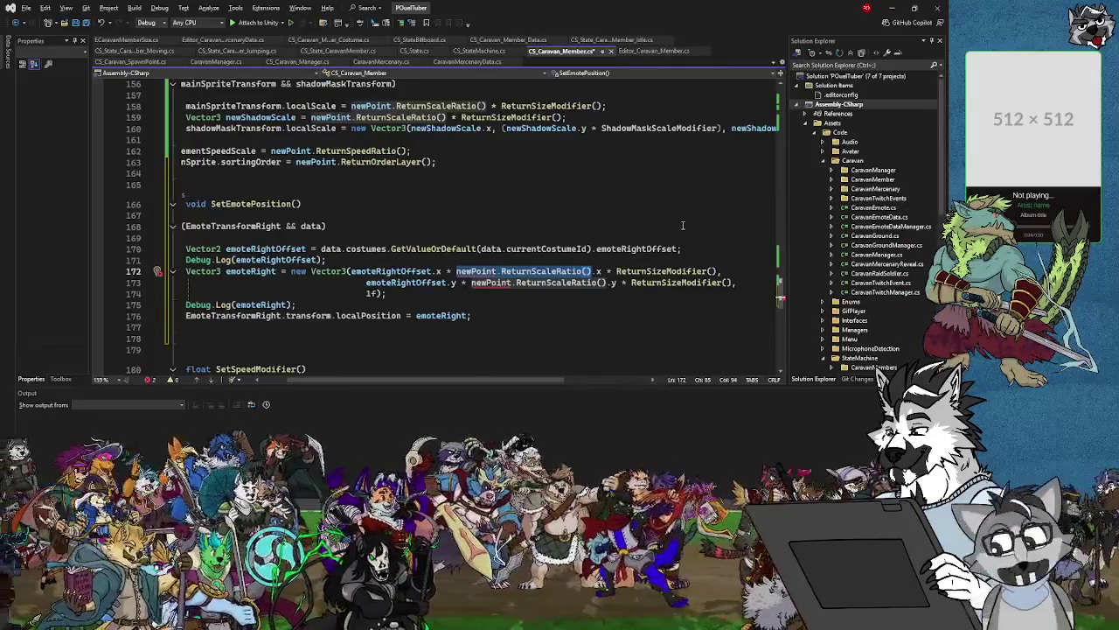
type("mainSpr")
type("iteTra")
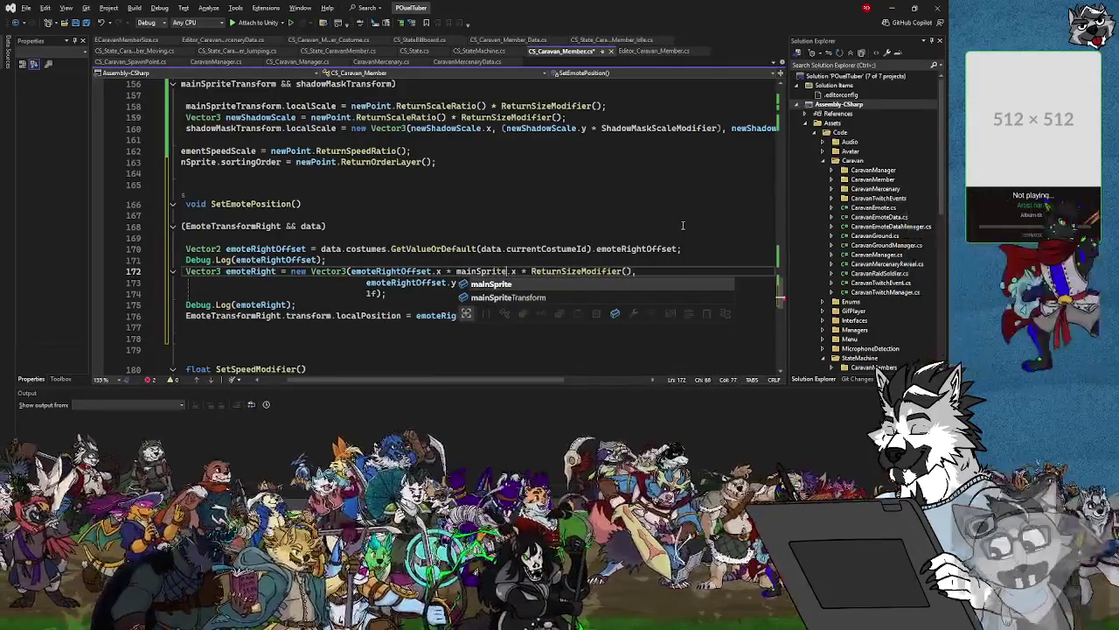
type("ns")
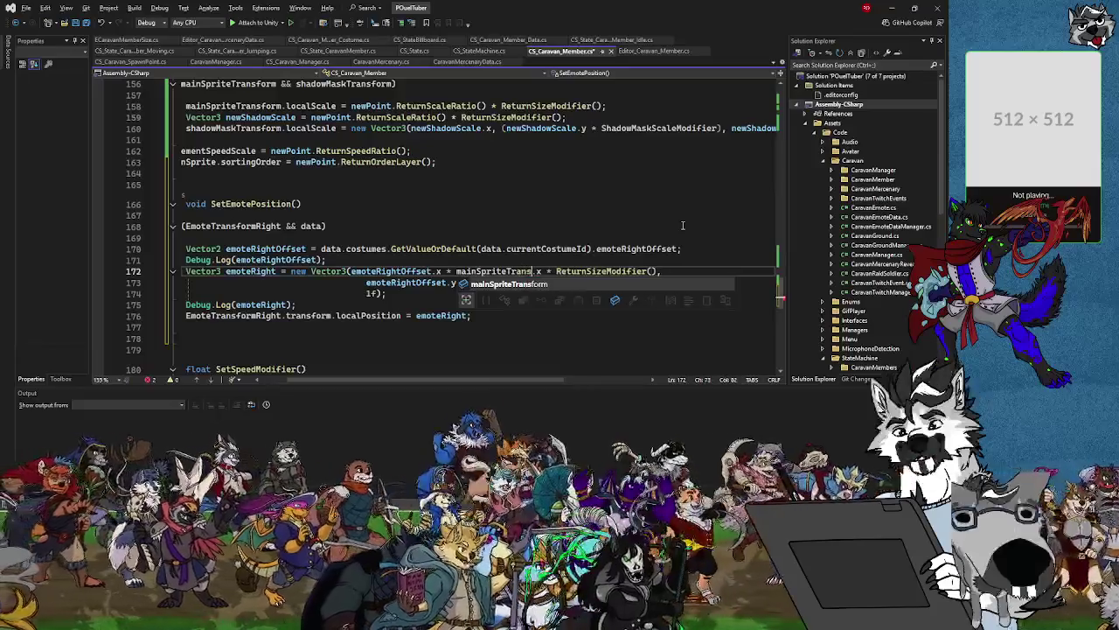
type("form")
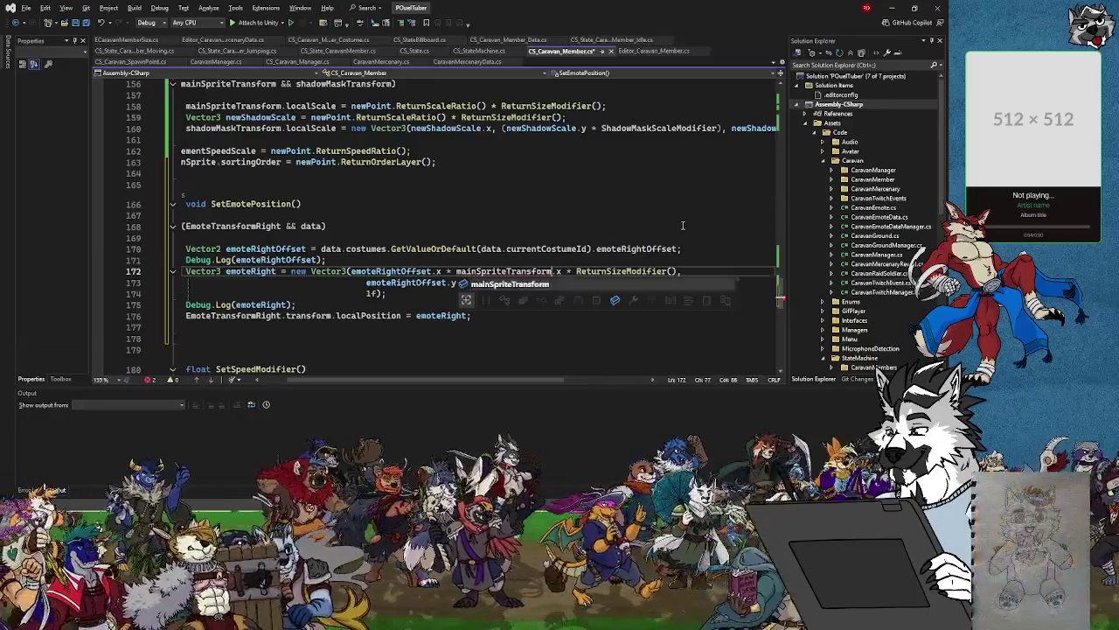
type(".localScale.")
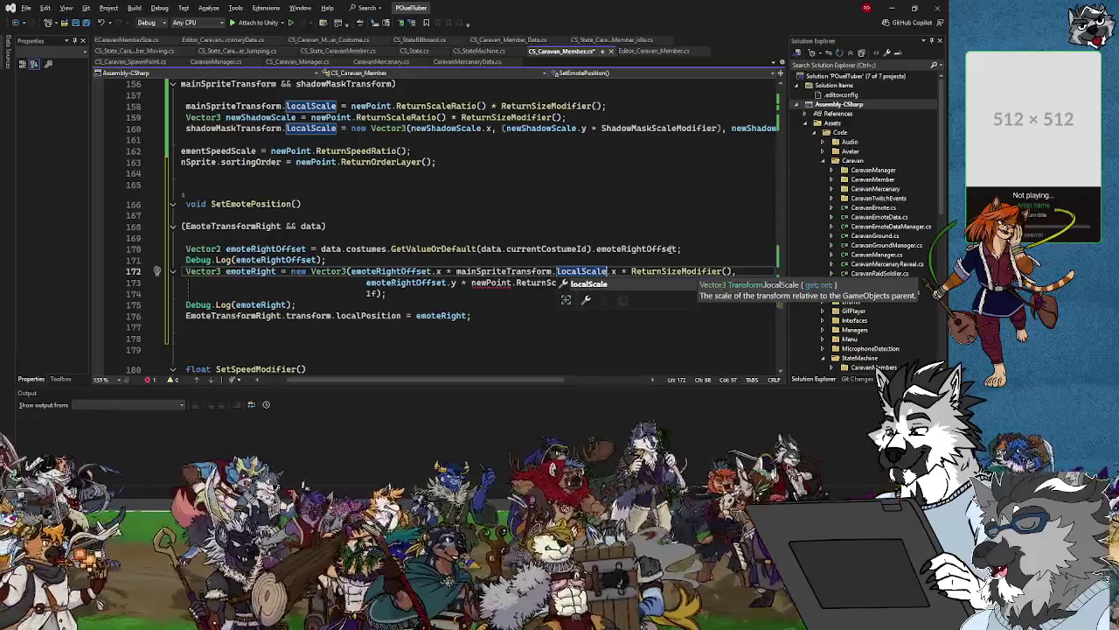
key("Escape")
key("Down")
key("Down")
key("Down")
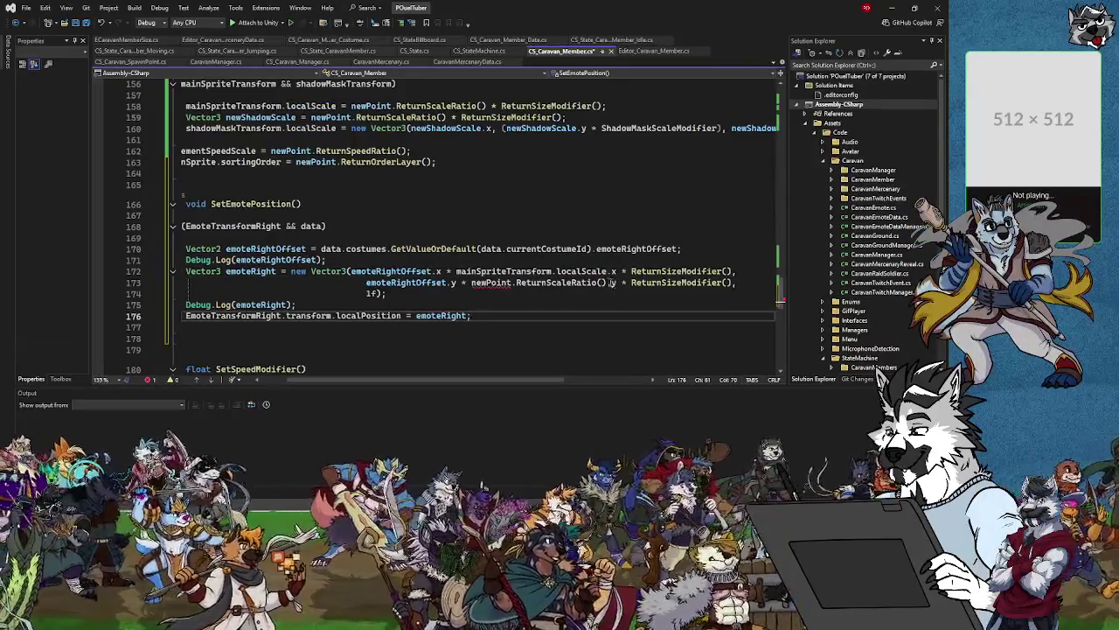
left_click_drag(606, 282, 474, 289)
type("mainSpre")
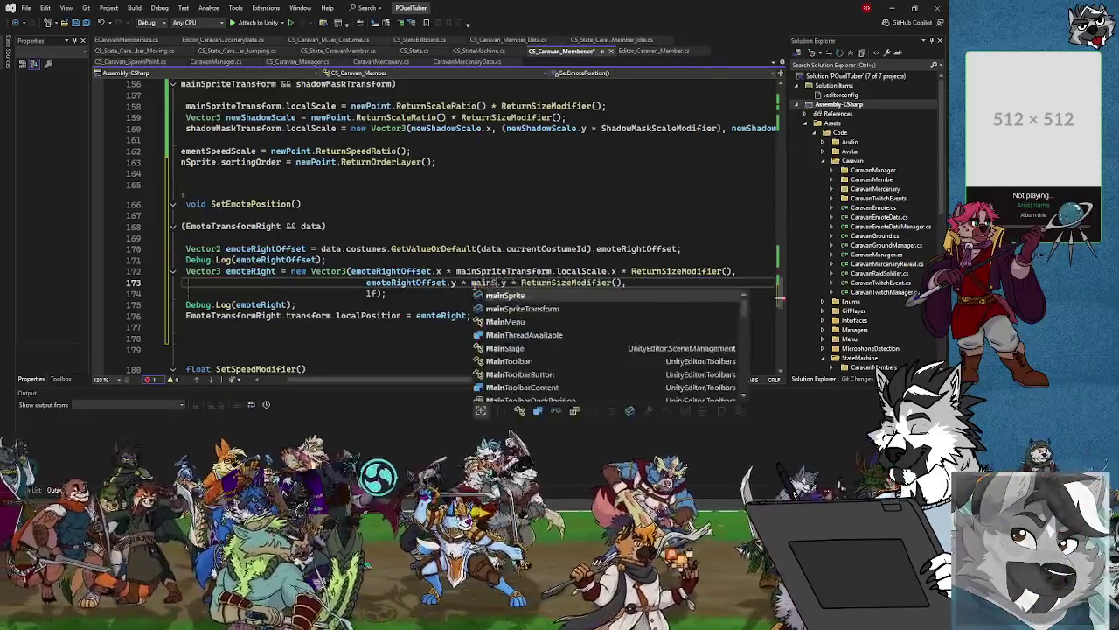
type("iteTrans")
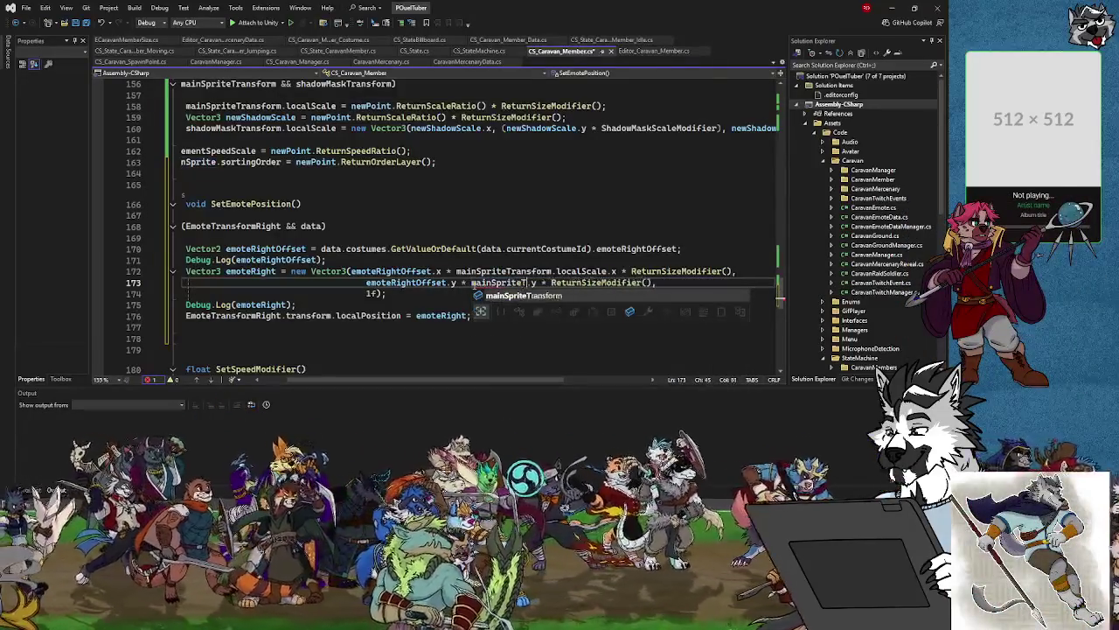
type(".local")
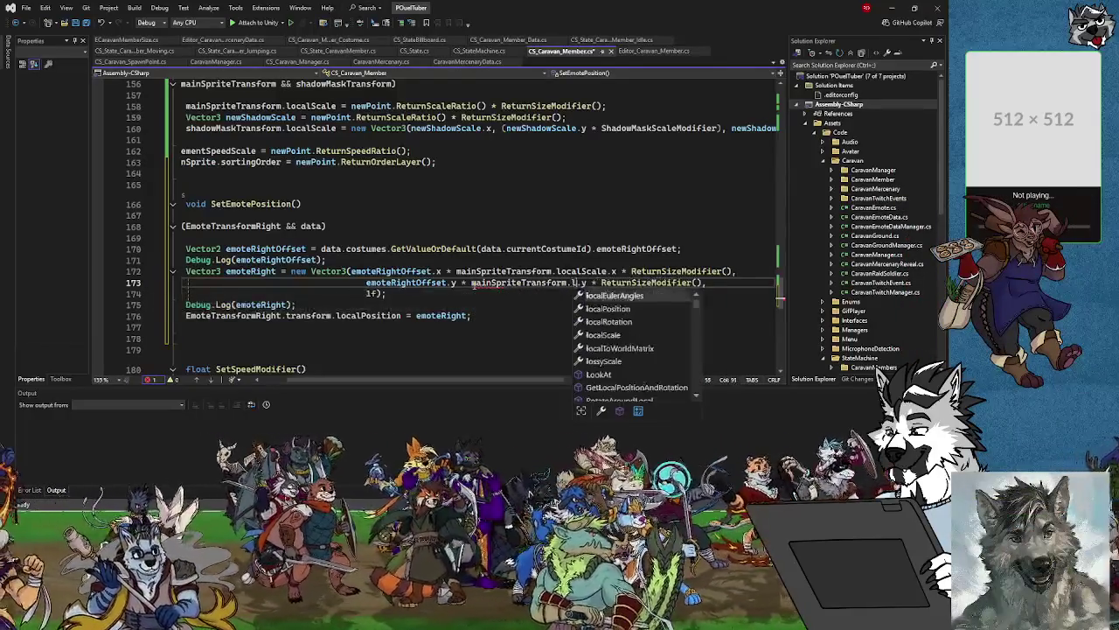
type("Scale")
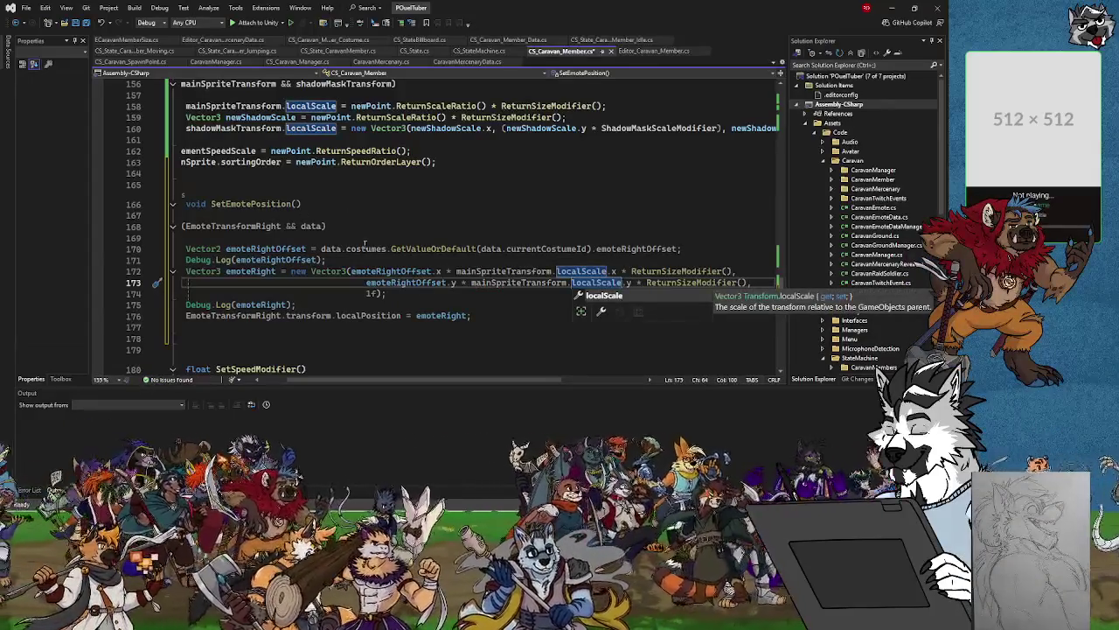
left_click(344, 265)
scroll(350, 376, "left", 3)
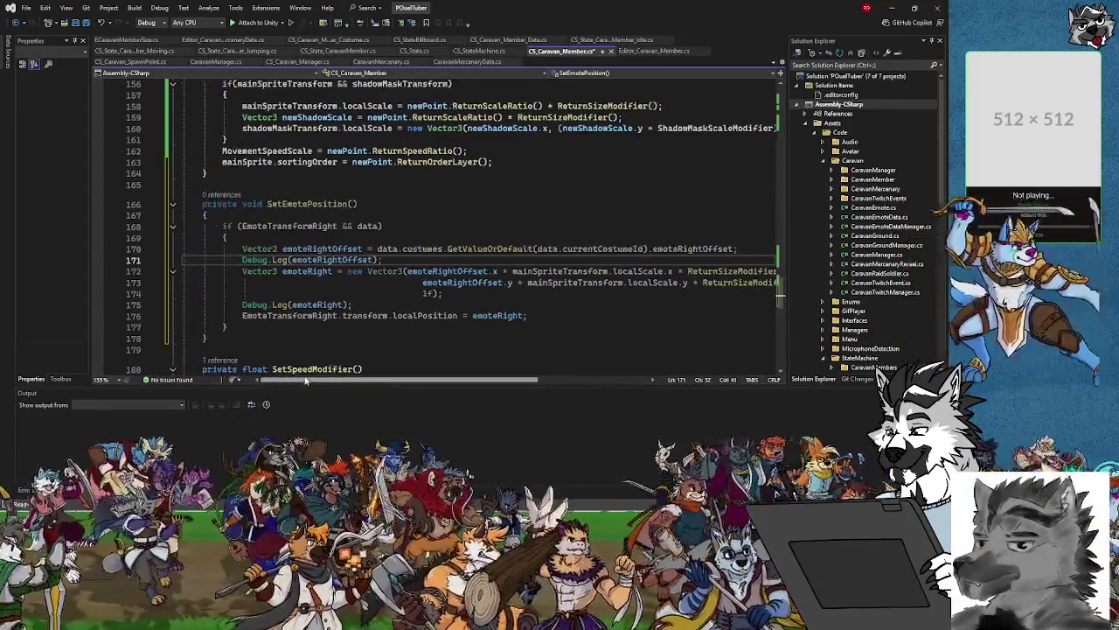
left_click(505, 162)
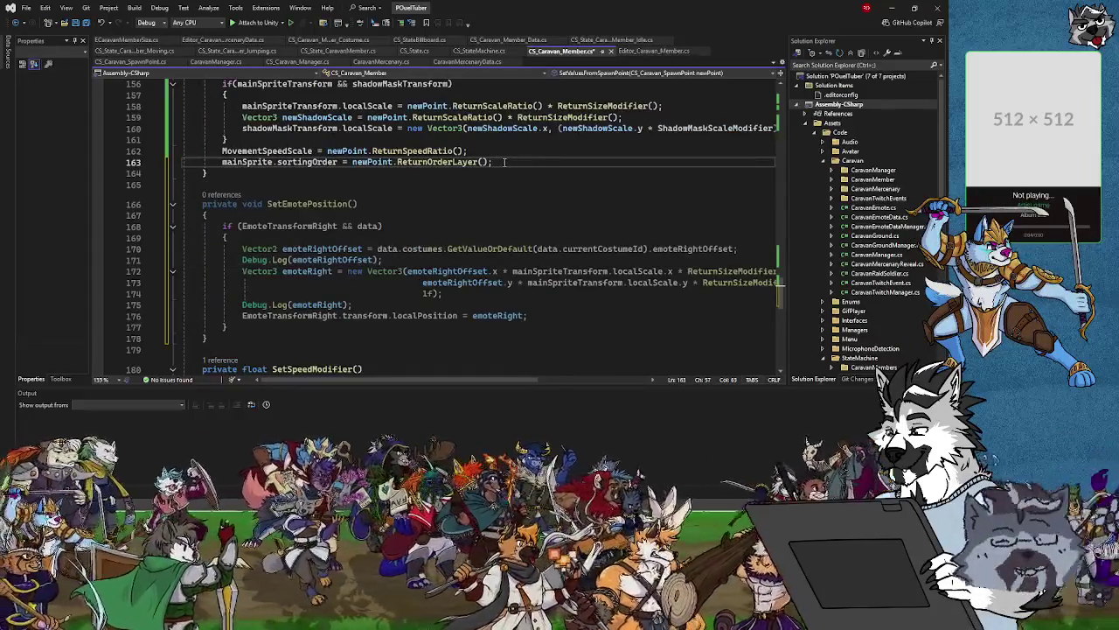
Call SetEmotePosition(); after the sortingOrder line and save all files.
key("Return")
type("SetEmo")
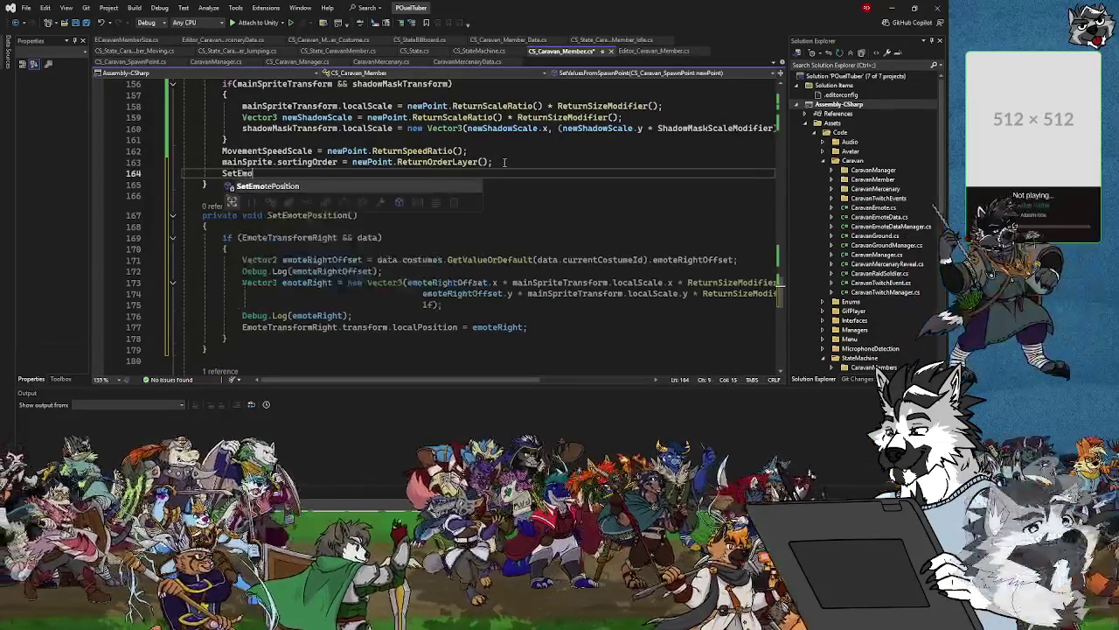
type("Position();")
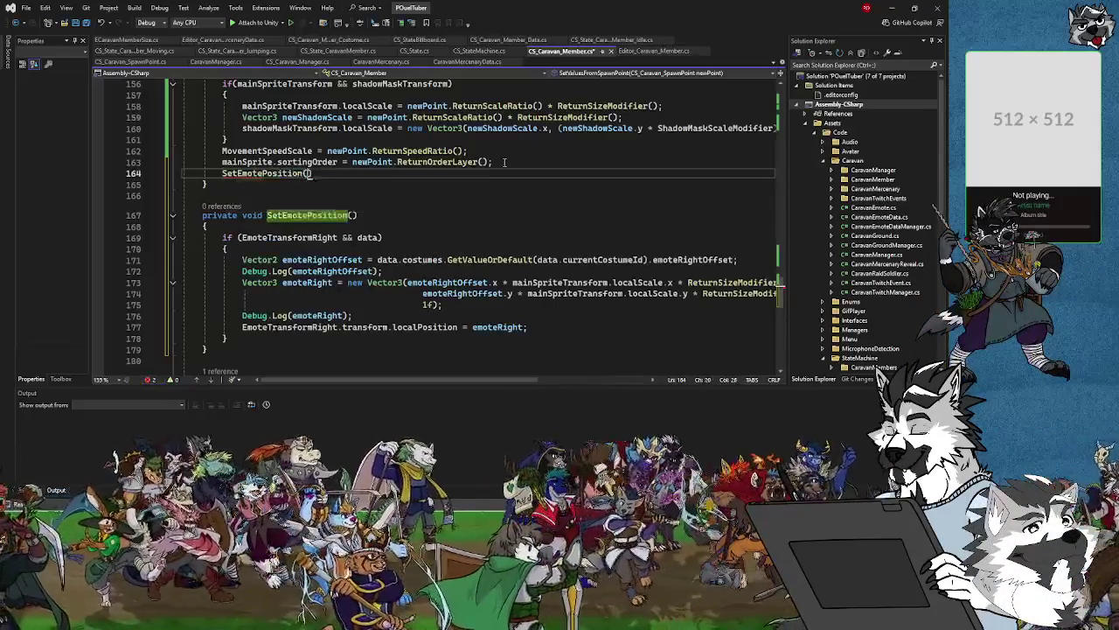
left_click(88, 25)
Scroll up to OnValidate and place the cursor after UpdateSprites().
scroll(300, 180, "up", 1)
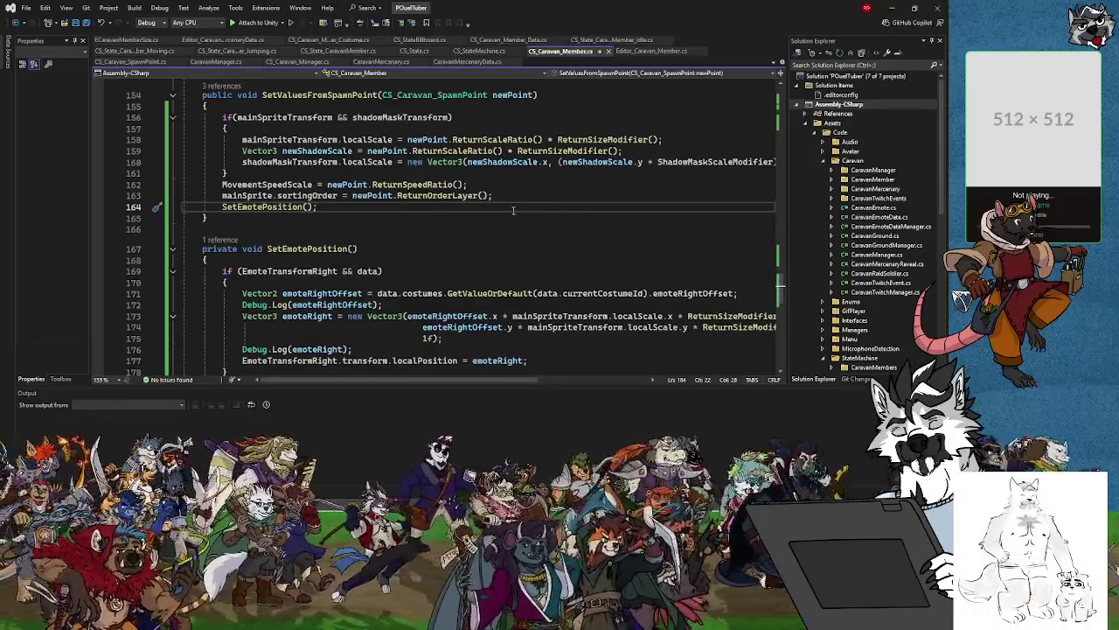
scroll(511, 210, "up", 7)
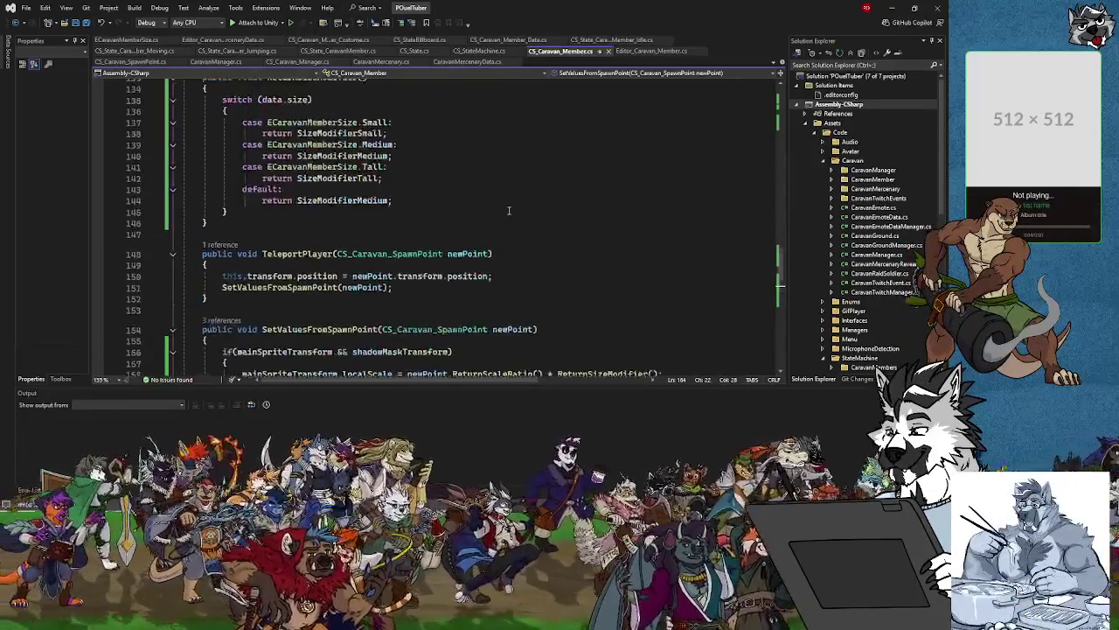
scroll(502, 213, "up", 3)
scroll(486, 218, "up", 4)
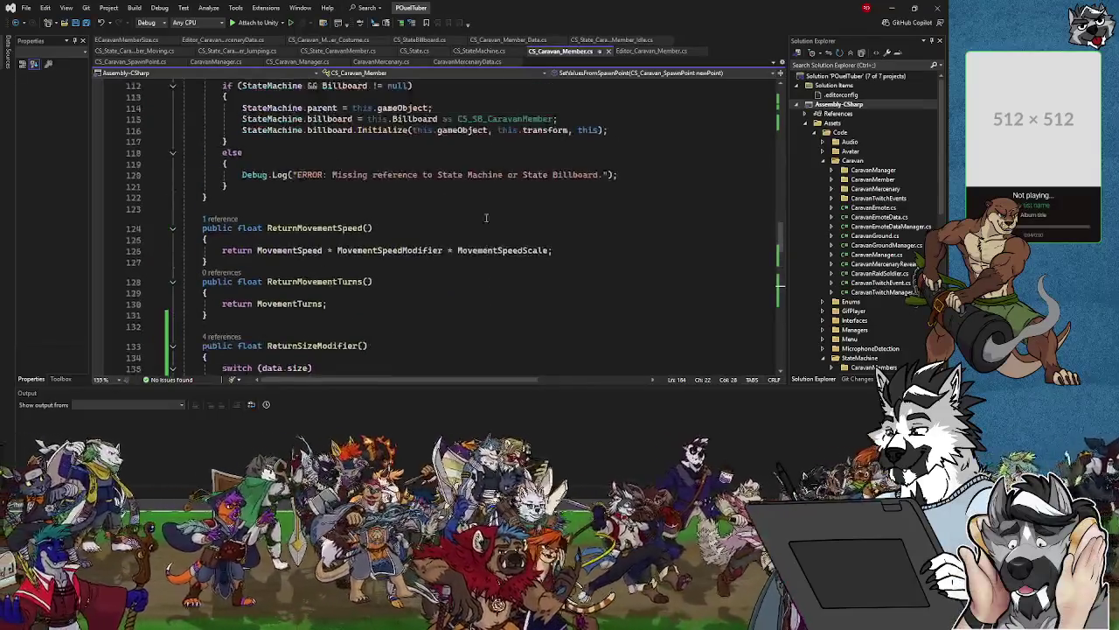
scroll(486, 218, "up", 3)
scroll(486, 218, "up", 2)
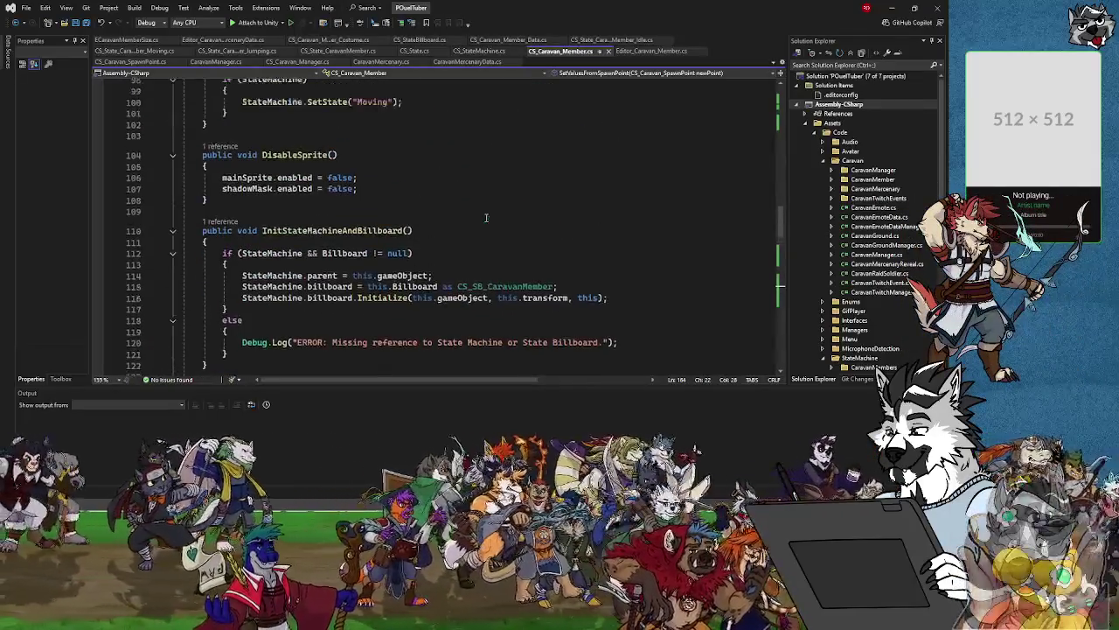
scroll(486, 217, "up", 3)
scroll(486, 218, "down", 10)
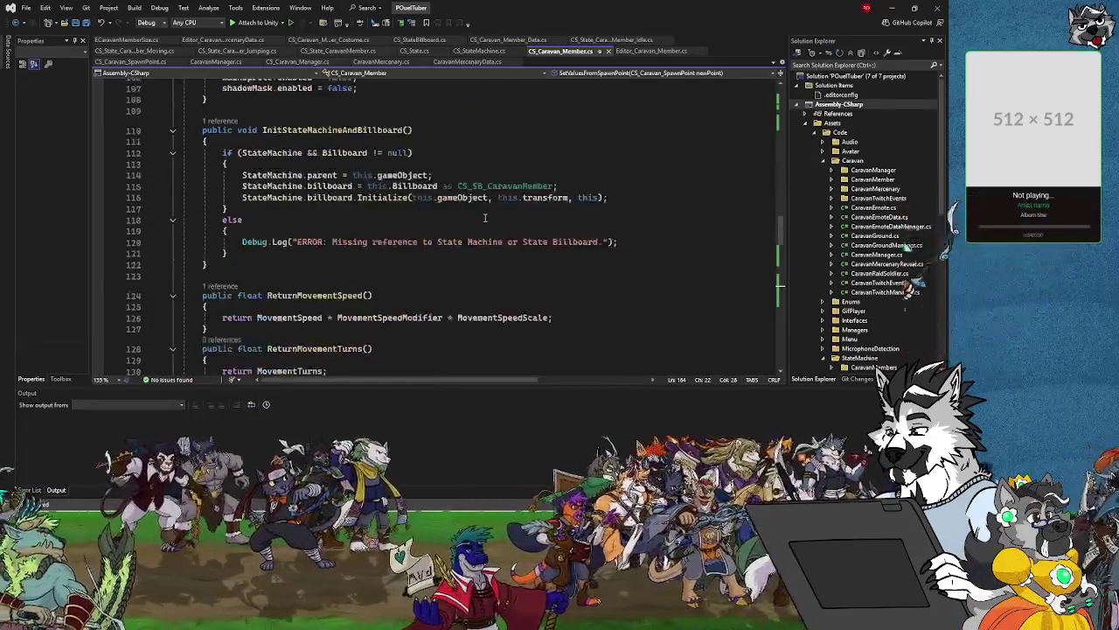
scroll(484, 217, "up", 5)
scroll(483, 218, "up", 3)
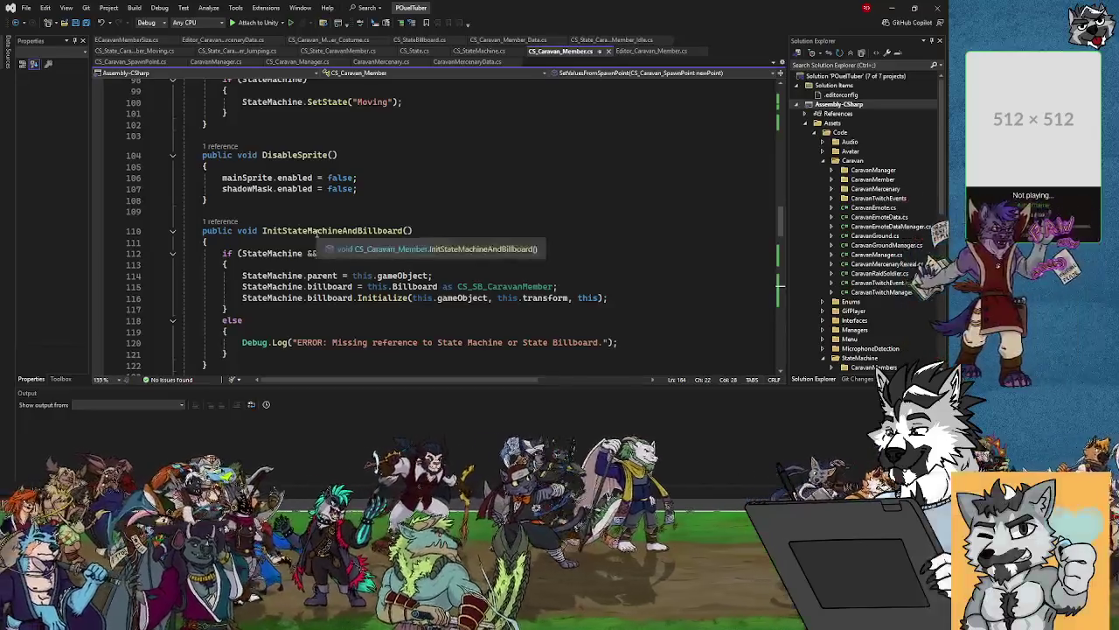
scroll(339, 236, "up", 8)
scroll(317, 232, "up", 12)
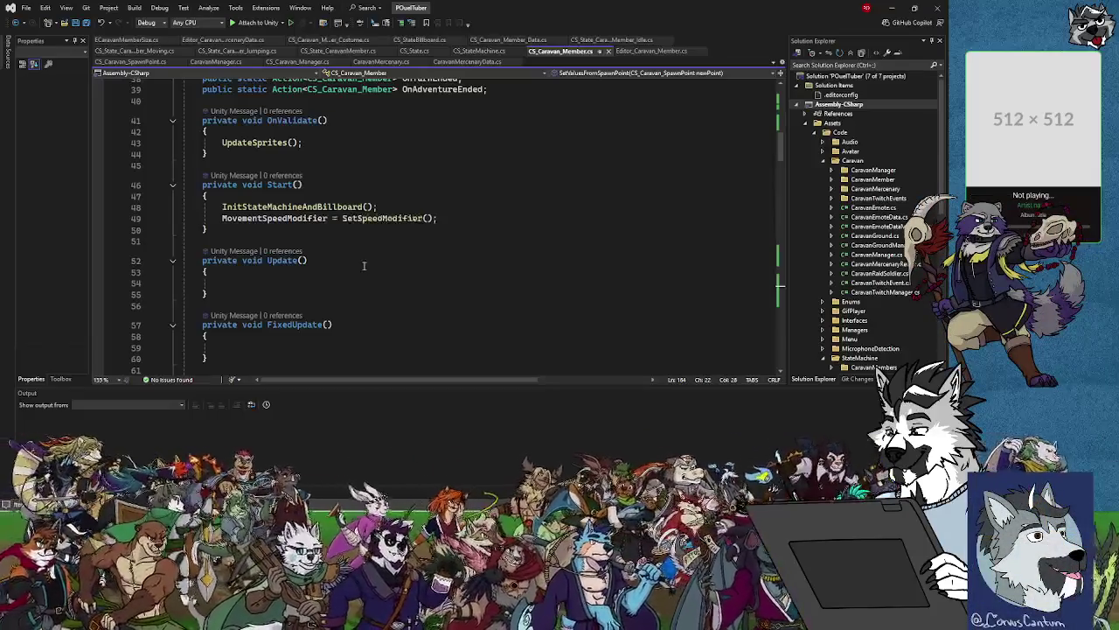
scroll(290, 203, "down", 1)
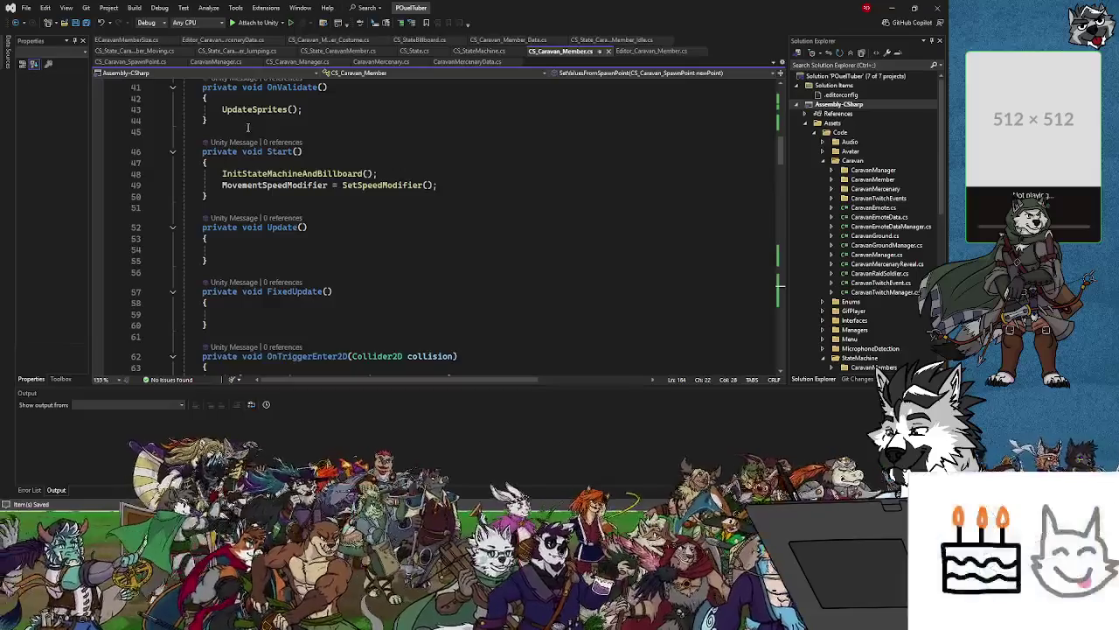
left_click(311, 108)
Add SetEmotePosition() below UpdateSprites() in OnValidate, then minimize Visual Studio.
key("Return")
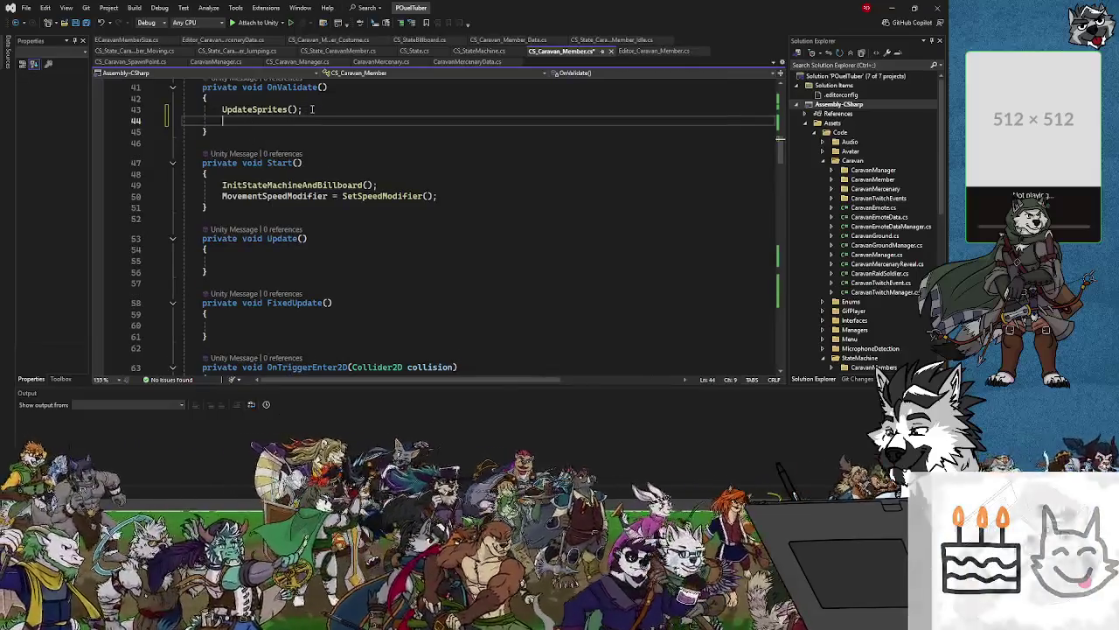
type("SetEmotePosition")
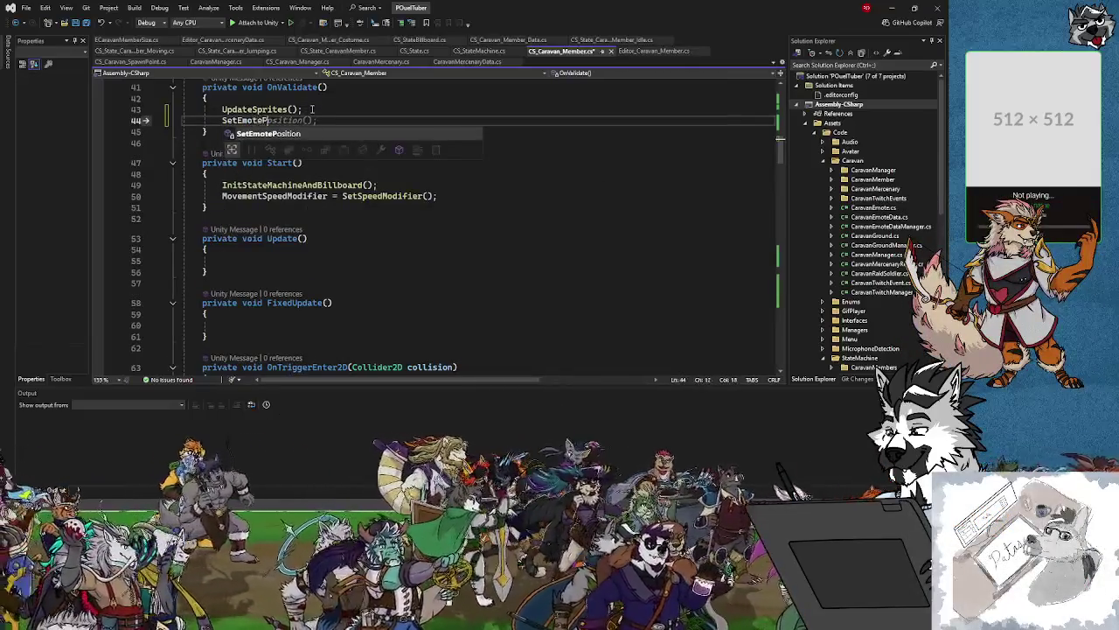
type("();")
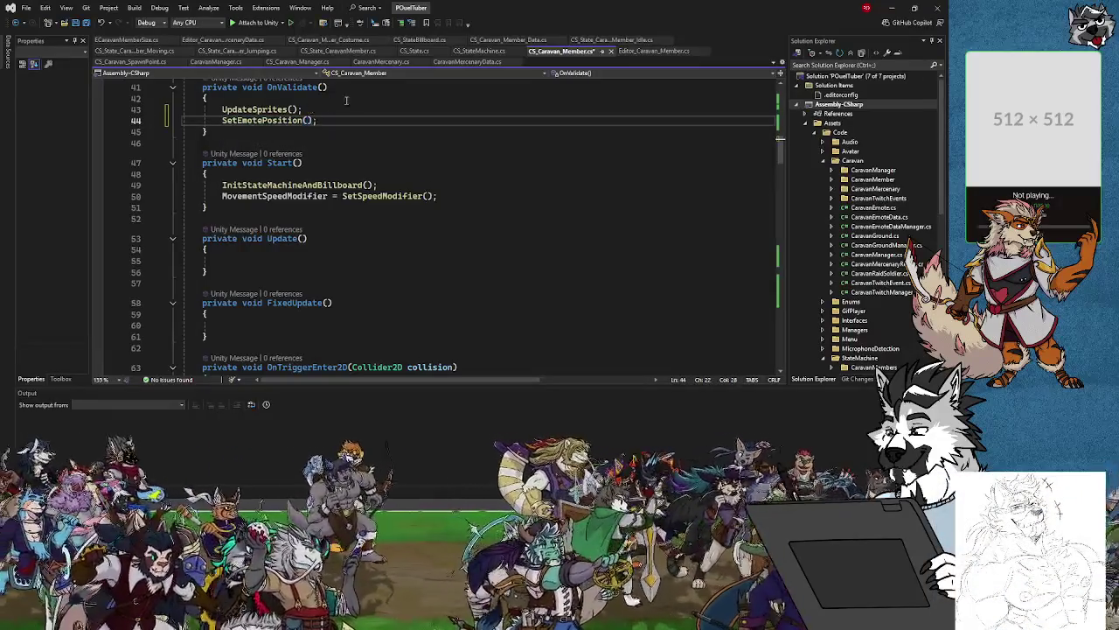
left_click(891, 9)
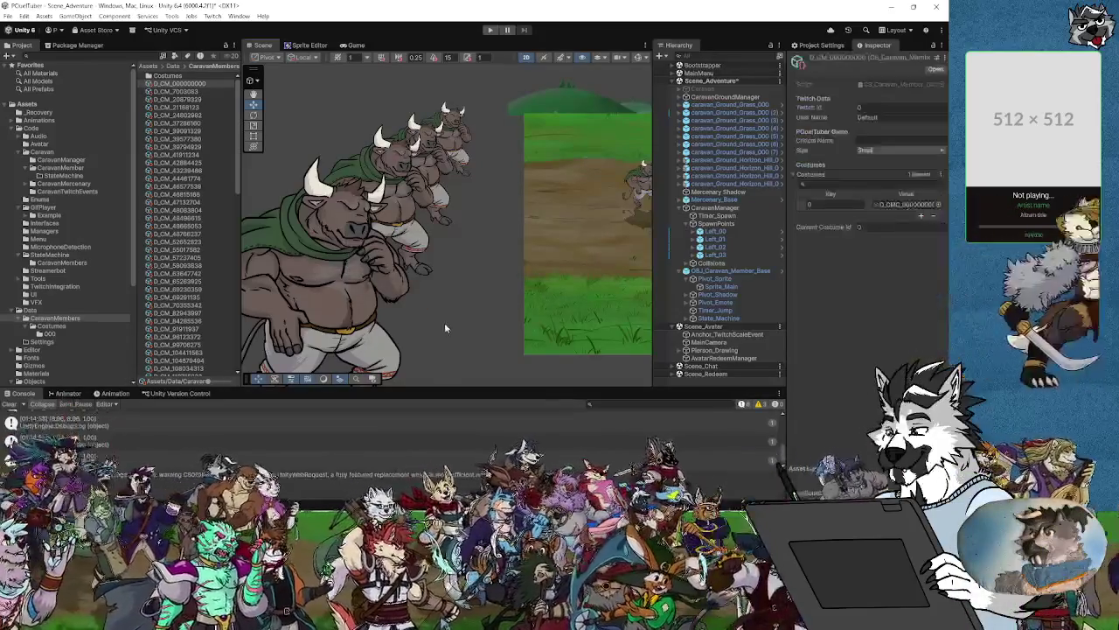
Inspect the first costume data file in the costume 000 folder.
left_click_drag(435, 310, 446, 215)
scroll(454, 268, "down", 3)
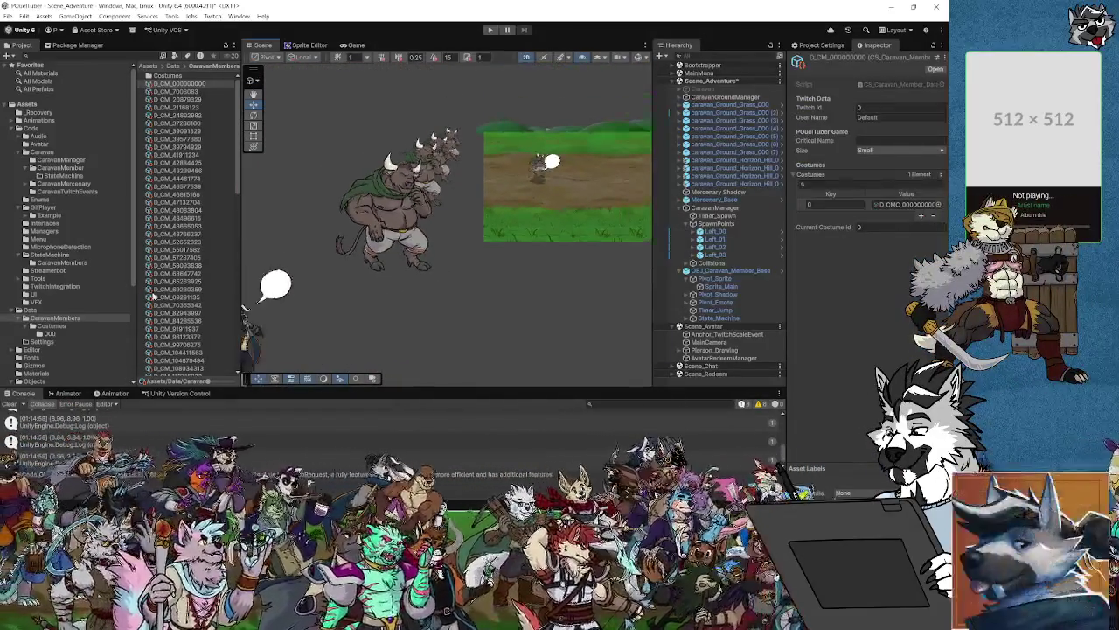
left_click(49, 334)
left_click(188, 76)
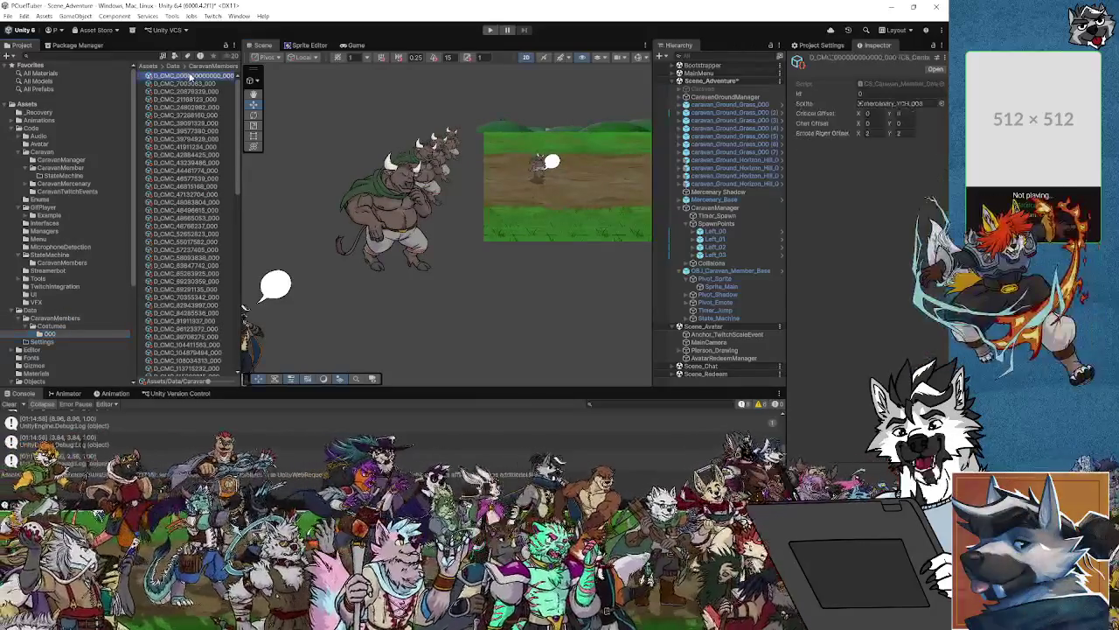
scroll(645, 276, "right", 3)
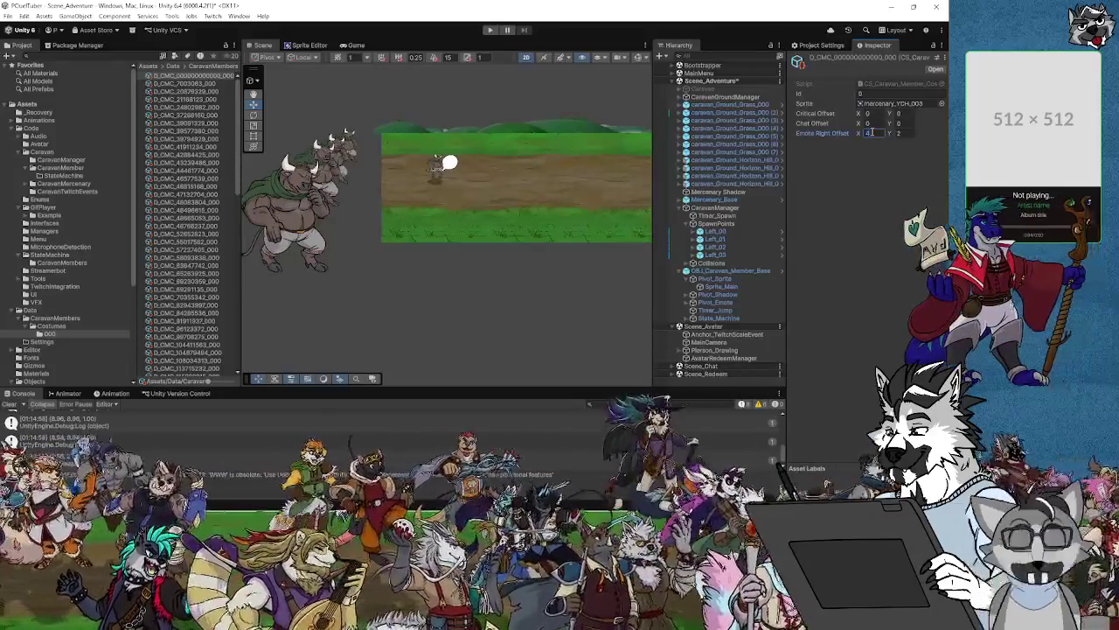
Select the caravan member in the scene and inspect its Pivot_Emote and Pivot_Shadow objects.
left_click(437, 169)
scroll(450, 192, "up", 2)
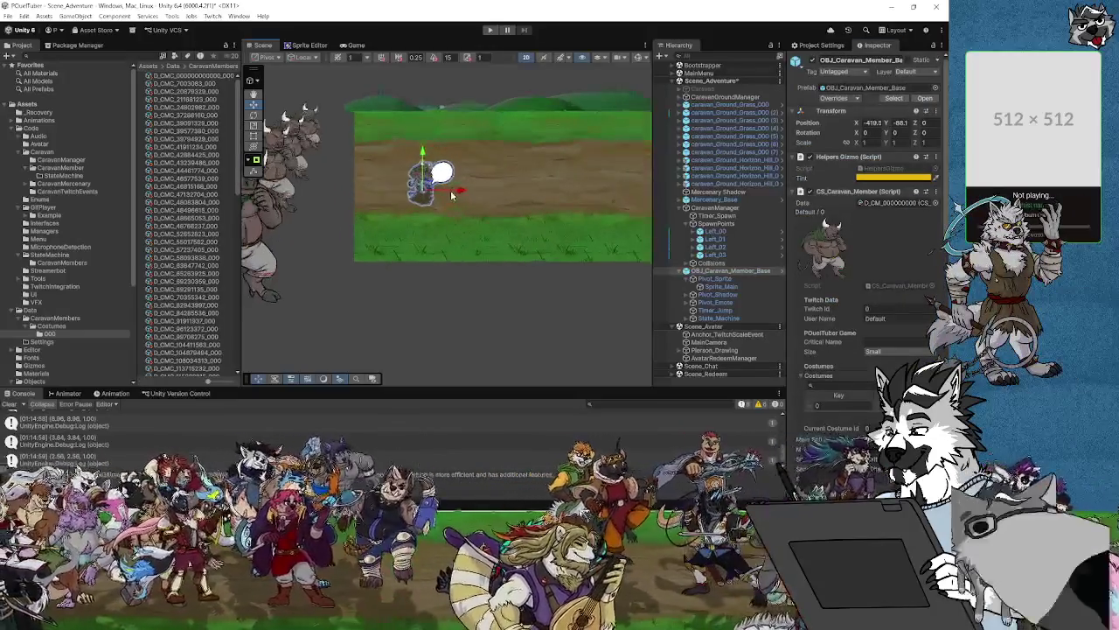
scroll(452, 194, "up", 3)
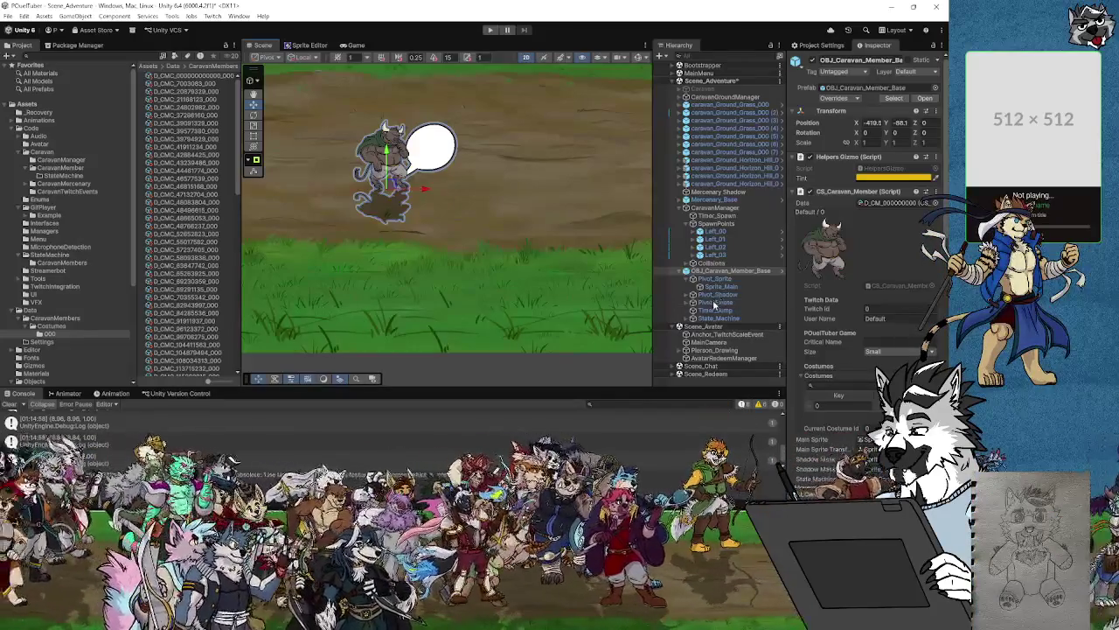
left_click(714, 303)
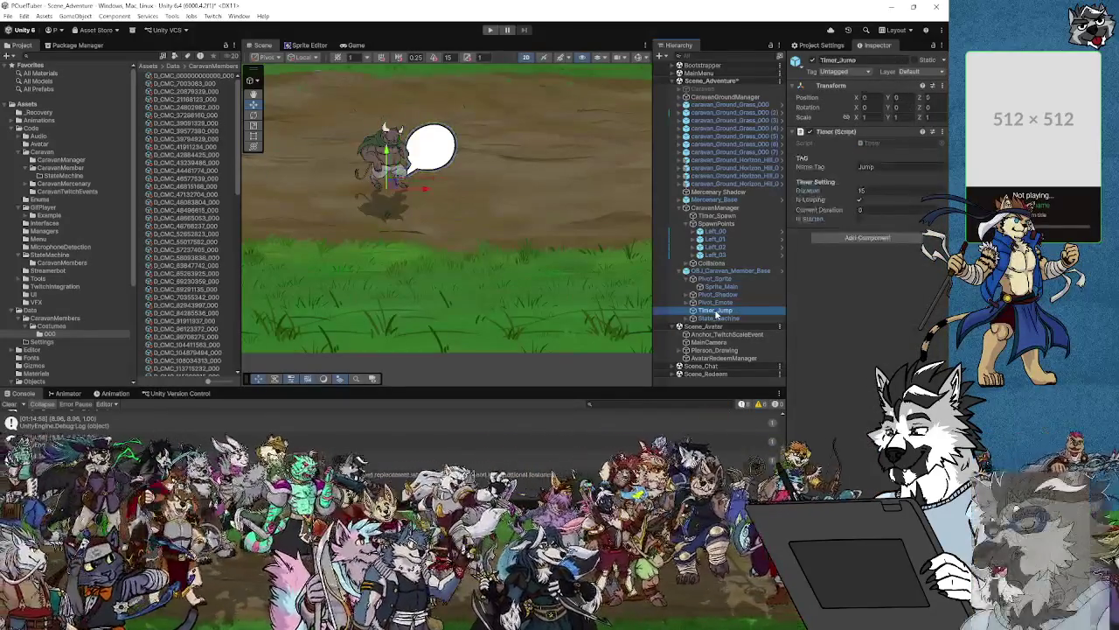
left_click(717, 304)
left_click(722, 297)
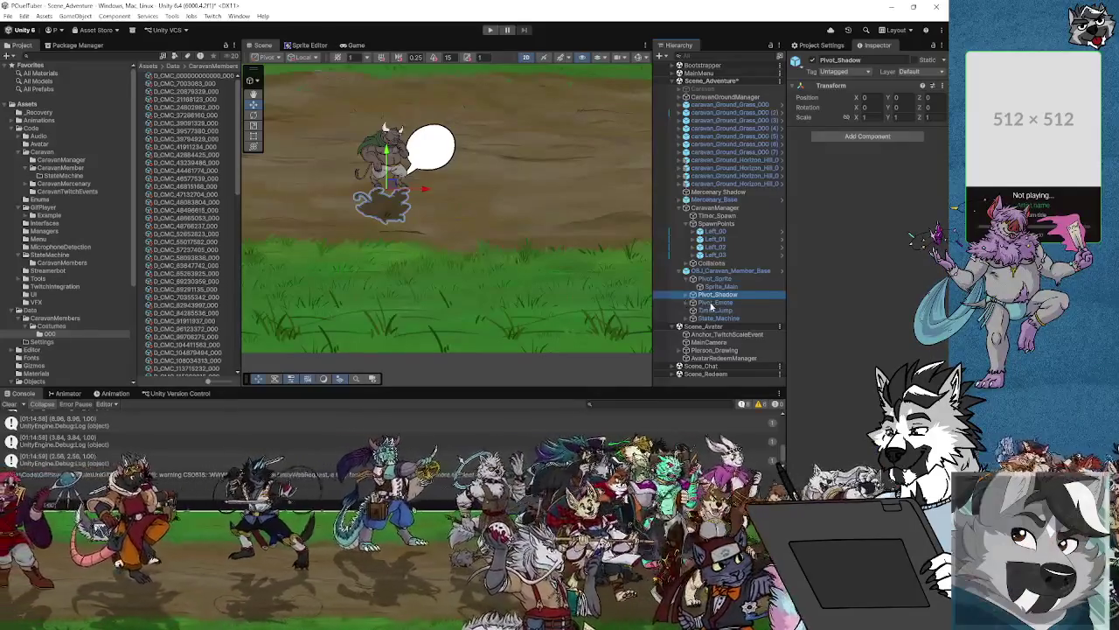
left_click(712, 302)
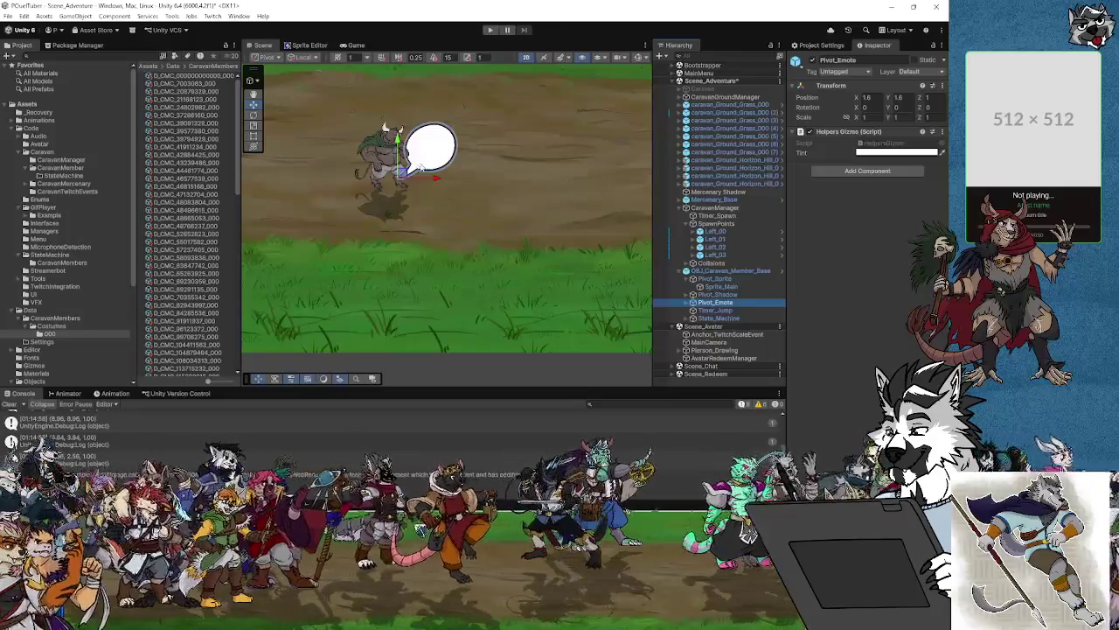
Drag the caravan member right and down so the emote bubble follows beside its head.
left_click(393, 186)
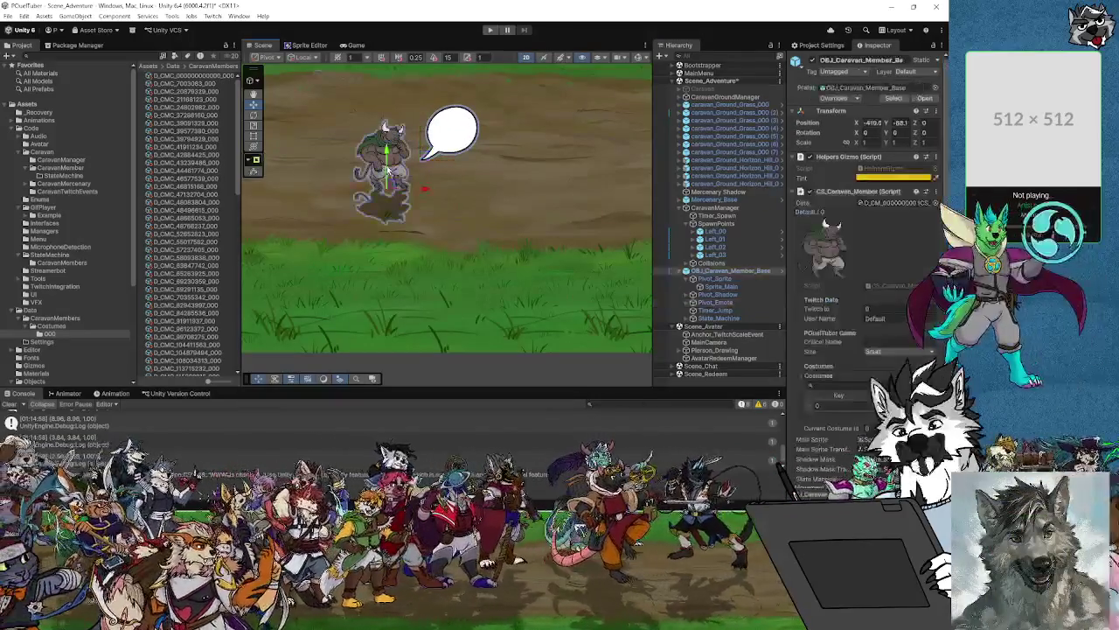
left_click_drag(393, 185, 409, 197)
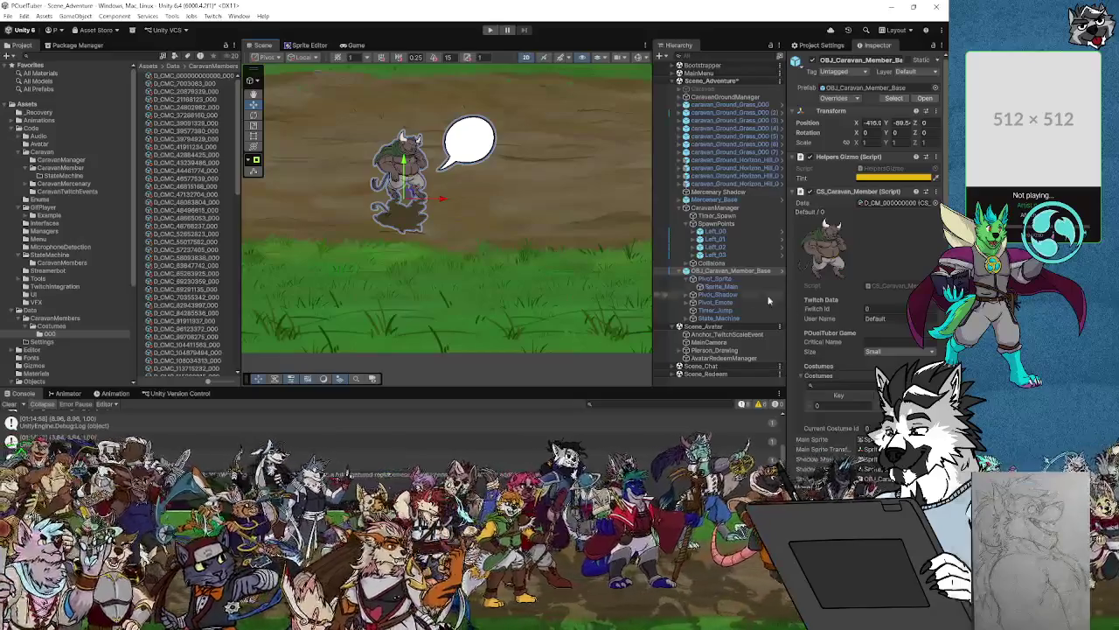
scroll(857, 373, "down", 5)
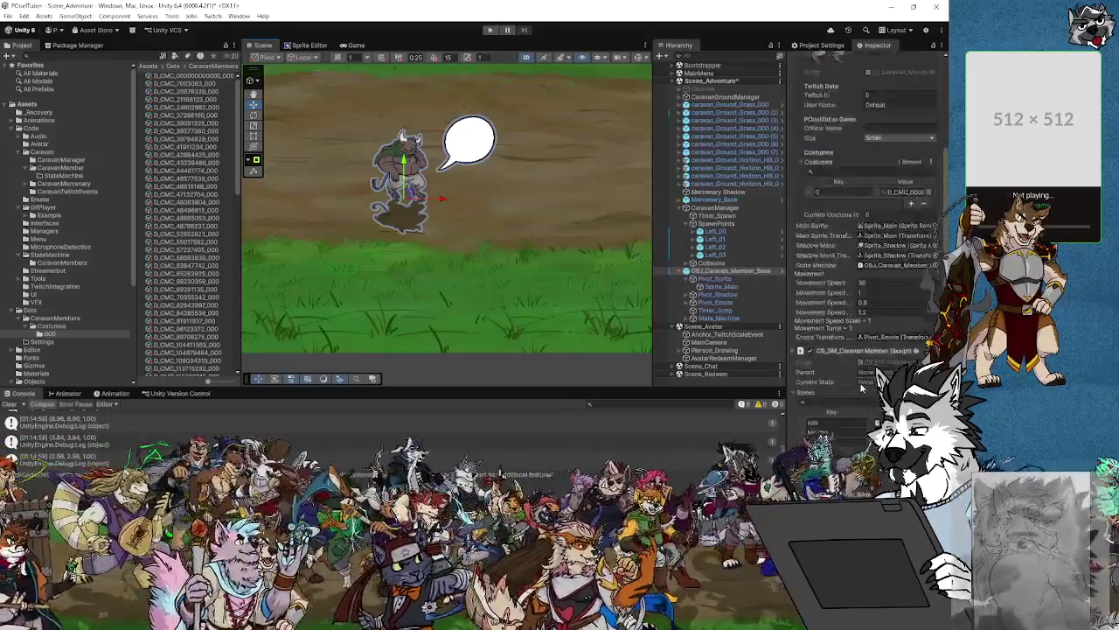
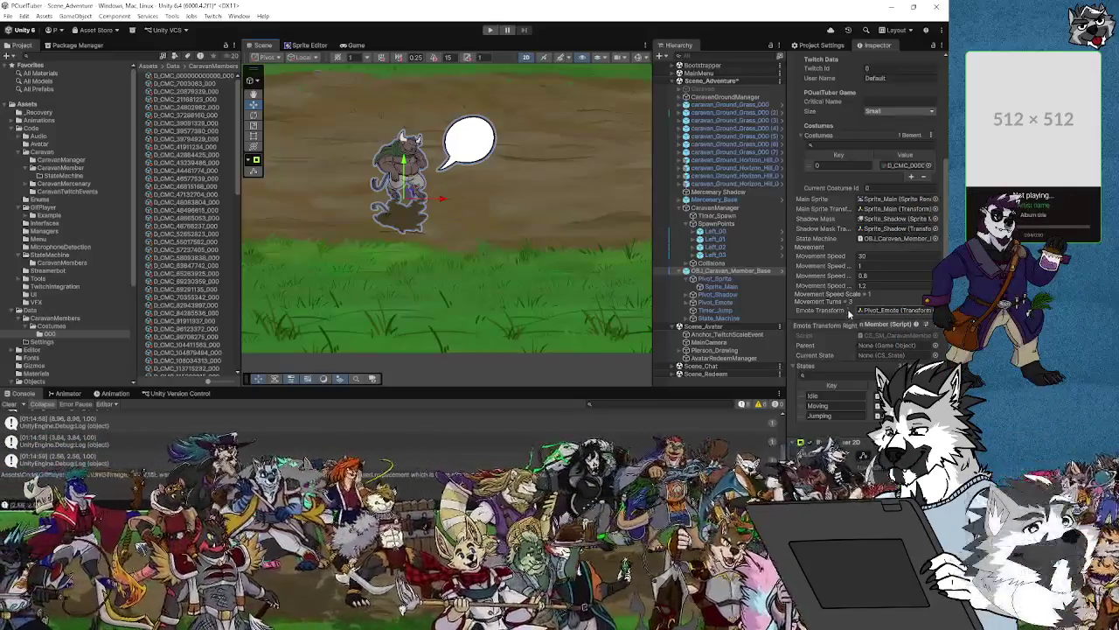
Start Scene_Adventure in play mode and watch it in the Scene view.
scroll(839, 310, "down", 6)
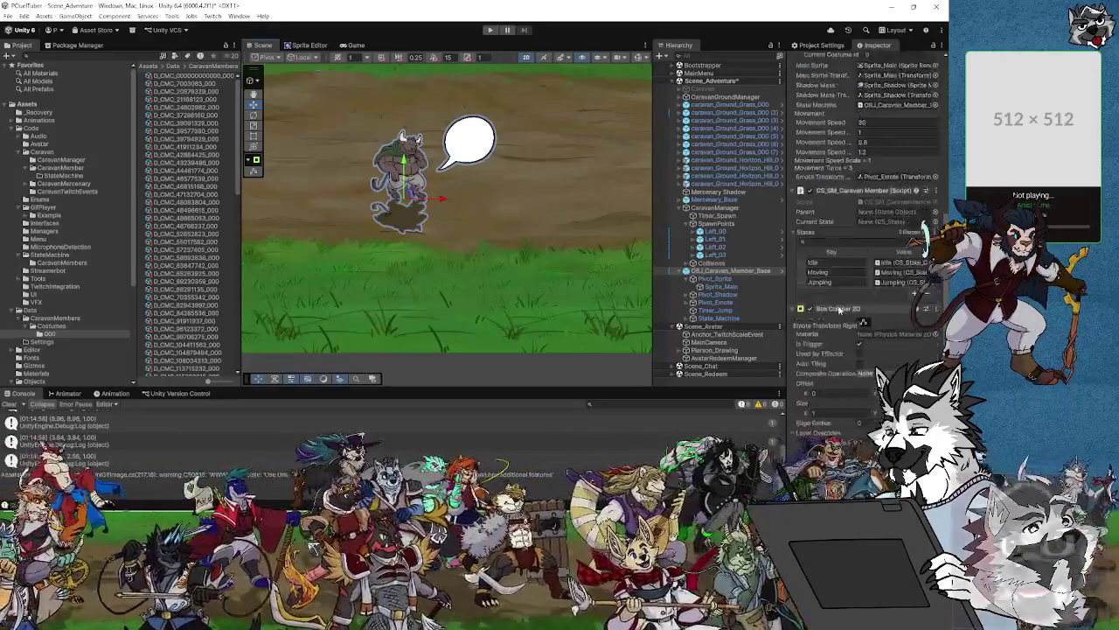
scroll(839, 306, "down", 3)
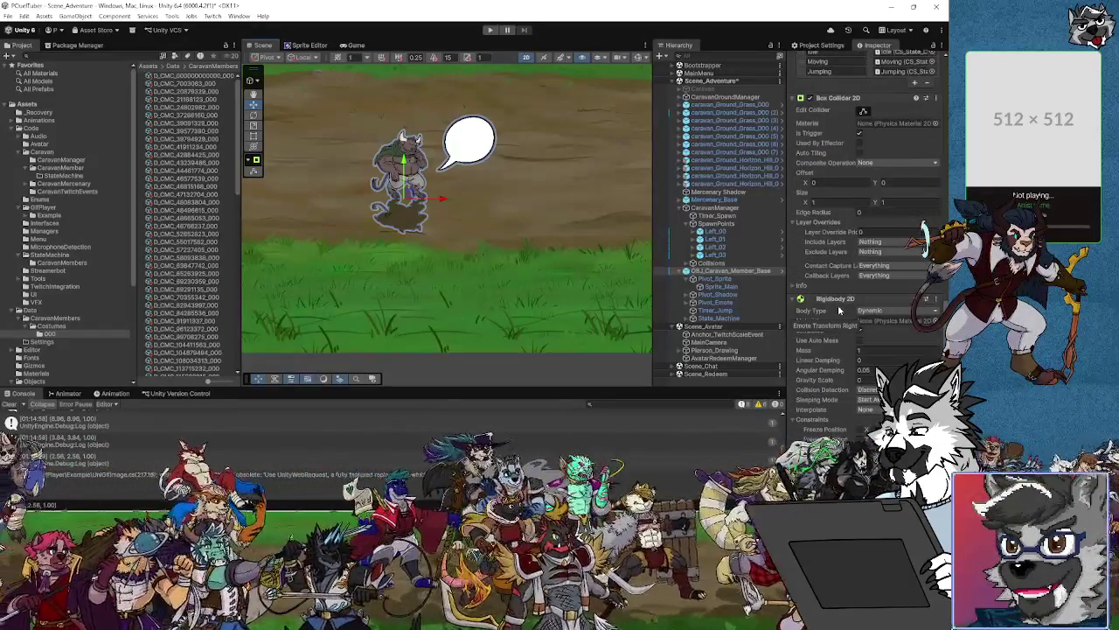
scroll(840, 309, "up", 3)
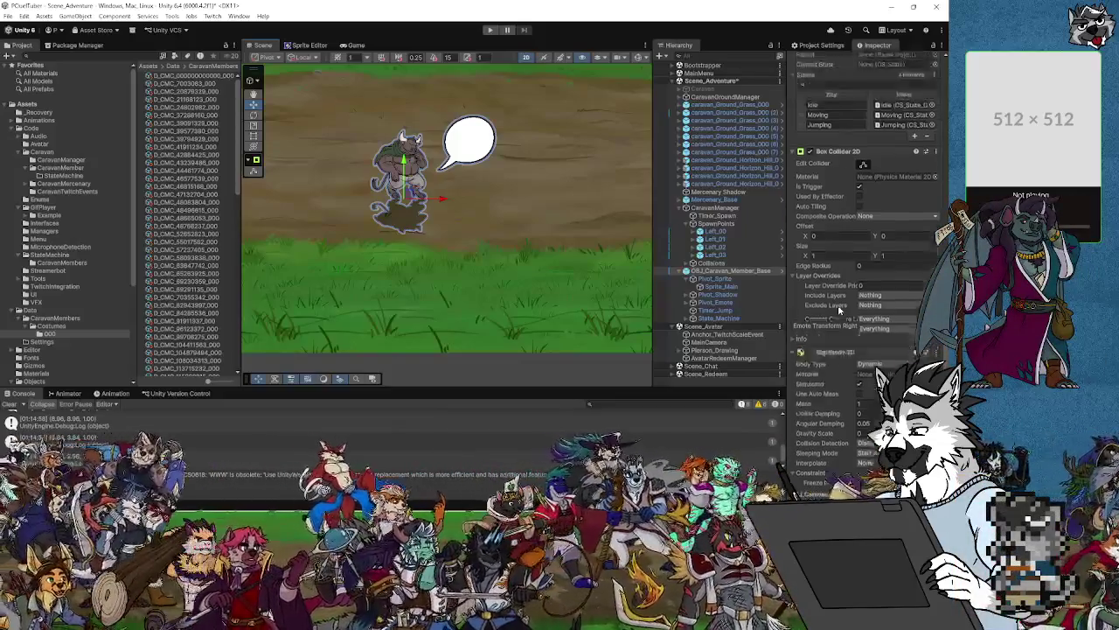
scroll(839, 308, "up", 3)
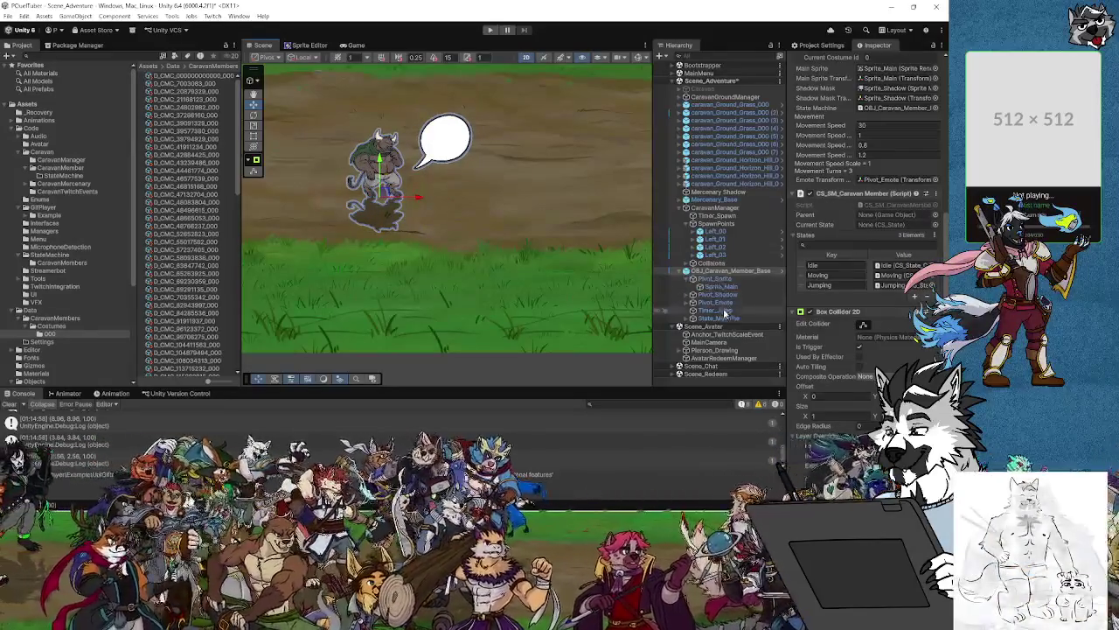
left_click(723, 320)
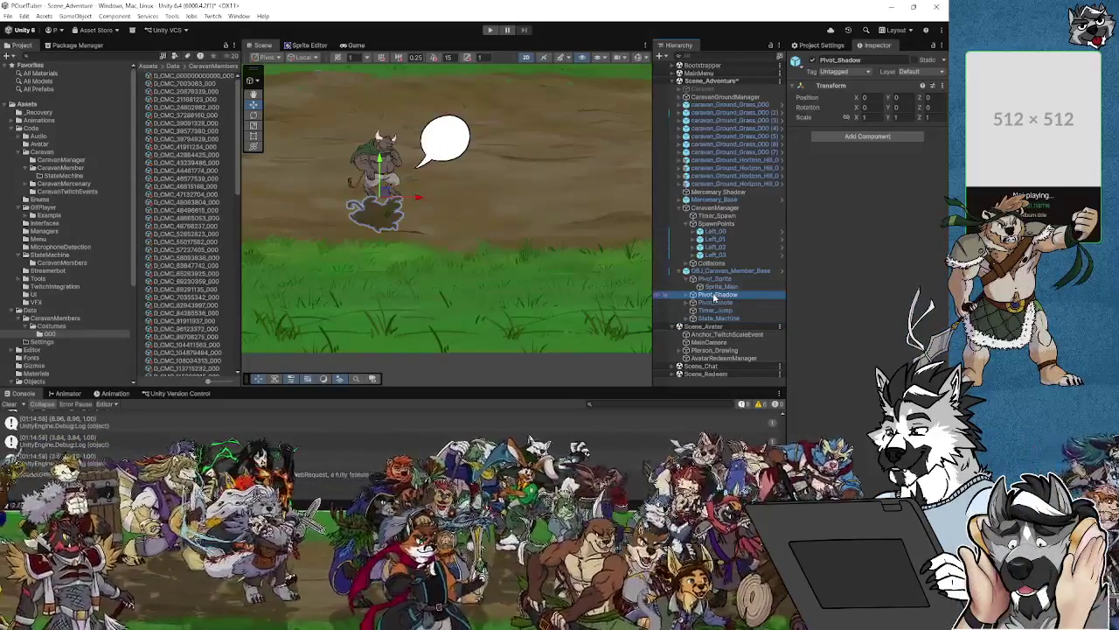
left_click(490, 31)
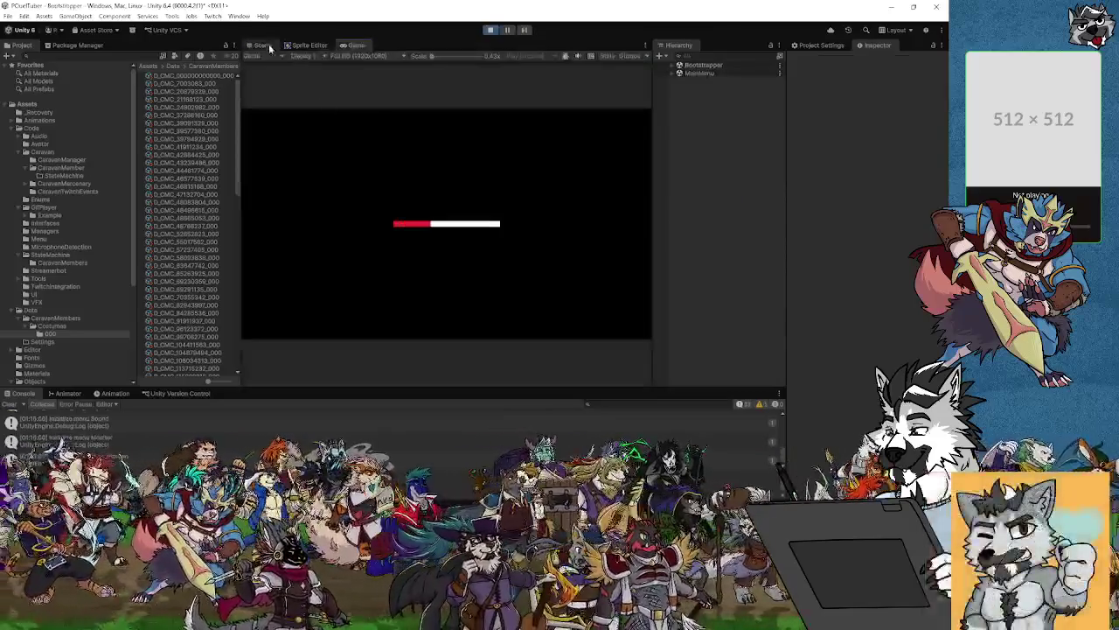
left_click(262, 46)
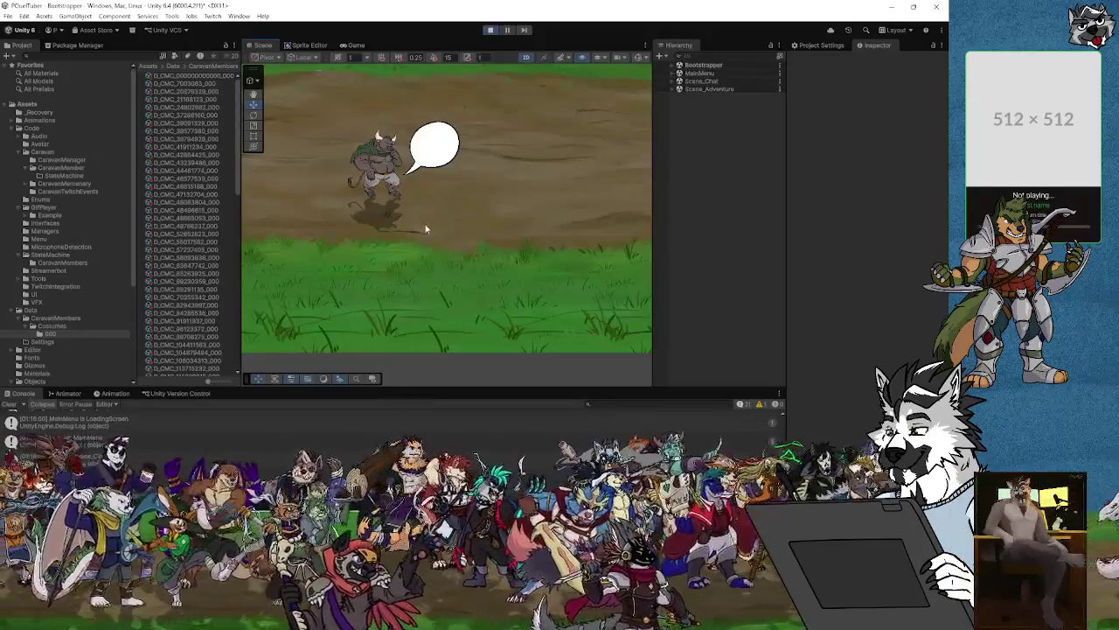
Inspect a character's main sprite, its Pivot_Emote and the D_CMC_000 costume's emote offset.
left_click(378, 162)
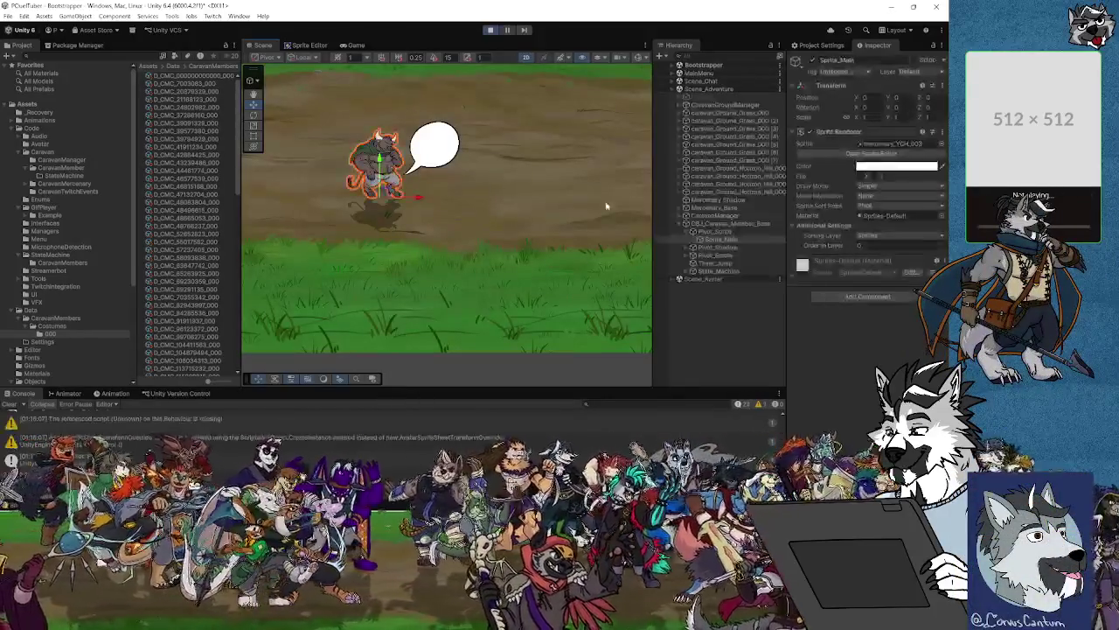
left_click(726, 257)
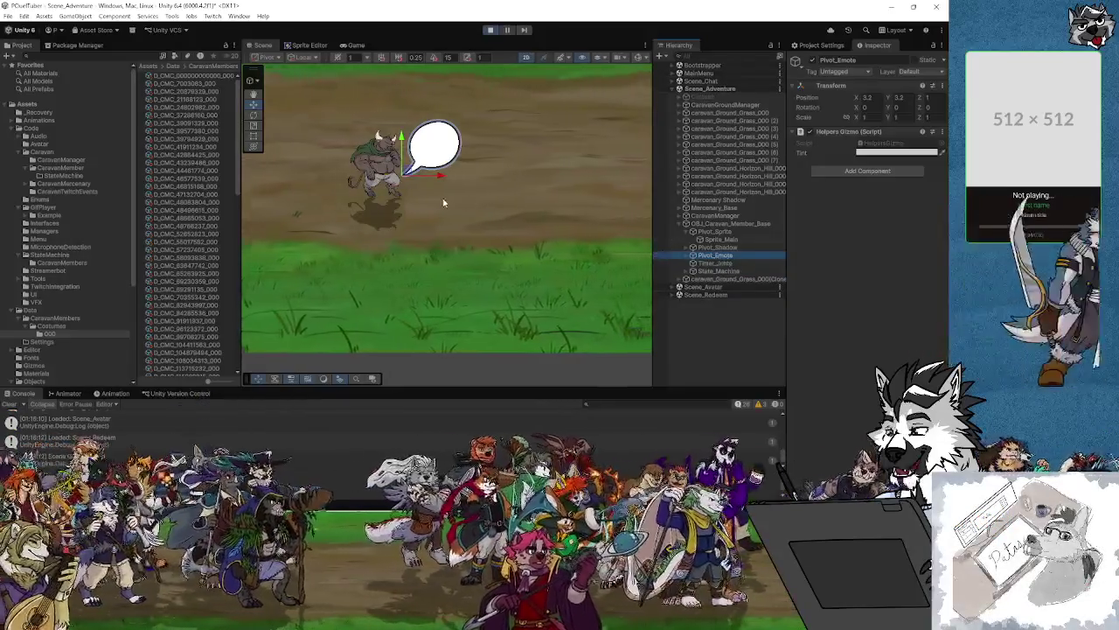
scroll(481, 227, "down", 2)
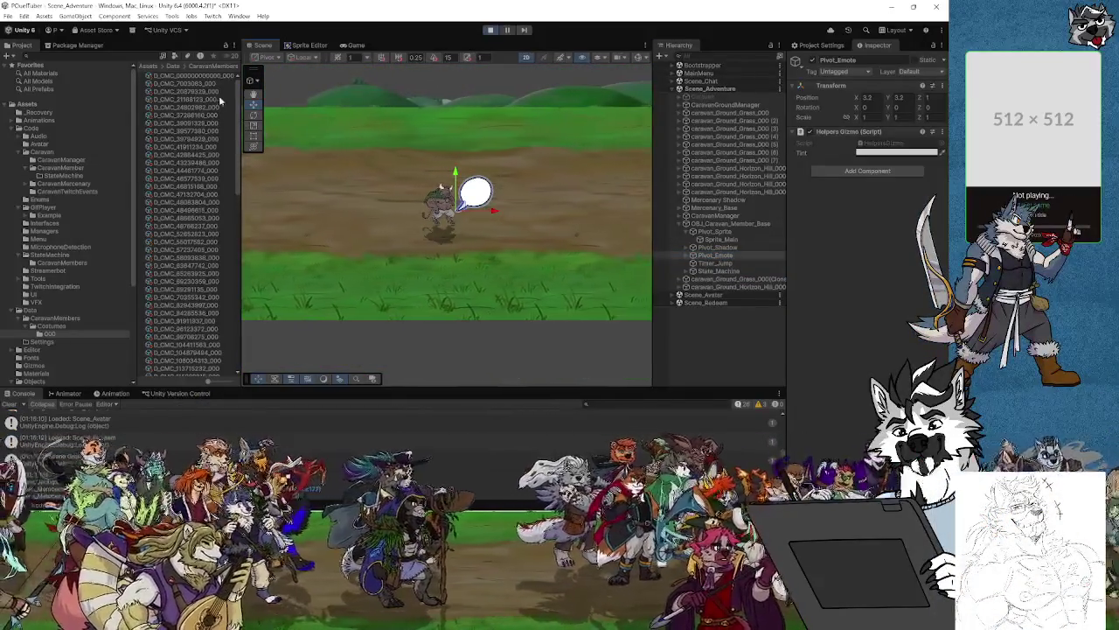
left_click(181, 75)
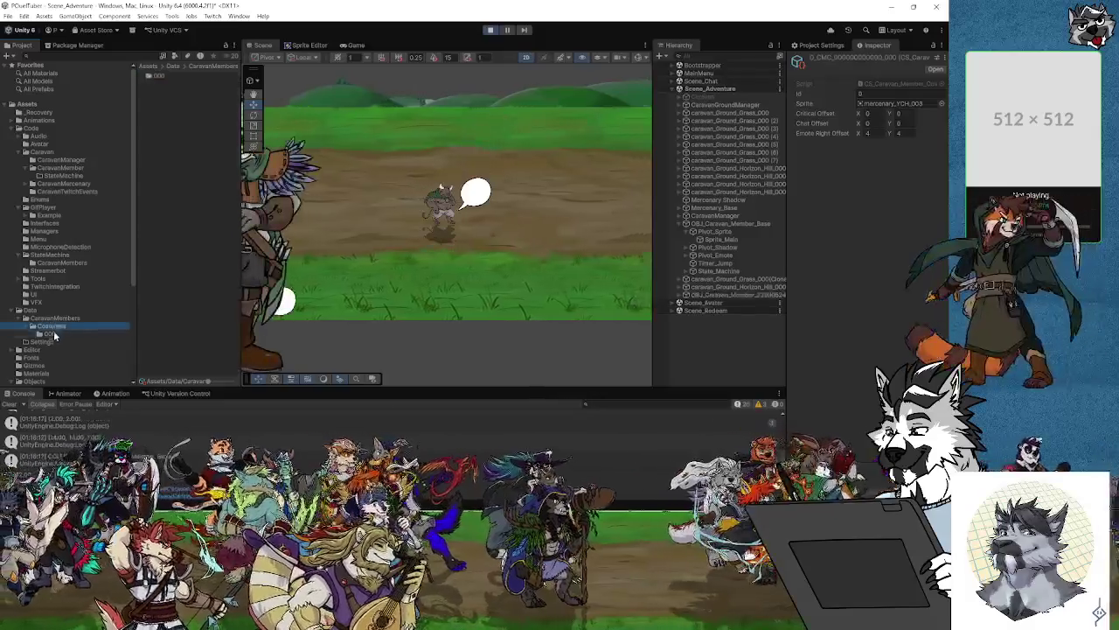
left_click(51, 334)
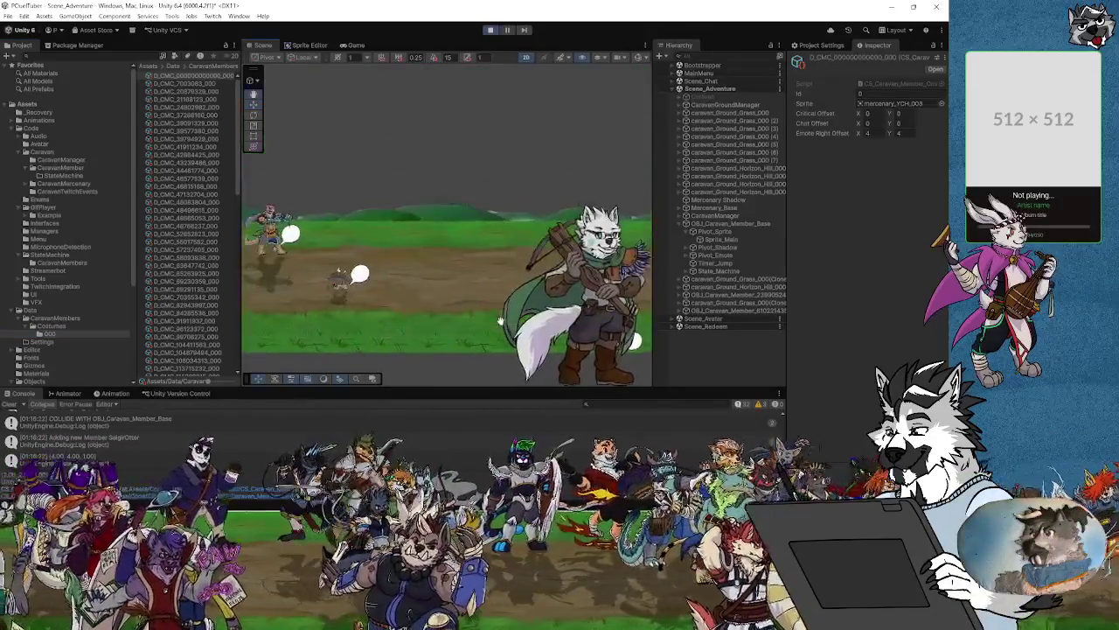
Inspect a new member's speech bubble and emote pivot, and the walking wolf's sprite.
left_click(348, 242)
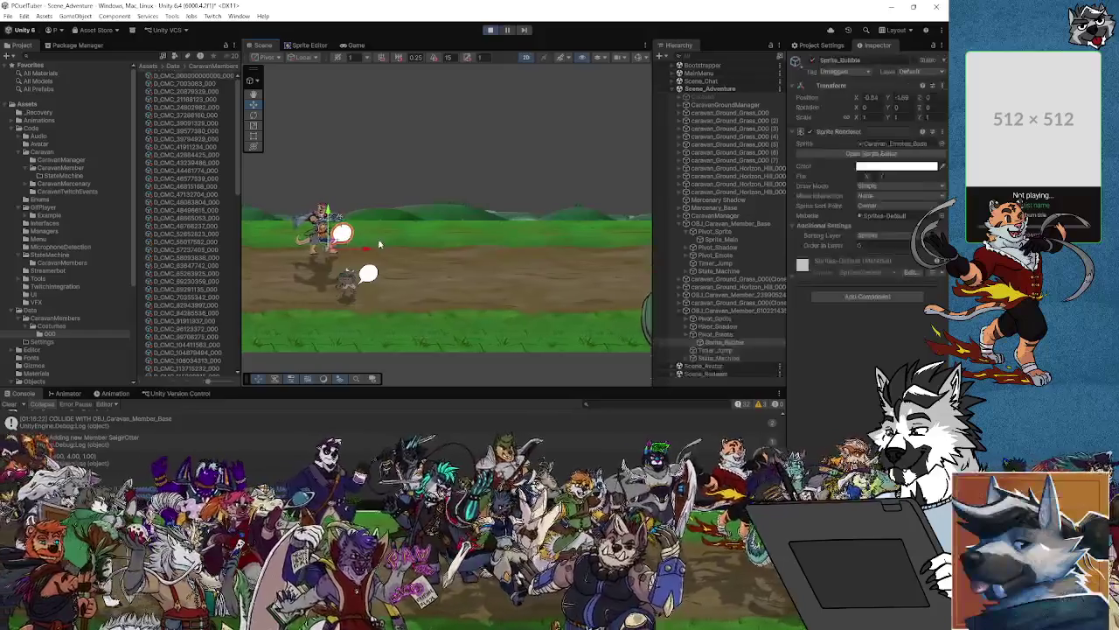
left_click(716, 334)
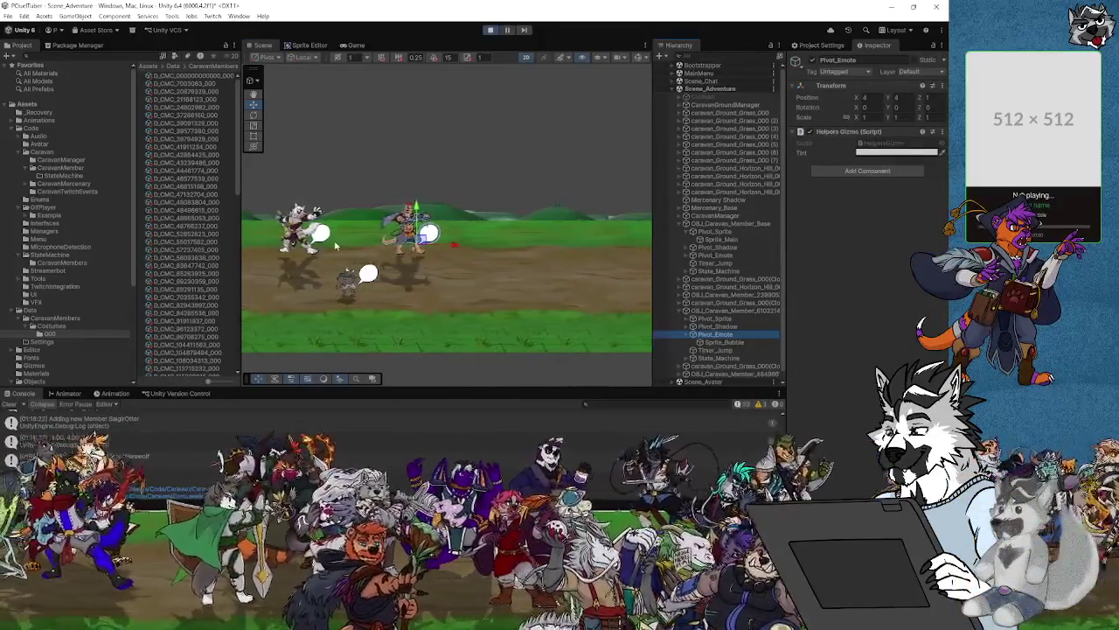
left_click(319, 229)
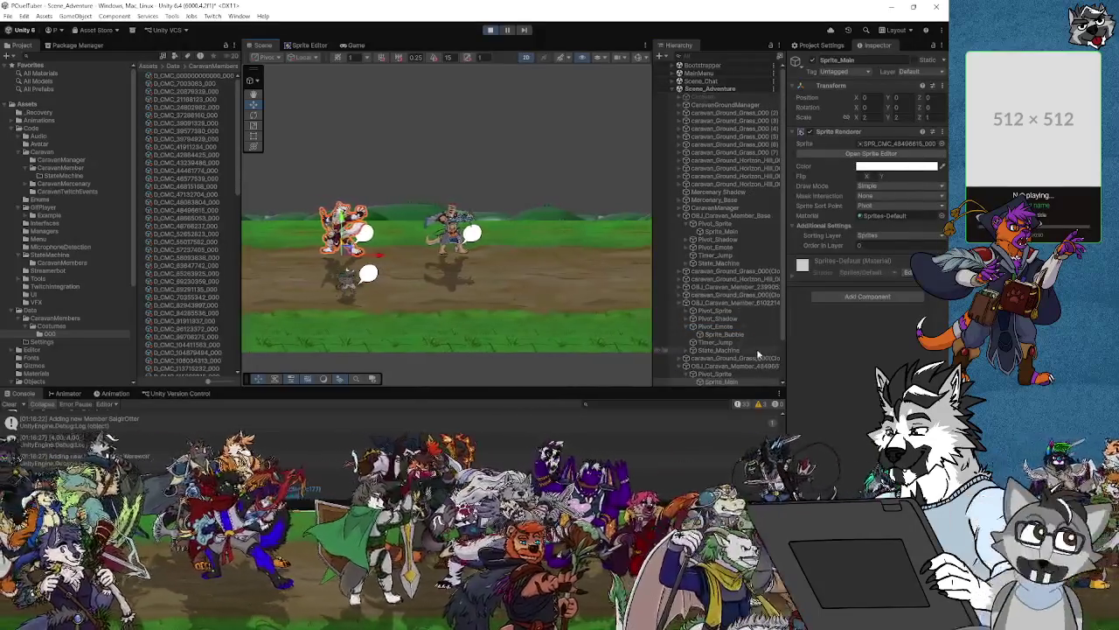
left_click_drag(491, 270, 490, 200)
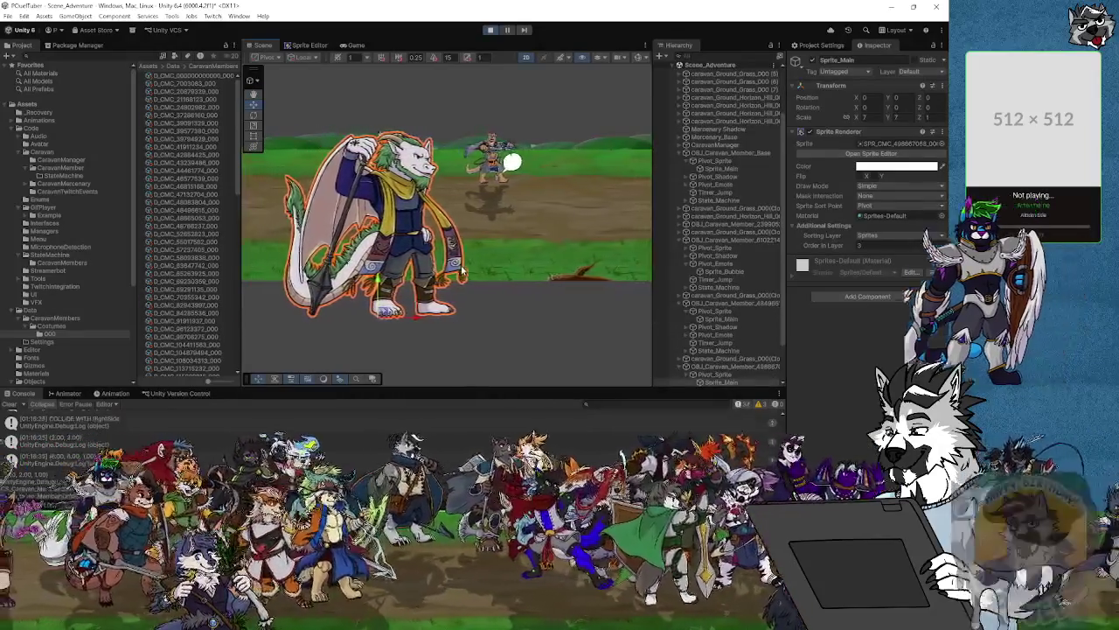
Pause the game and inspect the white dragon member's Pivot_Emote.
left_click(508, 30)
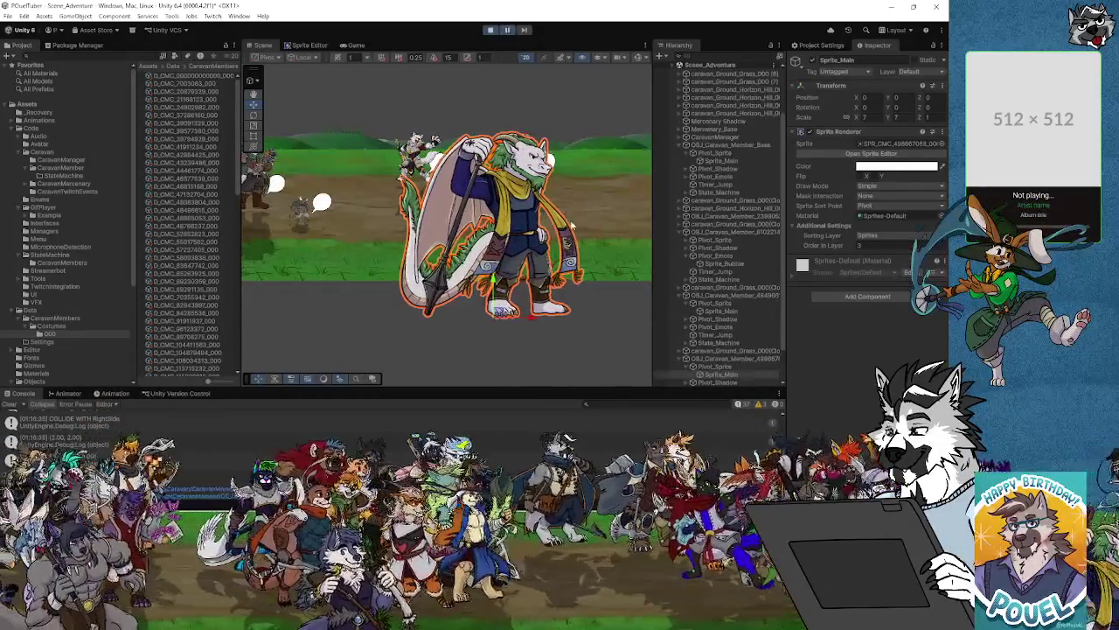
scroll(700, 337, "down", 2)
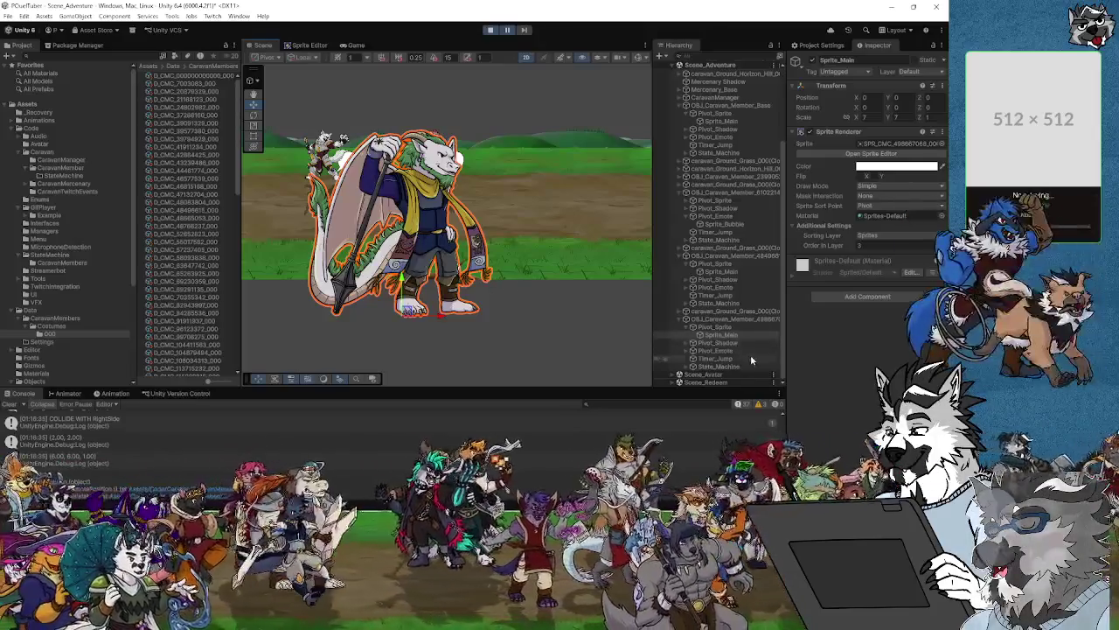
left_click(717, 352)
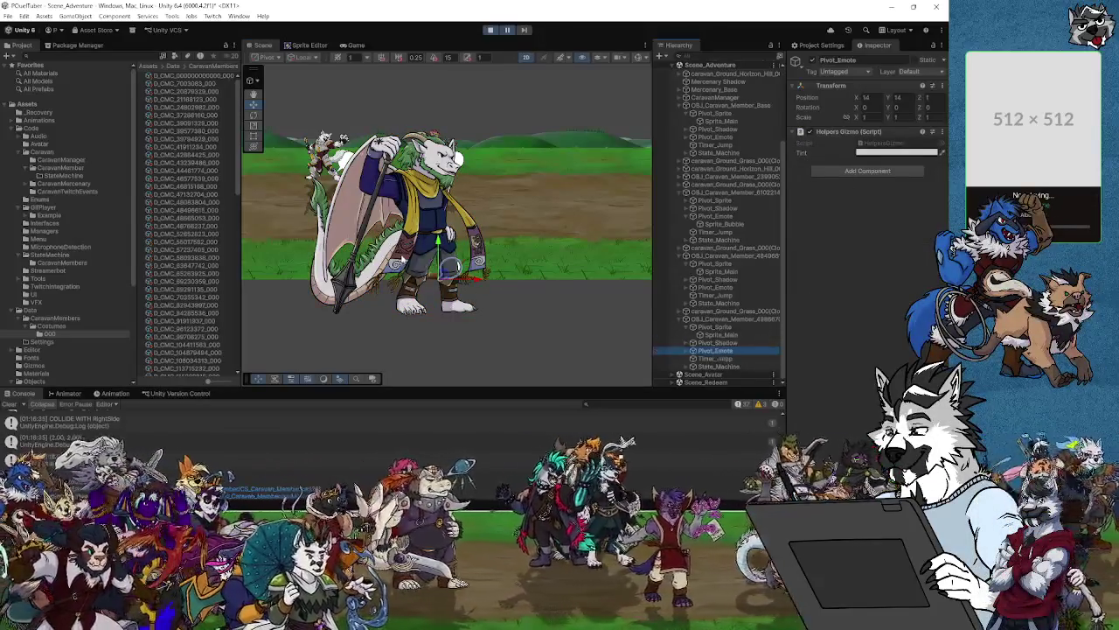
scroll(472, 286, "up", 3)
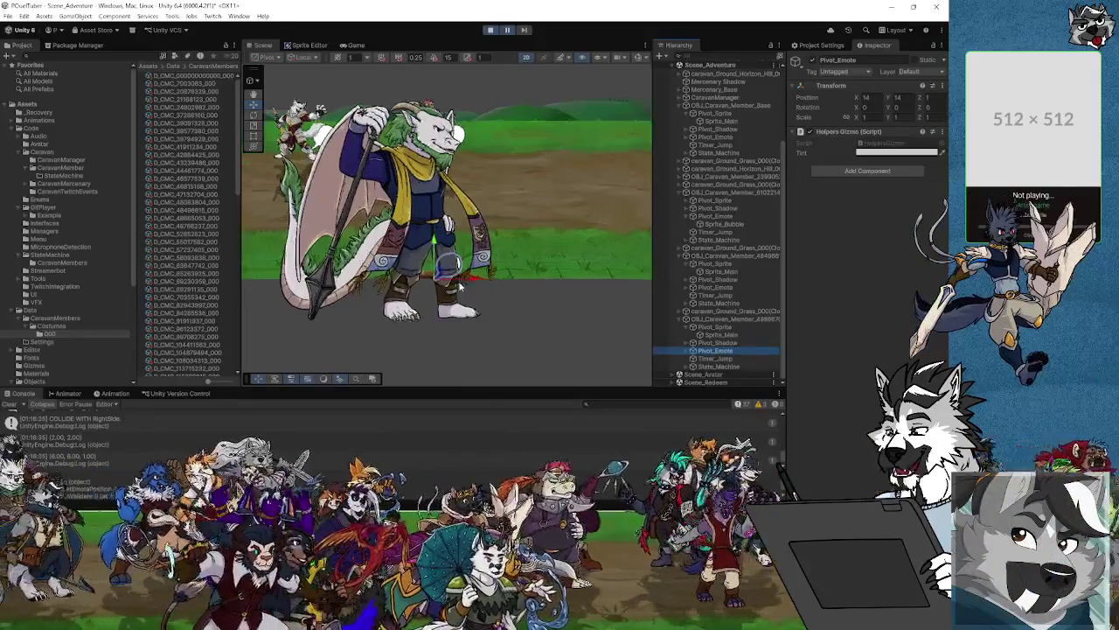
scroll(461, 284, "up", 1)
scroll(461, 284, "down", 4)
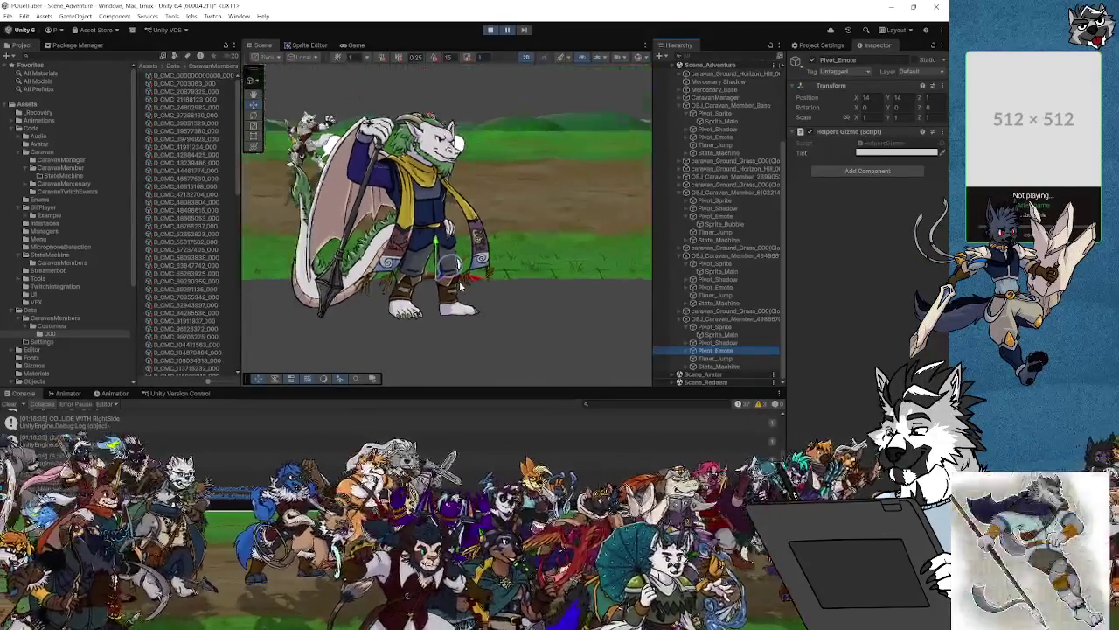
scroll(461, 284, "down", 2)
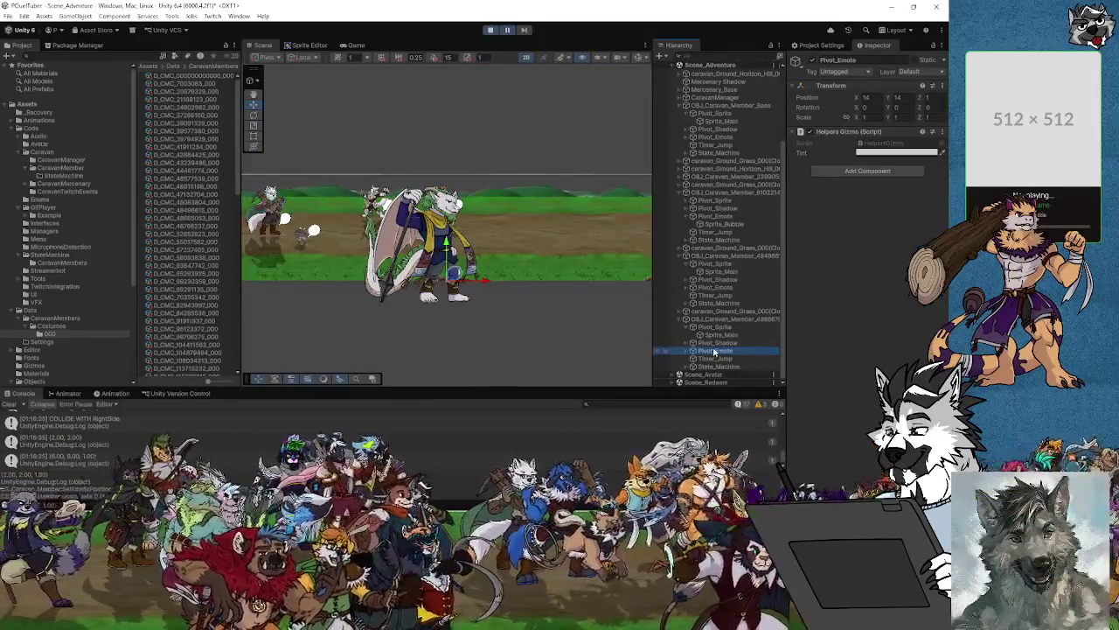
Check the dragon's OBJ_Caravan_Member and Sprite_Main, then exit play mode.
left_click(722, 320)
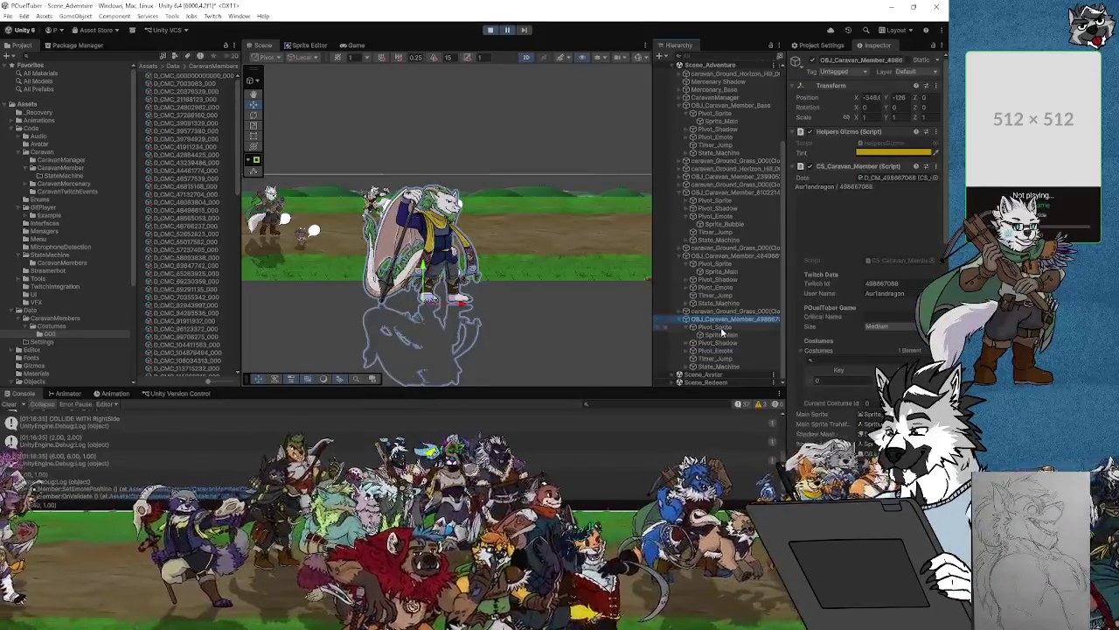
left_click(721, 328)
left_click(721, 336)
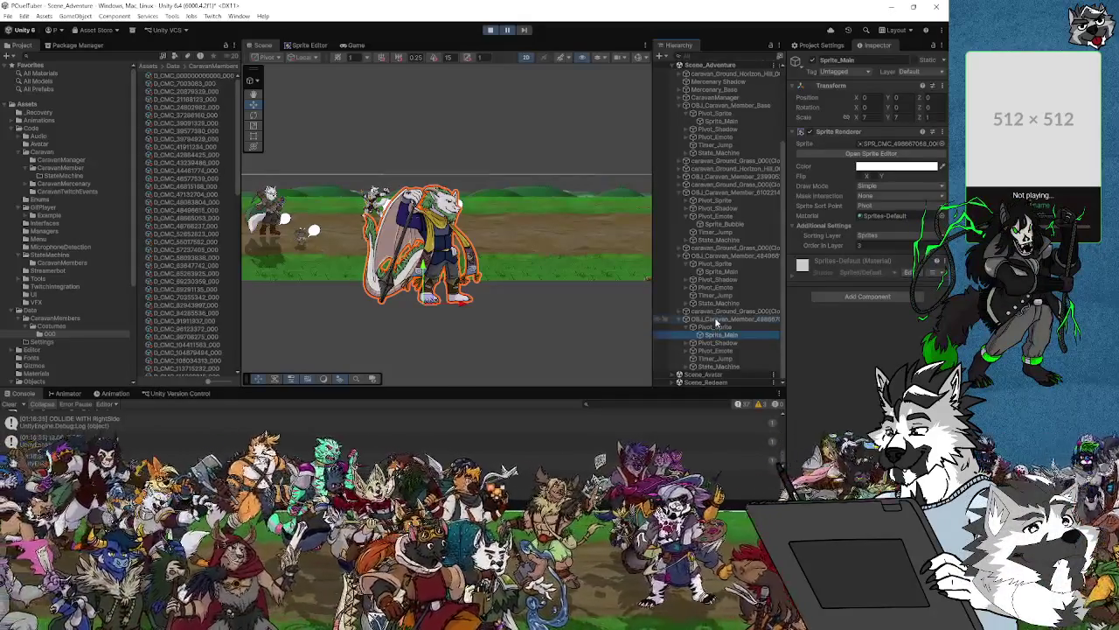
left_click(715, 320)
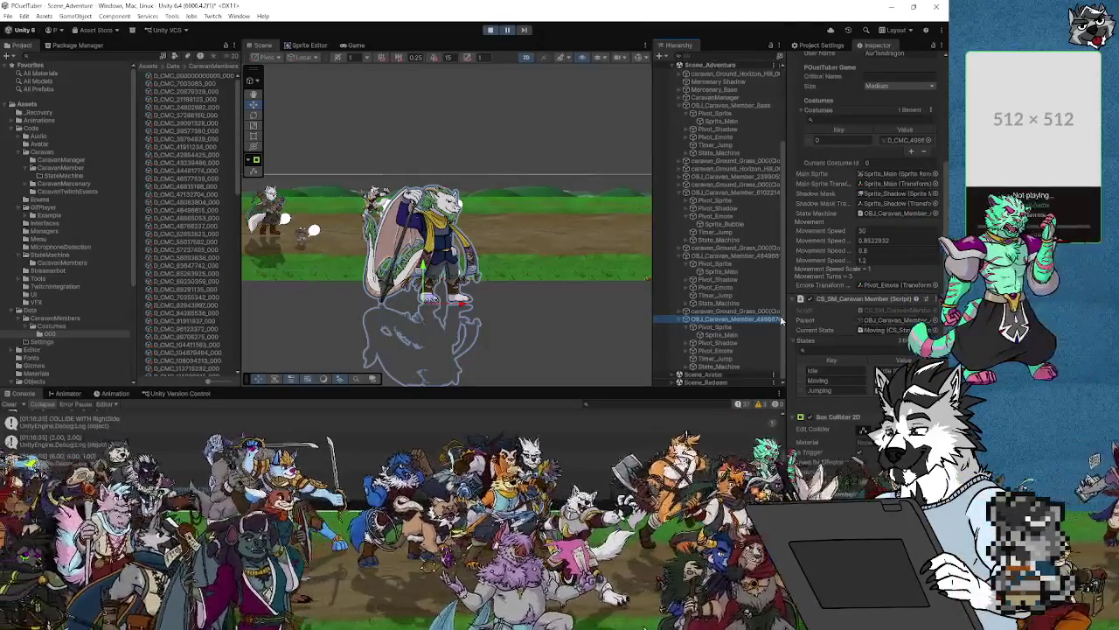
left_click(718, 335)
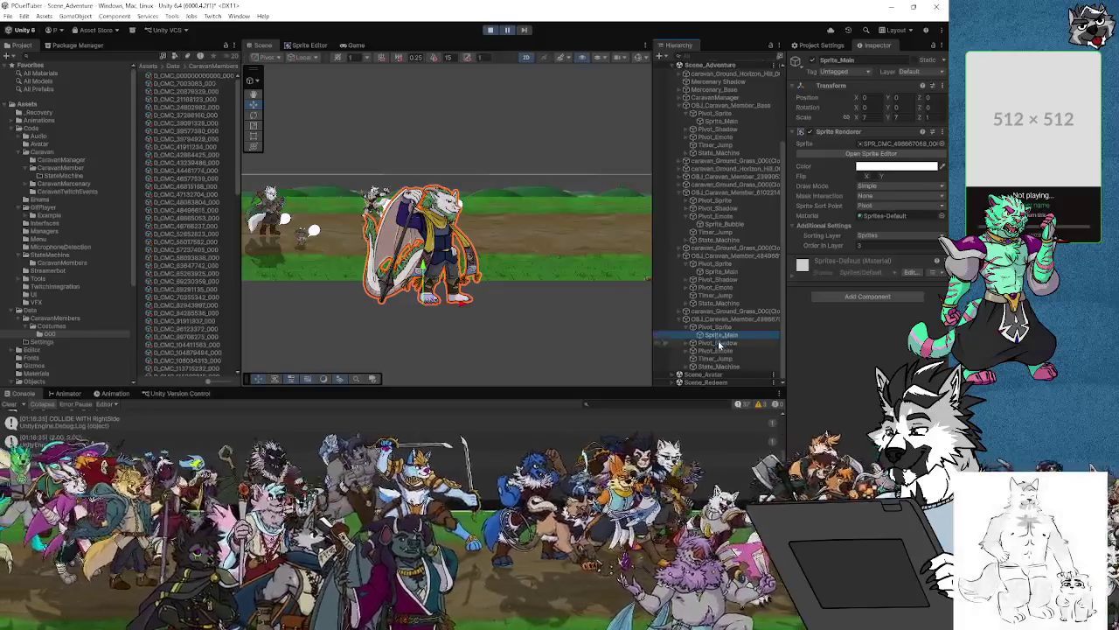
left_click(491, 31)
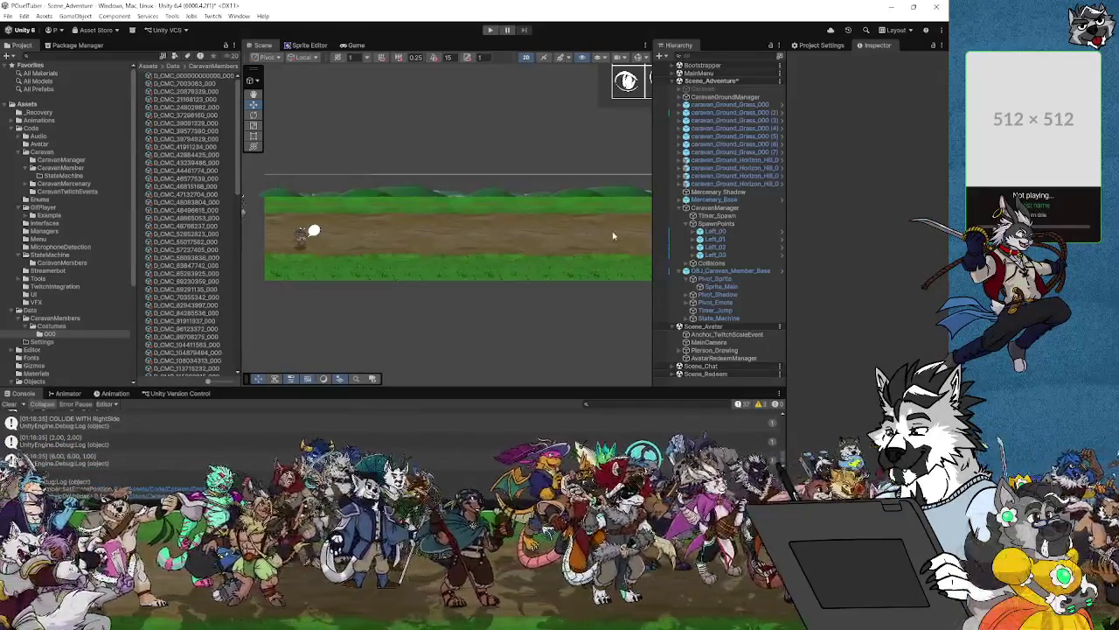
Set the D_CMC_000 costume's Emote Right Offset to X 10, Y 10.
scroll(376, 258, "up", 5)
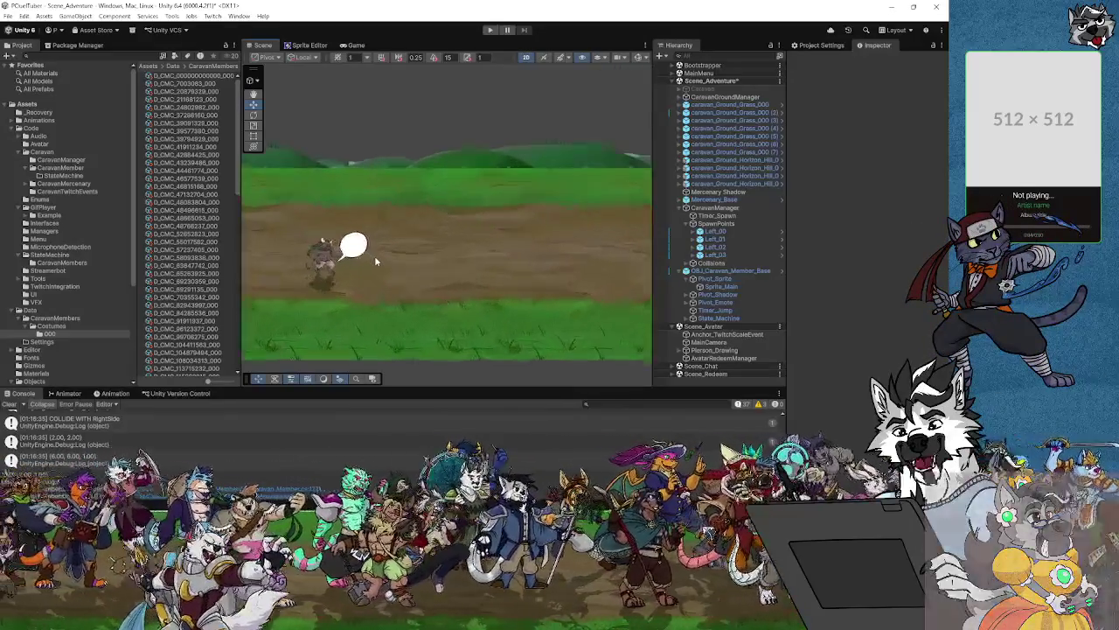
left_click(376, 256)
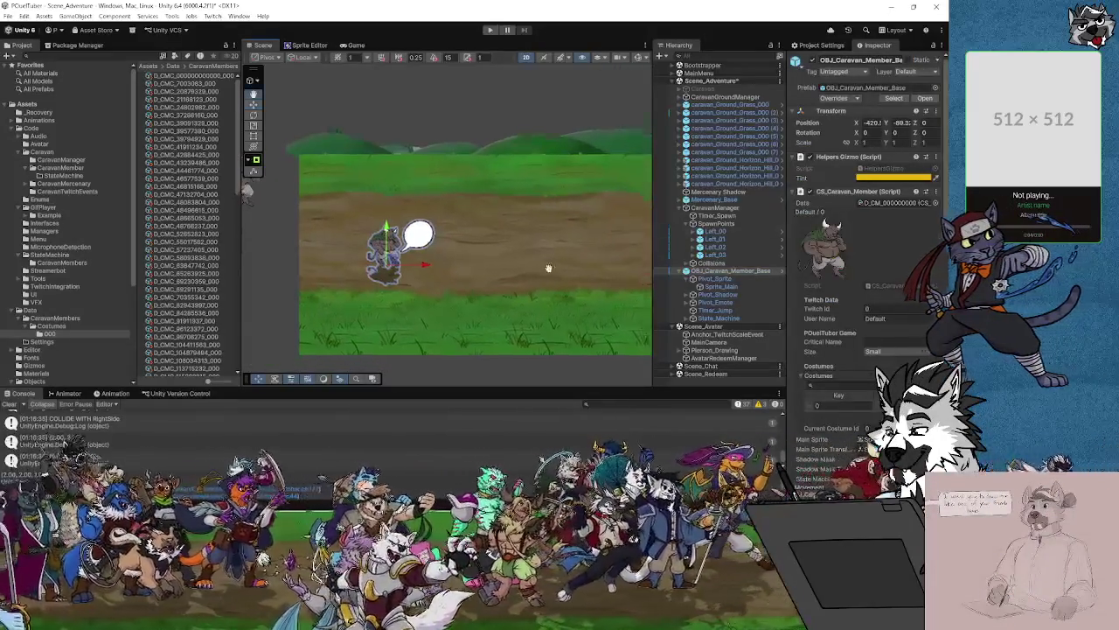
left_click_drag(437, 252, 383, 215)
scroll(872, 345, "down", 5)
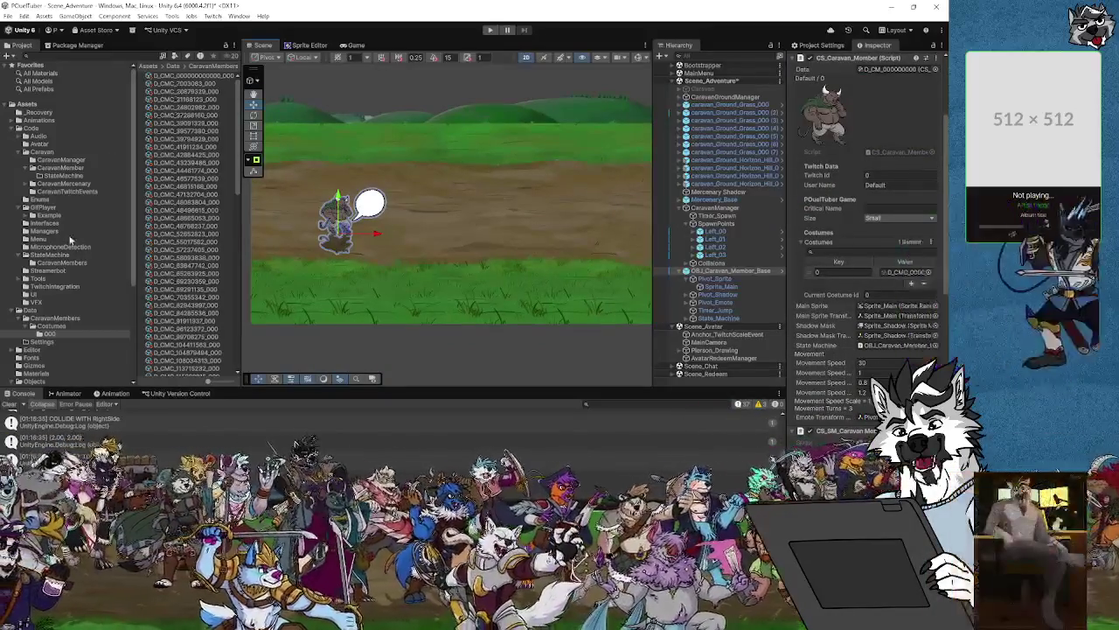
left_click(51, 333)
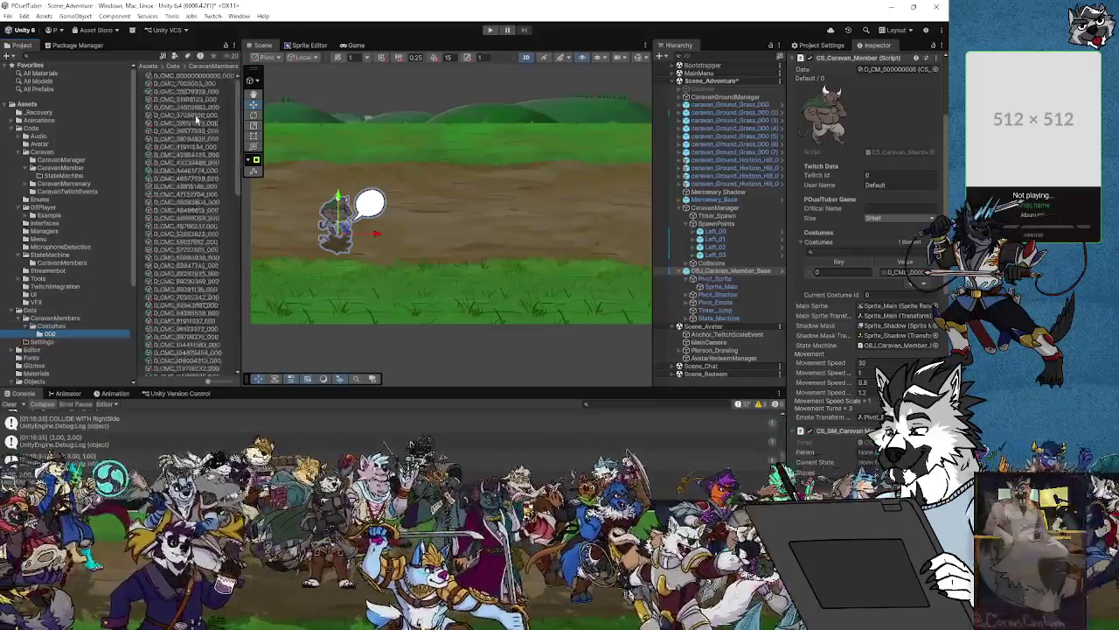
left_click(183, 77)
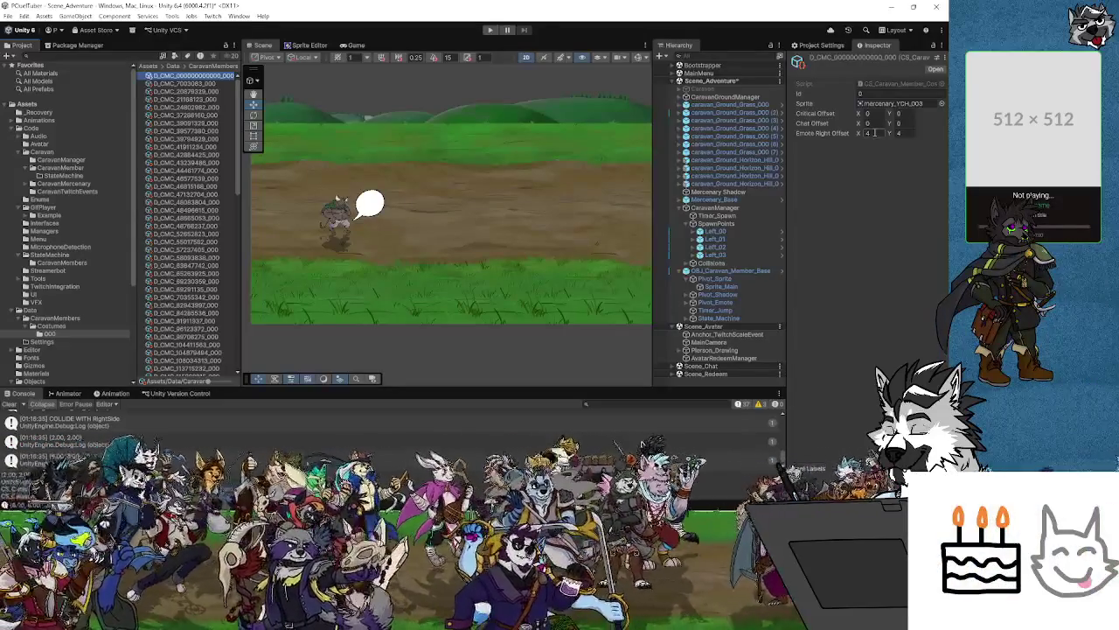
left_click(874, 133)
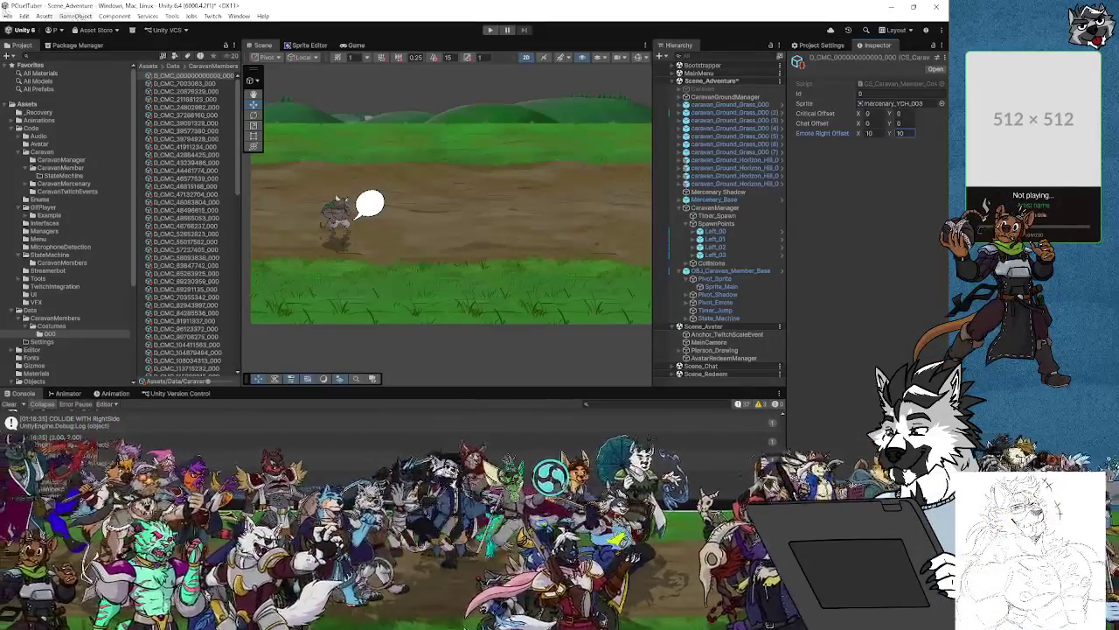
Save the scene and start play mode to test the bubble.
left_click(7, 17)
left_click(27, 67)
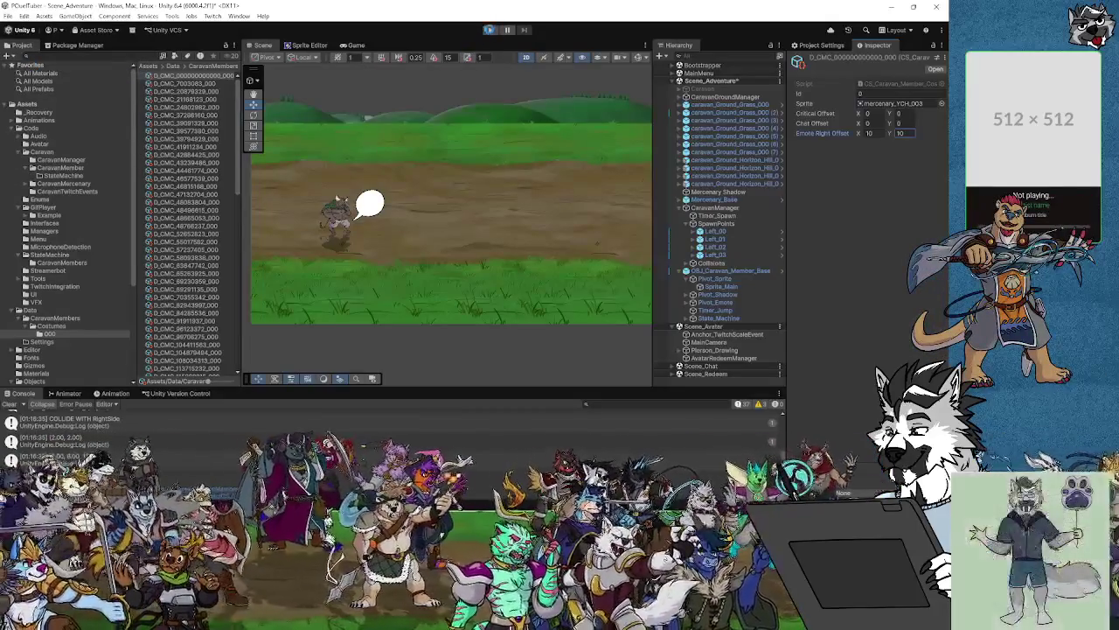
left_click(490, 30)
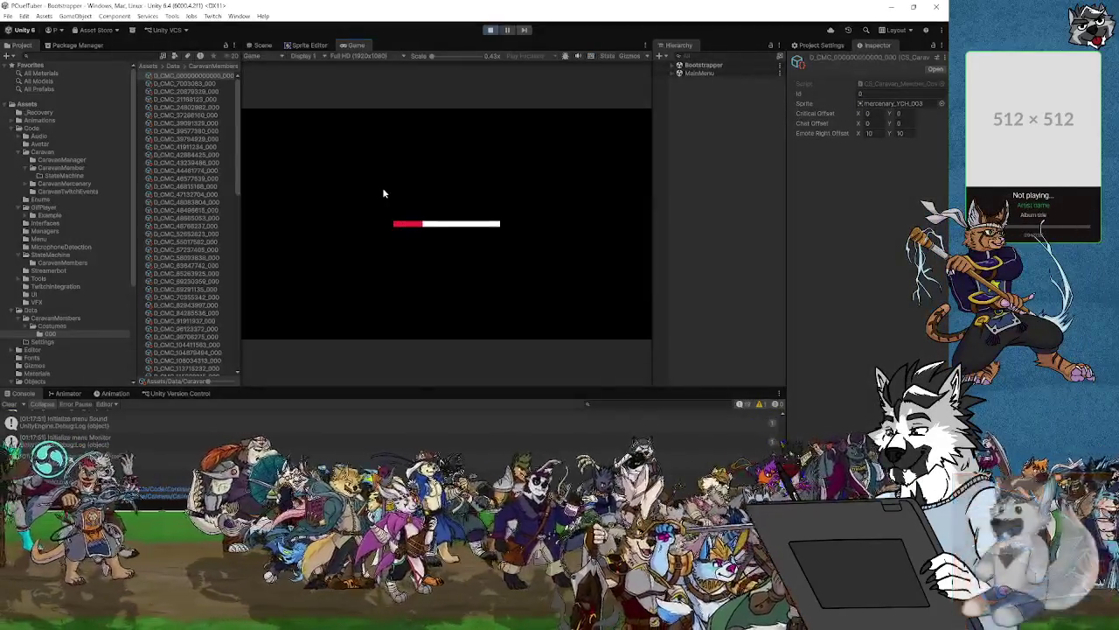
Check the bubble in the Scene view, stop play, and save with Emote Right Offset X at 1.
left_click(256, 47)
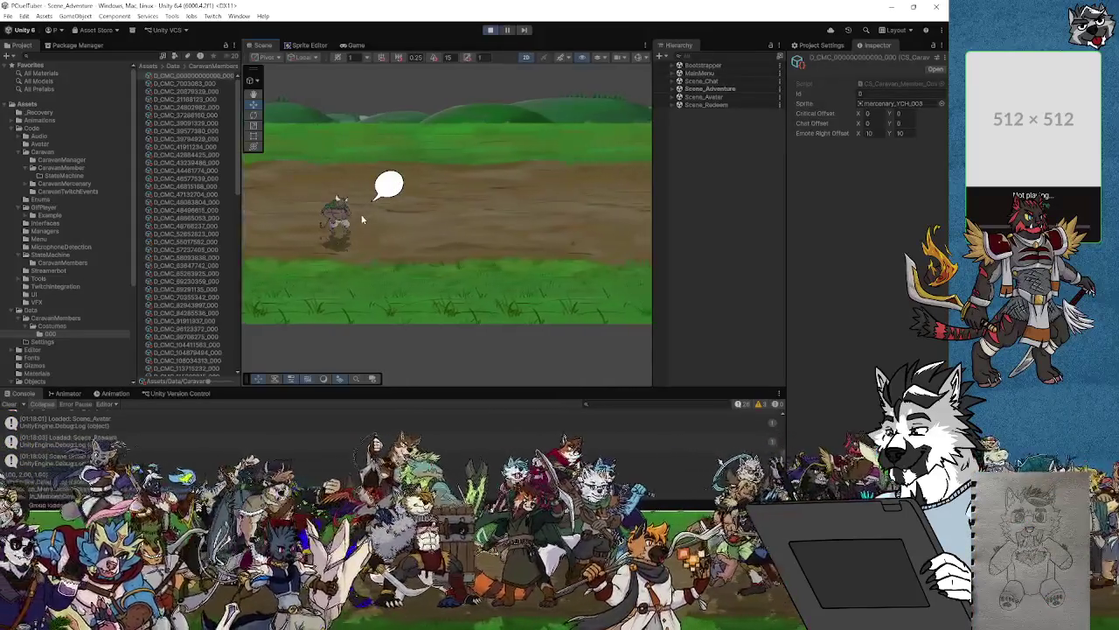
left_click(492, 30)
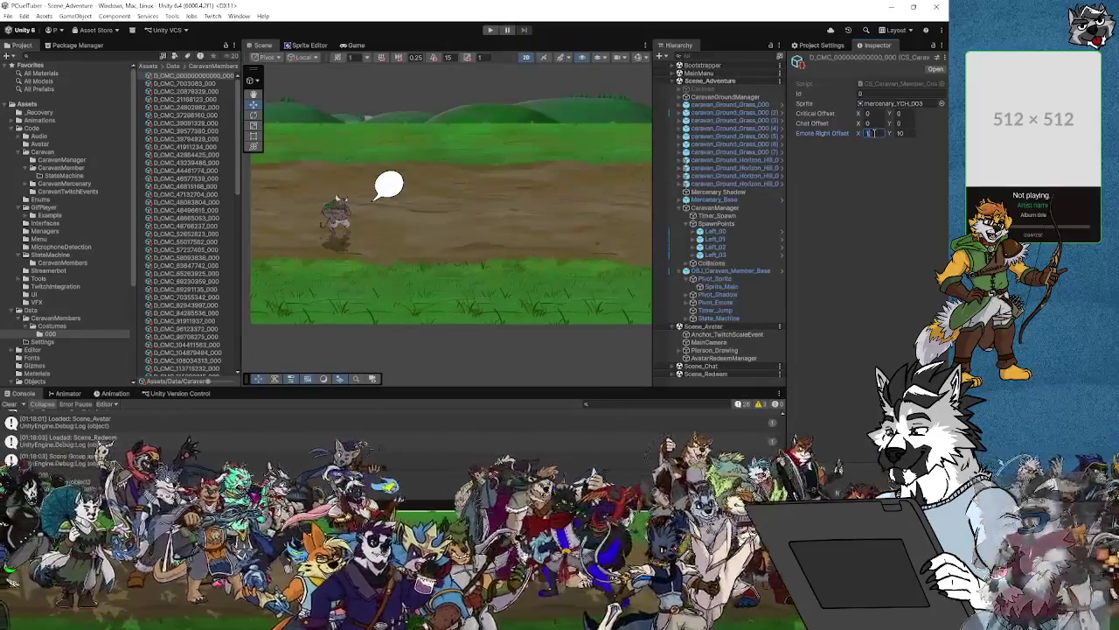
left_click(24, 16)
left_click(85, 96)
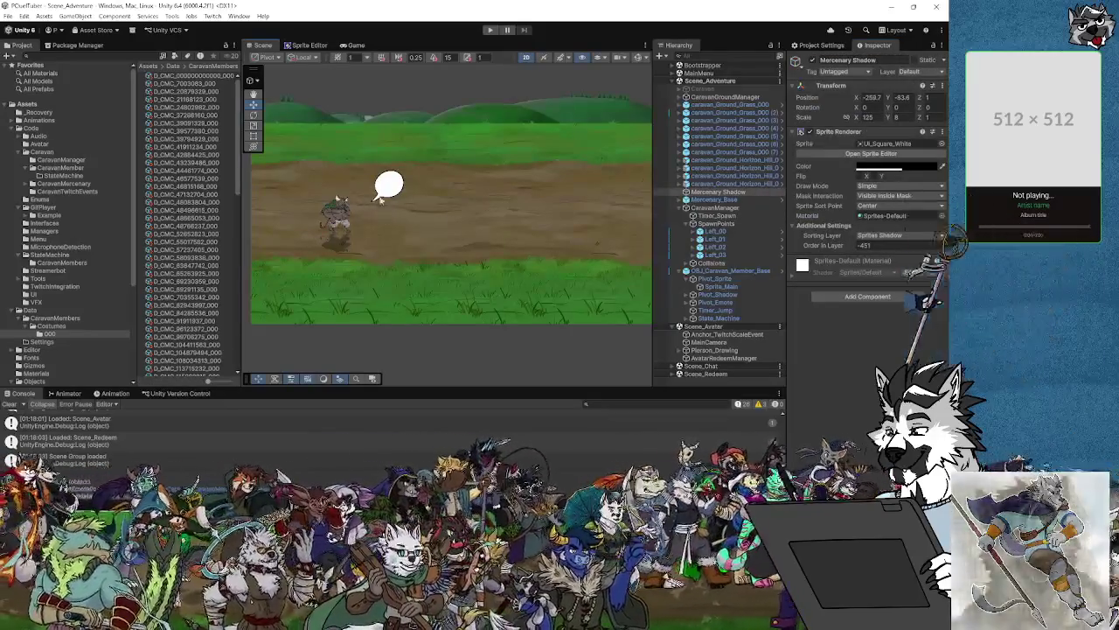
Select the caravan character in the Scene view, then switch to CS_Caravan_Member.cs in Visual Studio.
left_click(332, 226)
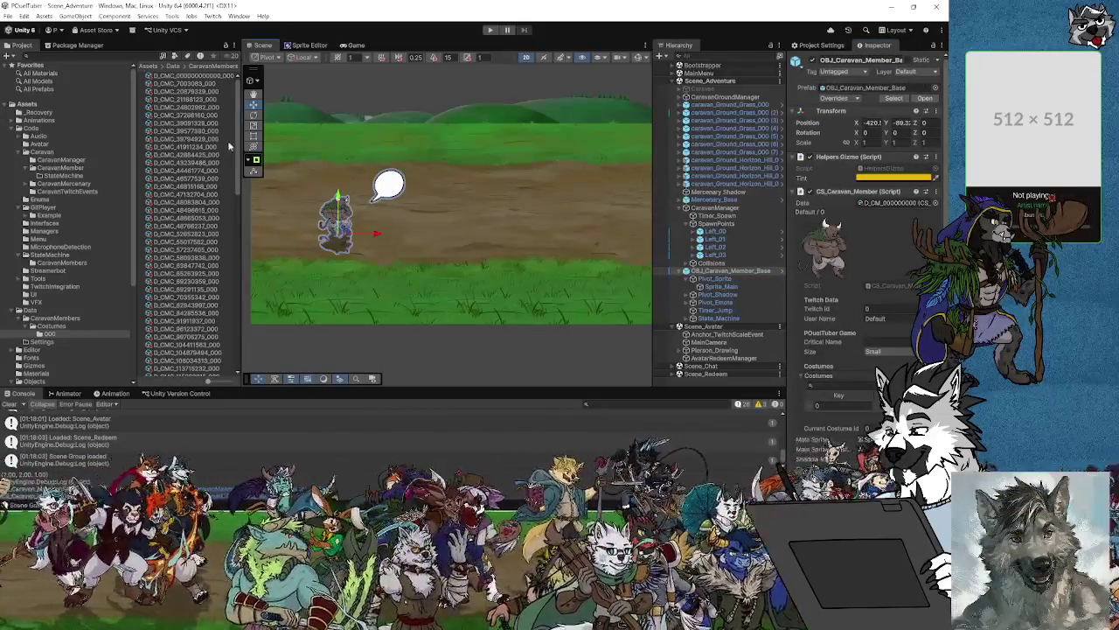
mouse_move(516, 619)
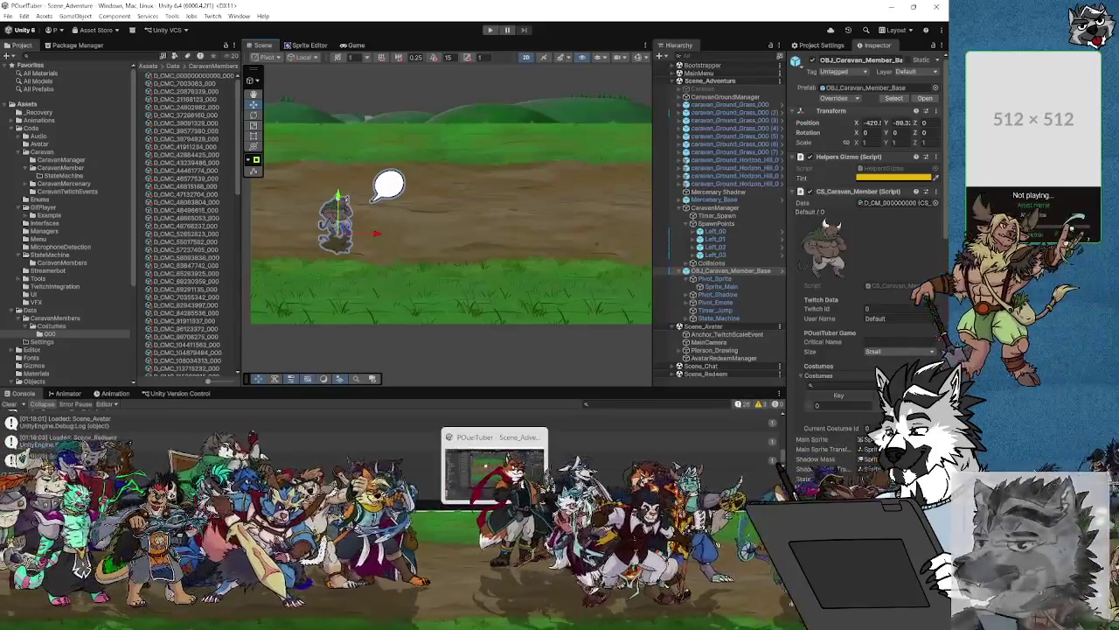
mouse_move(429, 619)
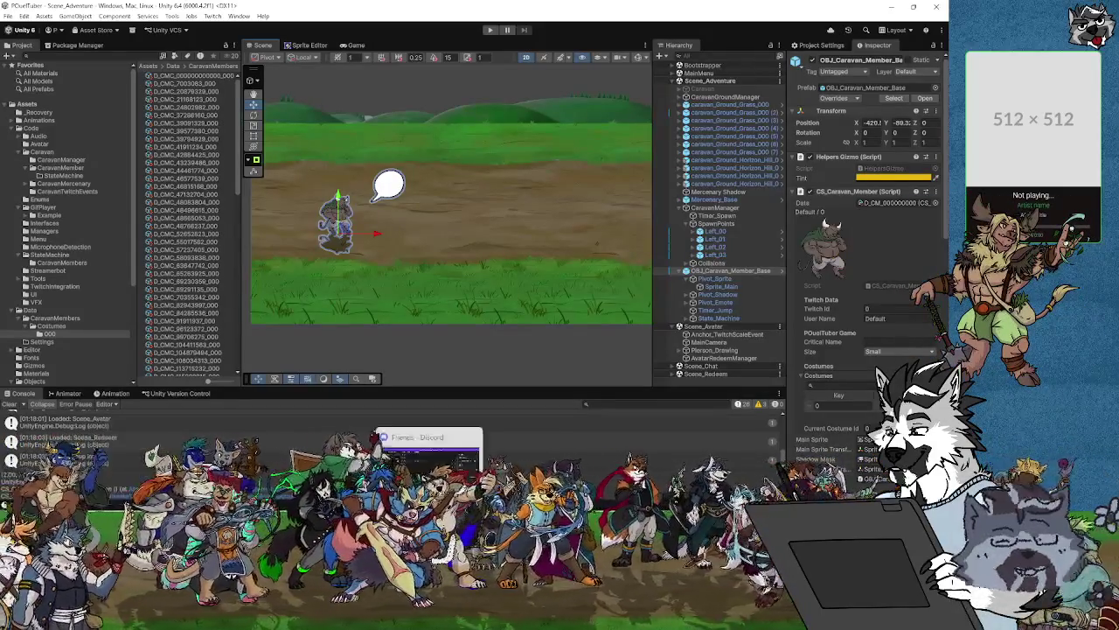
key("alt+Tab")
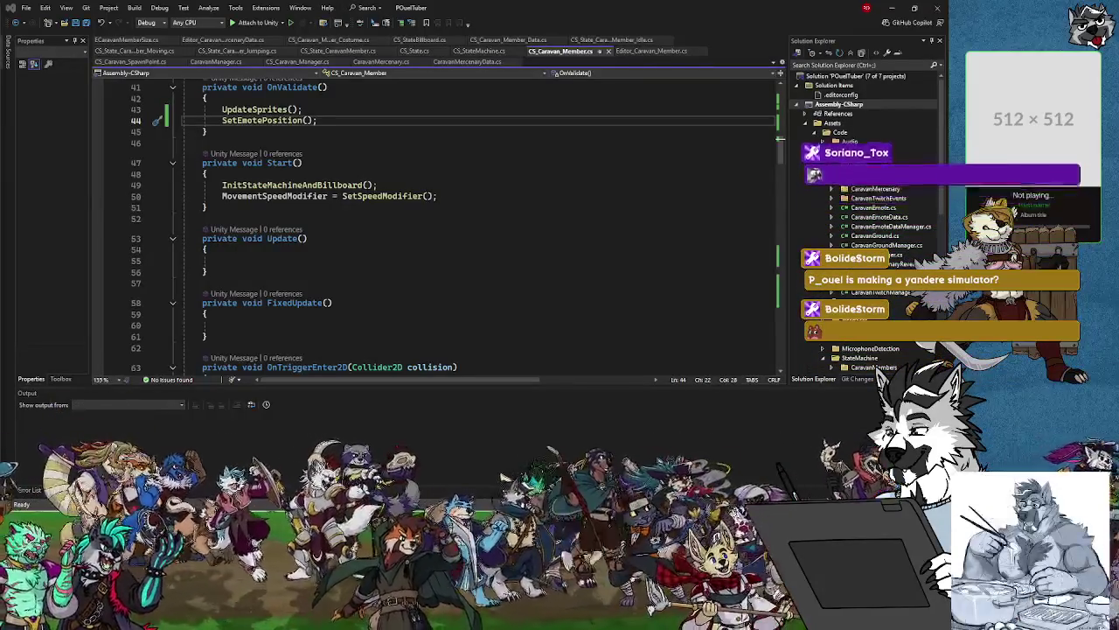
Read through SetEmotePosition() in CS_Caravan_Member.cs, then minimize Visual Studio.
scroll(385, 285, "up", 5)
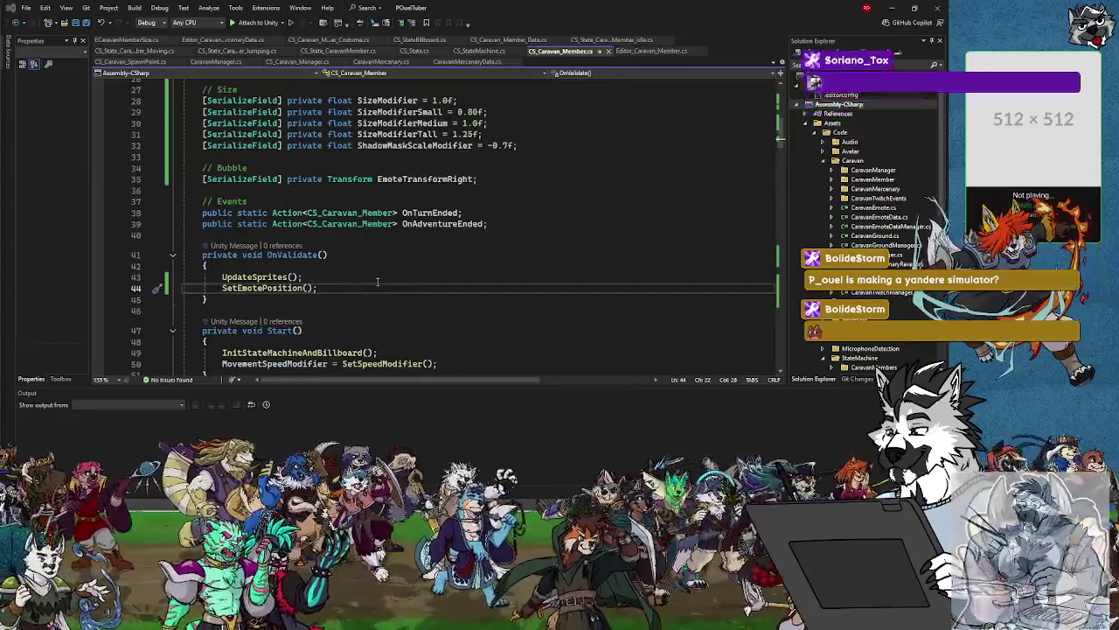
left_click(284, 288)
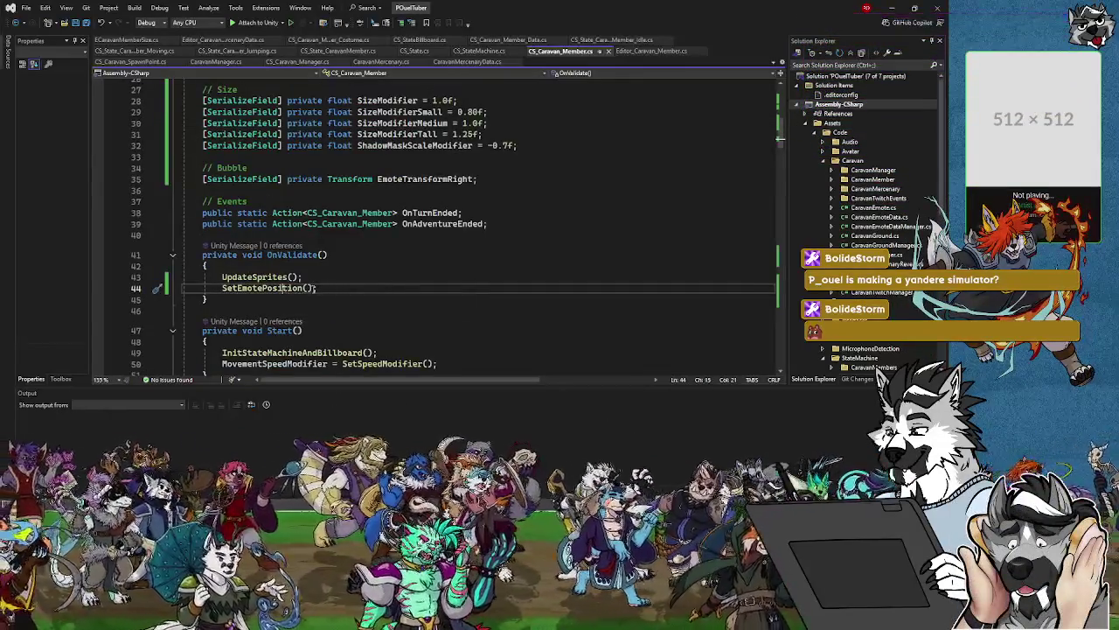
scroll(341, 283, "down", 12)
scroll(341, 283, "down", 19)
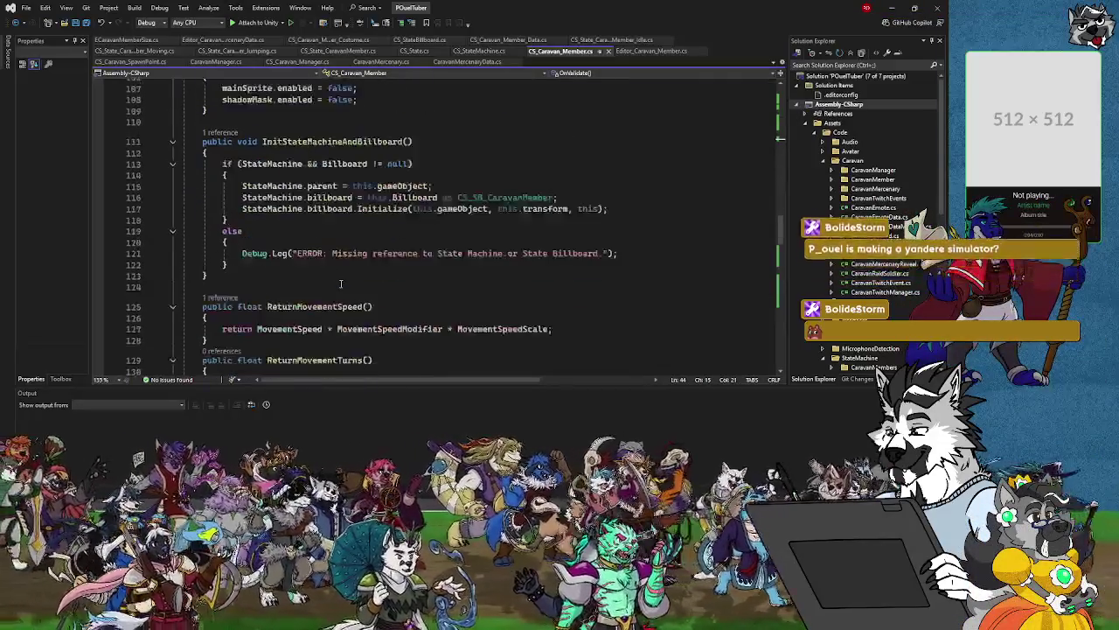
scroll(341, 283, "down", 4)
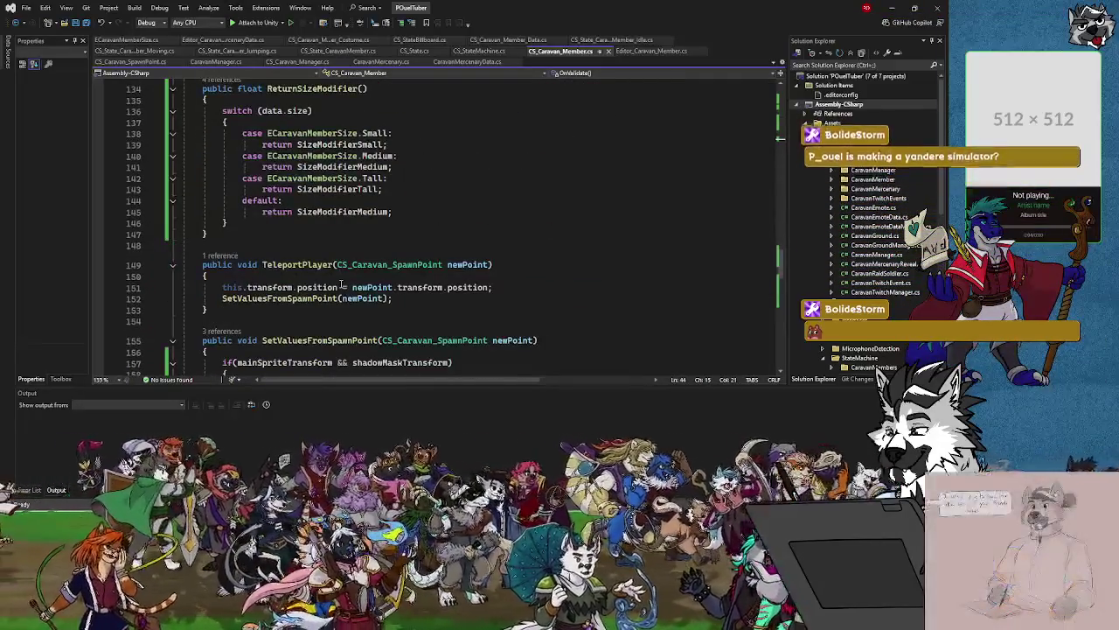
scroll(341, 283, "up", 2)
scroll(341, 283, "down", 6)
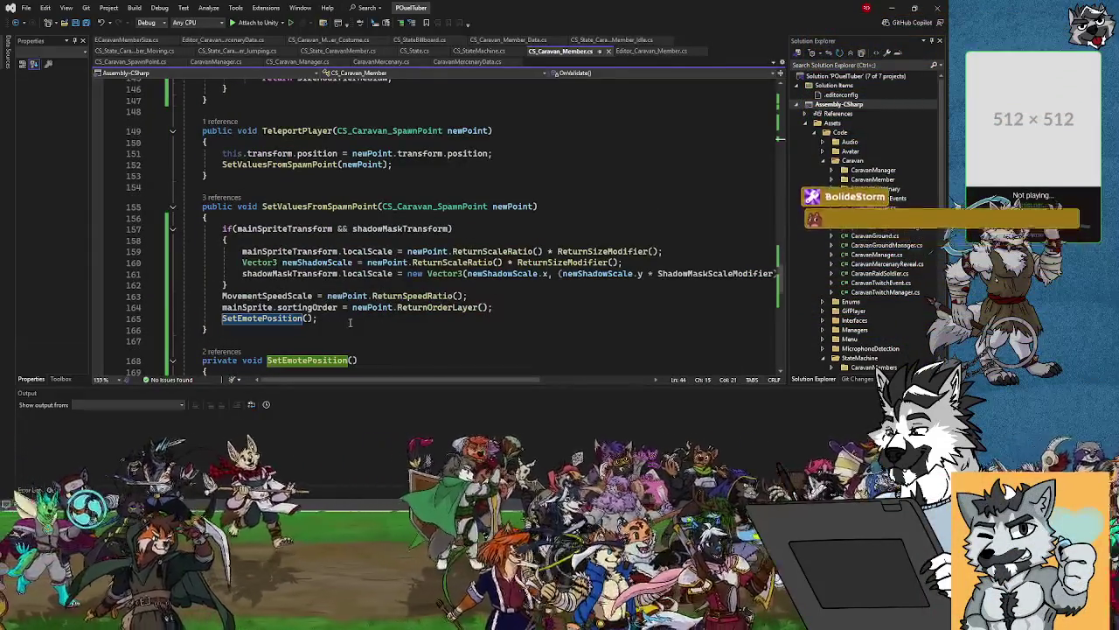
scroll(336, 306, "down", 3)
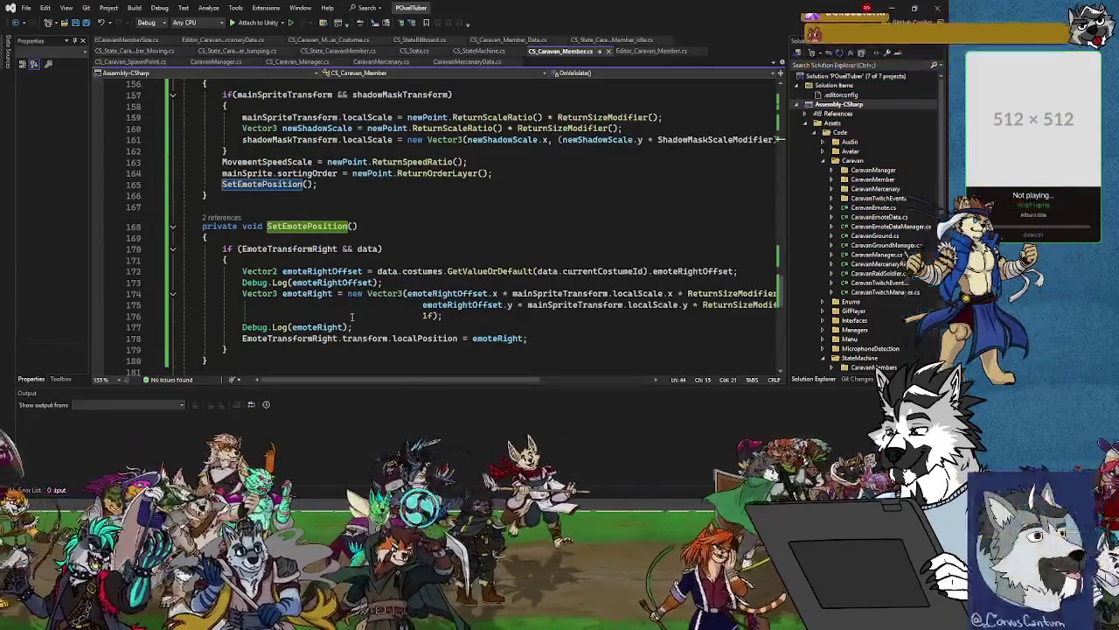
left_click(892, 10)
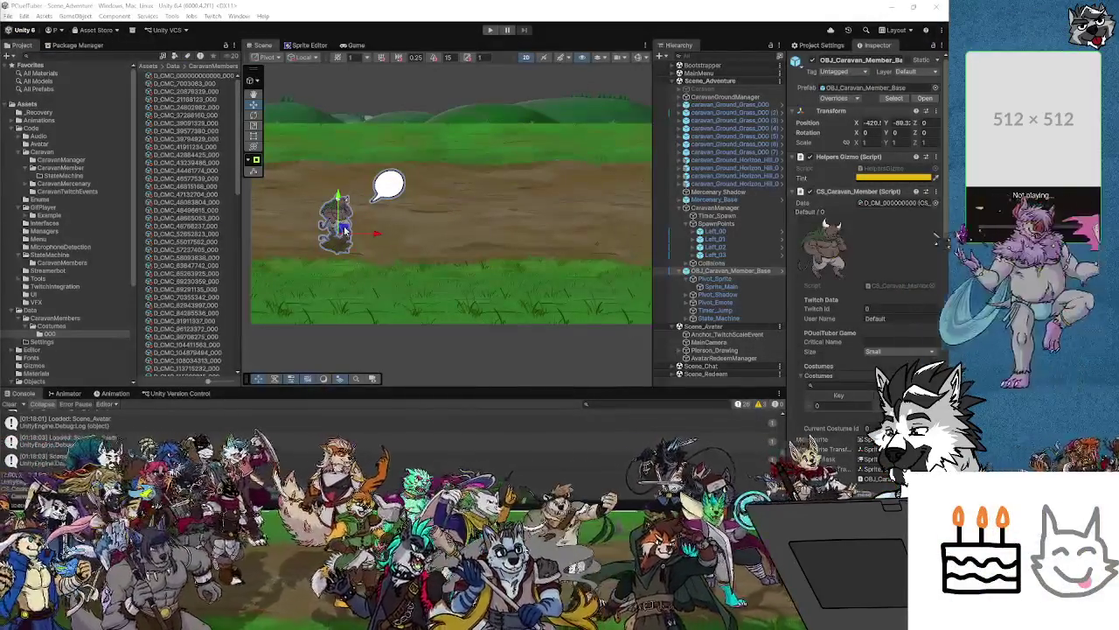
Move the caravan member and set the D_CMC_000 Emote Right Offset Y to 1.
left_click_drag(341, 222, 372, 225)
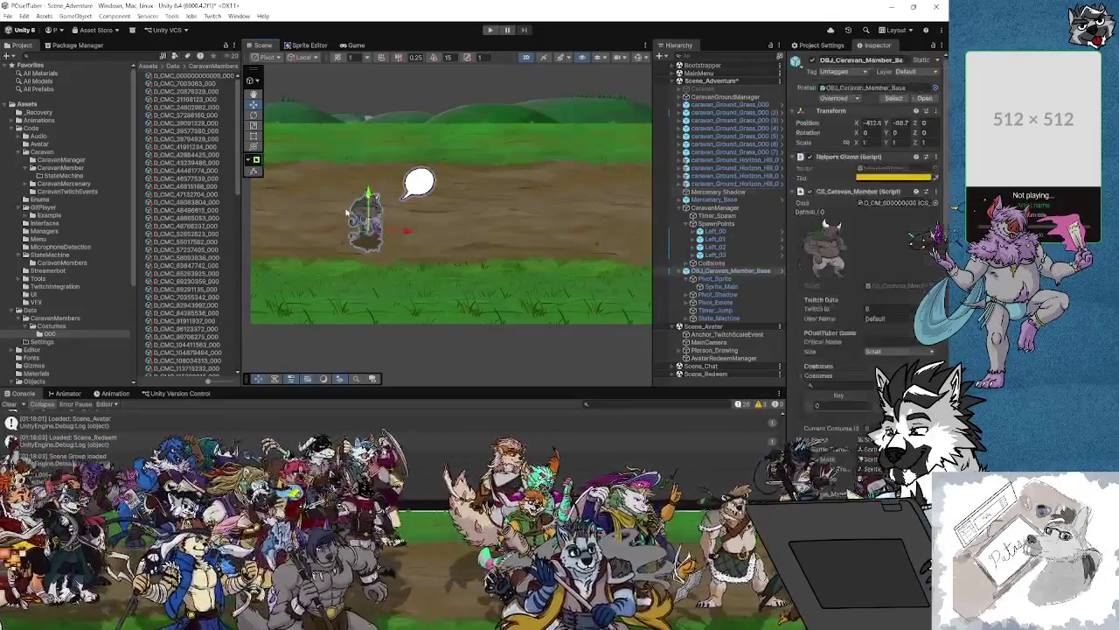
left_click(722, 301)
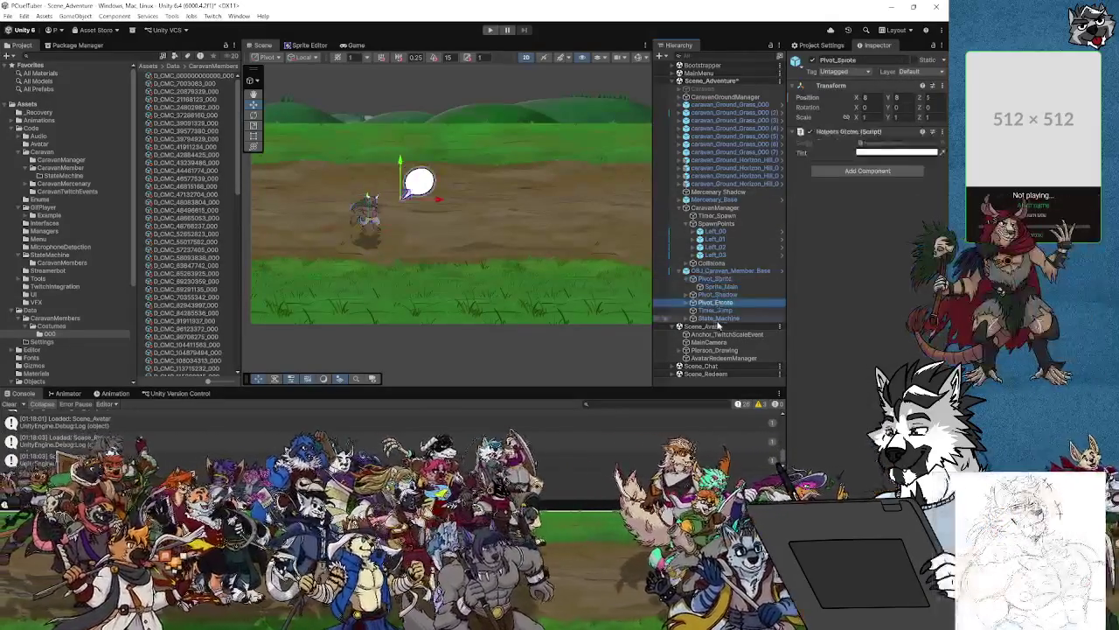
left_click(720, 271)
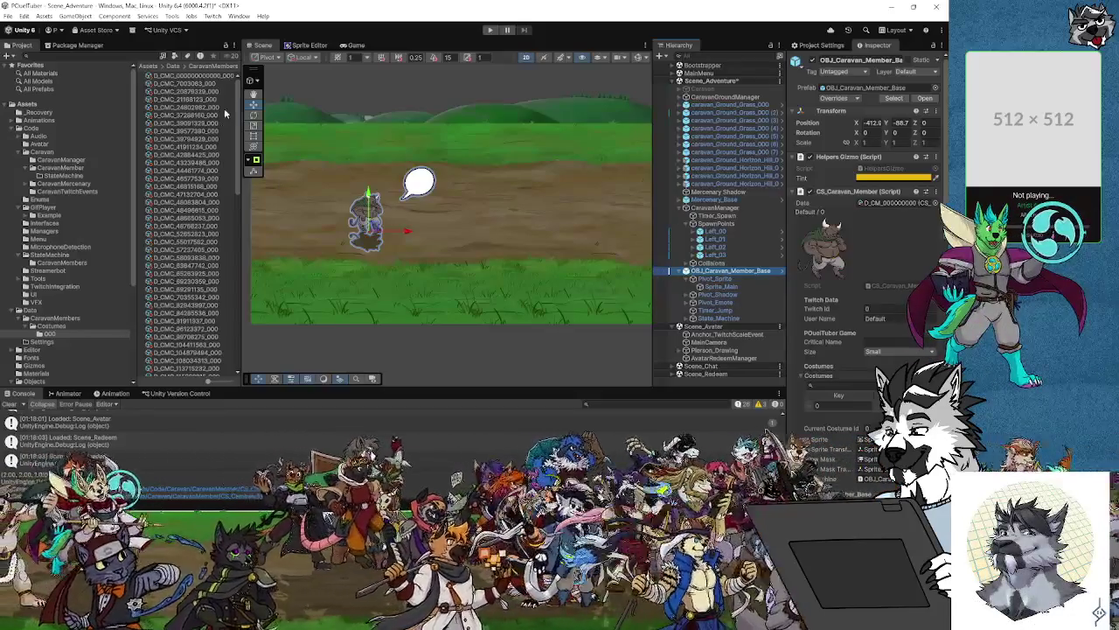
left_click(194, 77)
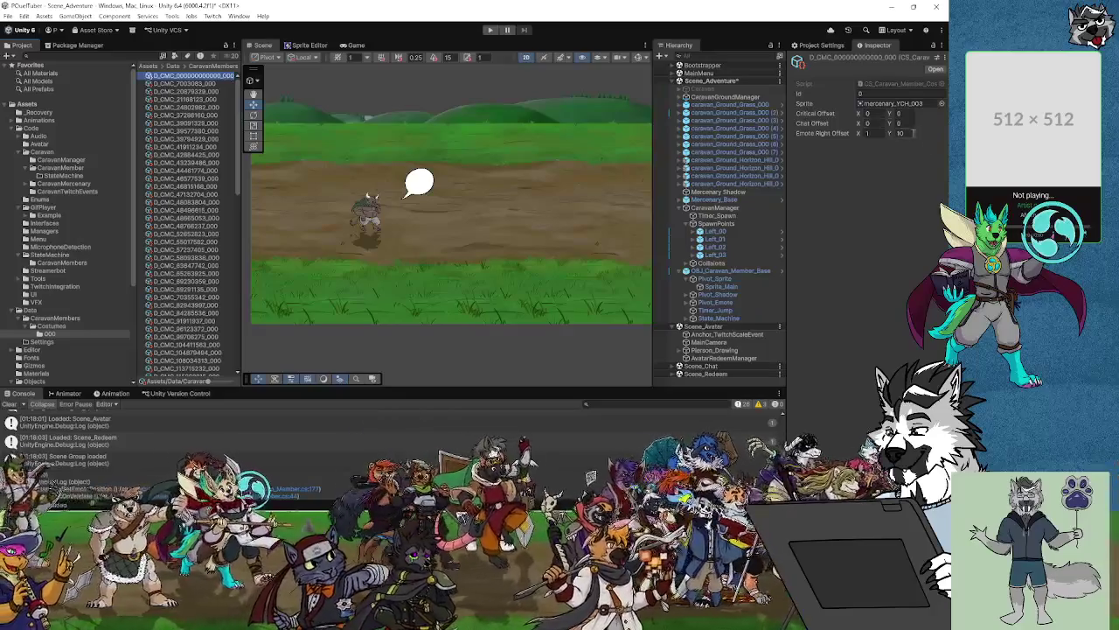
left_click(906, 133)
type("1")
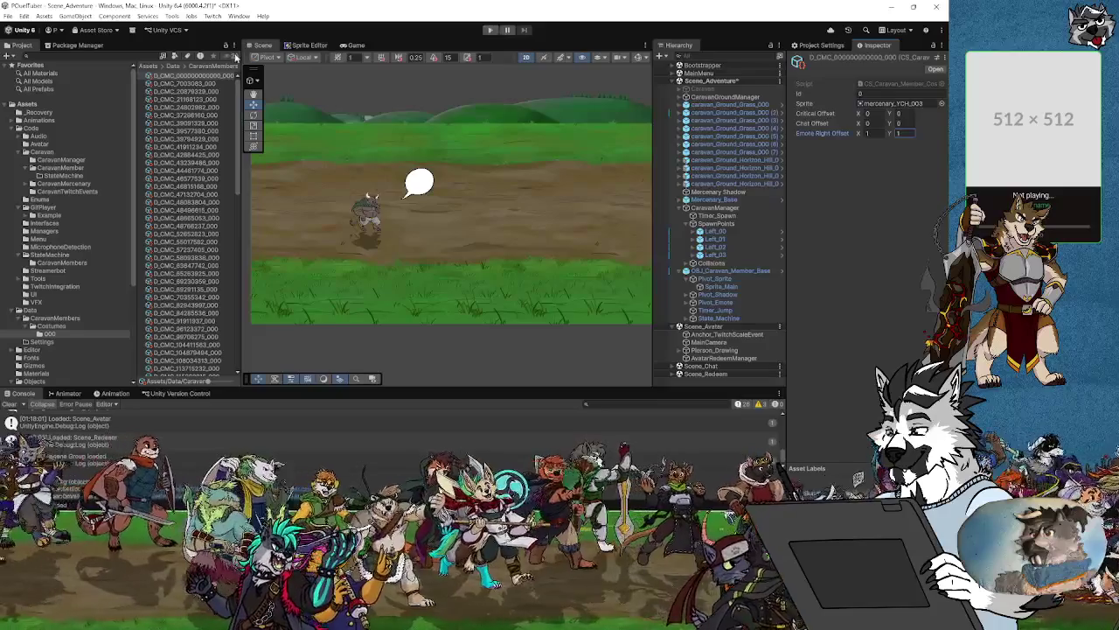
Save the scene and the project.
left_click(8, 16)
left_click(26, 66)
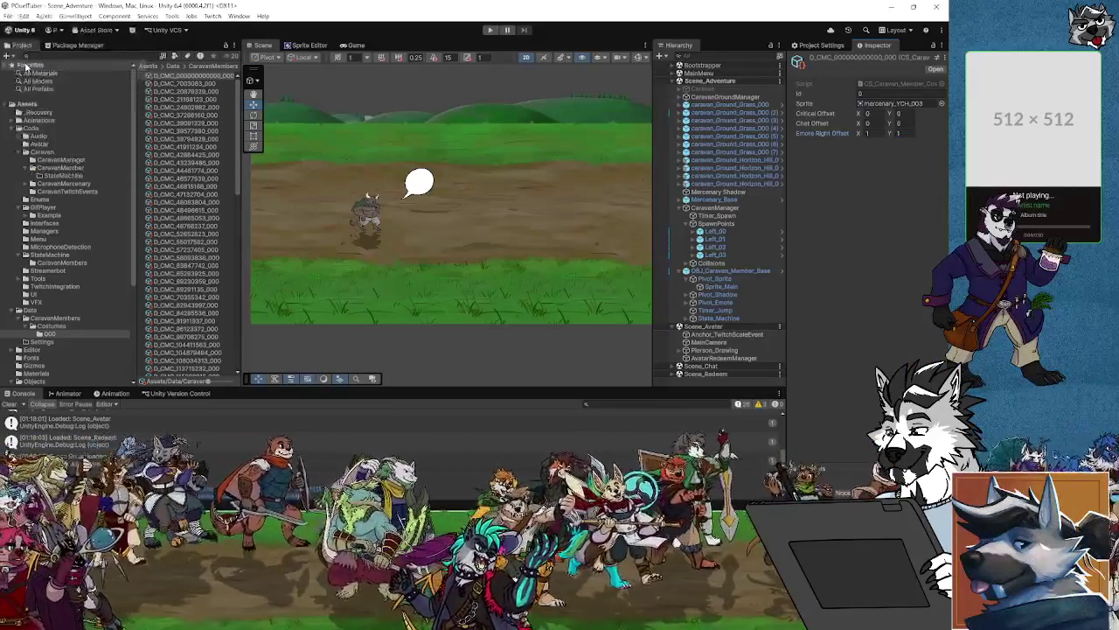
left_click(7, 16)
left_click(33, 124)
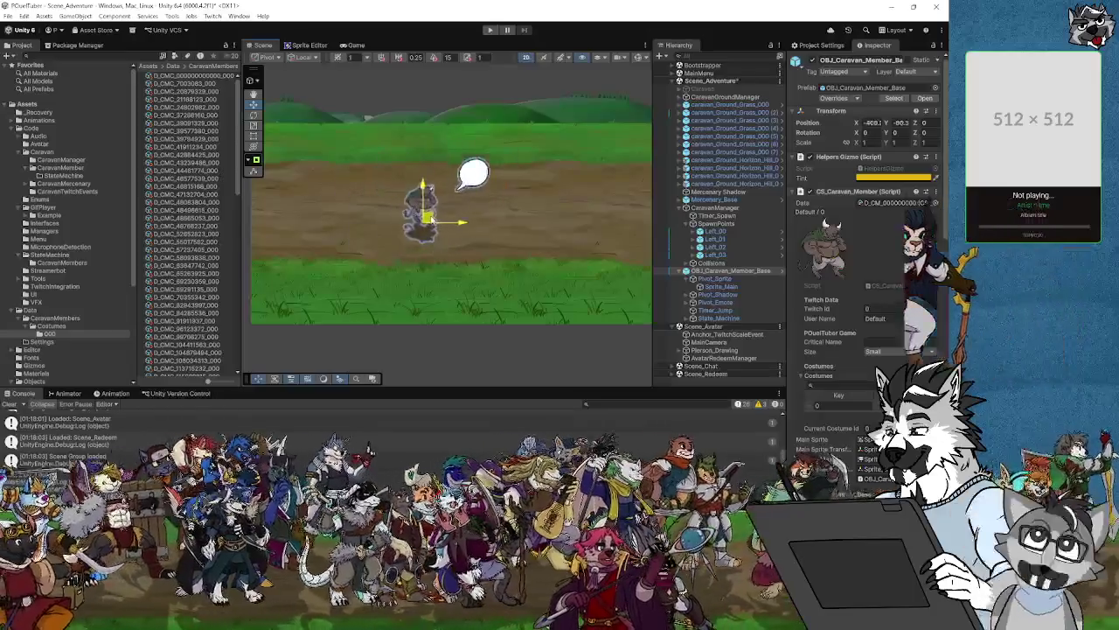
Nudge the caravan member and check its Pivot_Emote placement.
left_click_drag(433, 205, 439, 200)
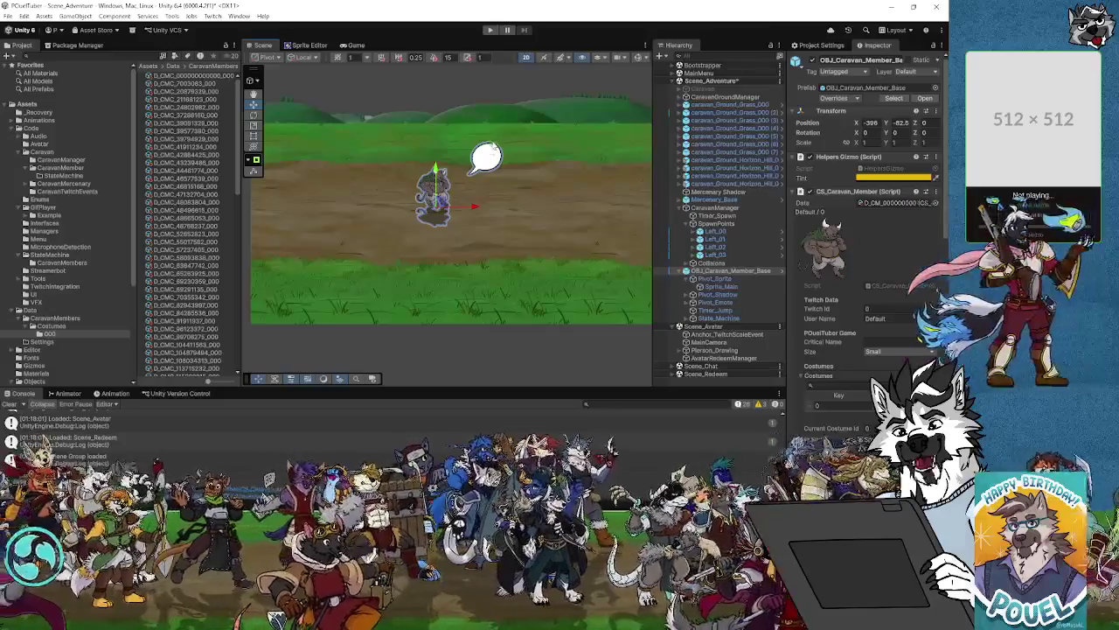
left_click(717, 302)
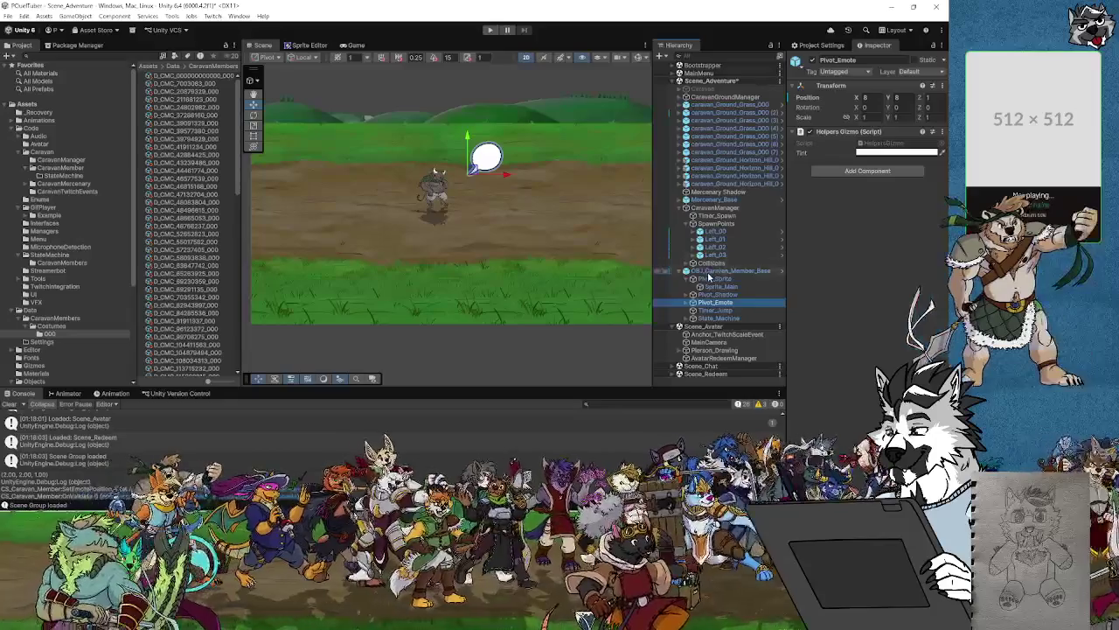
left_click(725, 271)
scroll(874, 262, "down", 3)
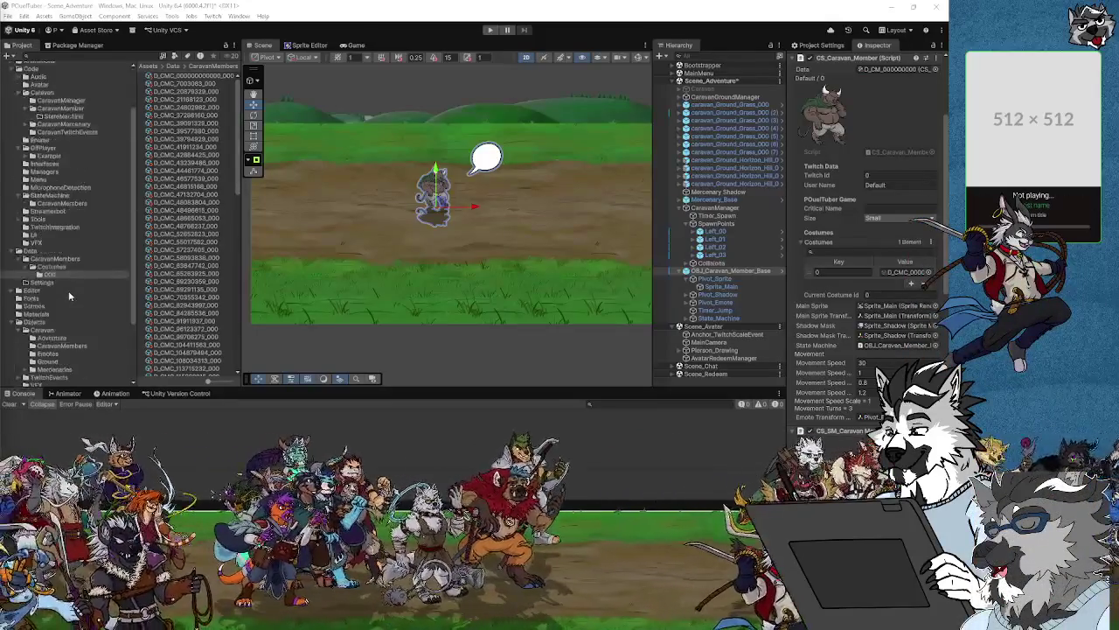
Drag a new caravan member prefab from the CaravanMembers folder into the scene.
scroll(65, 290, "down", 2)
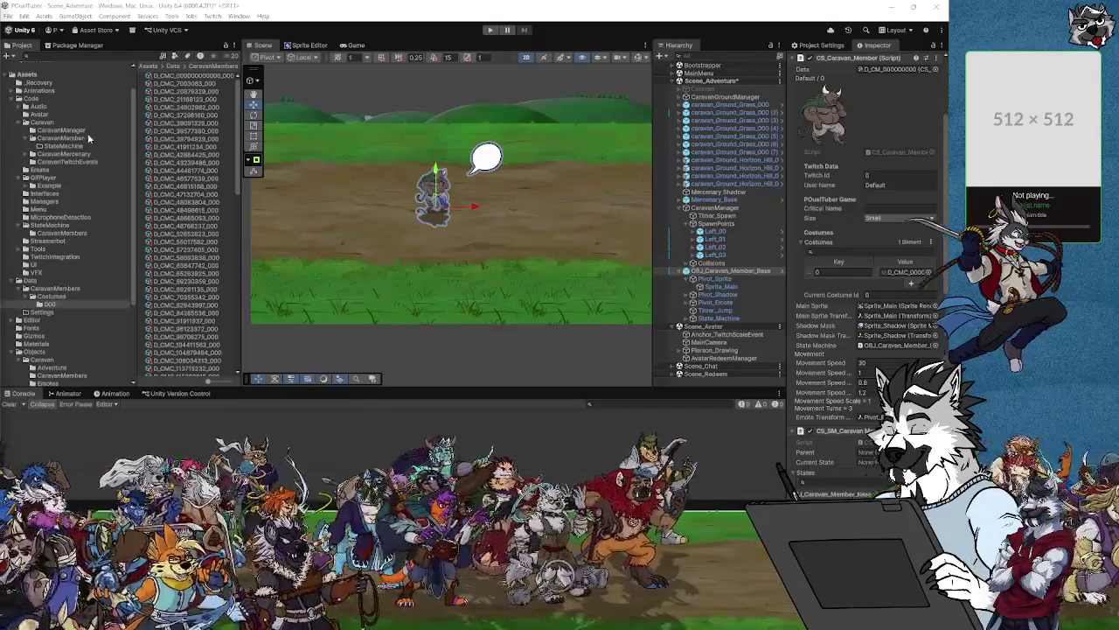
scroll(56, 368, "down", 6)
left_click(68, 287)
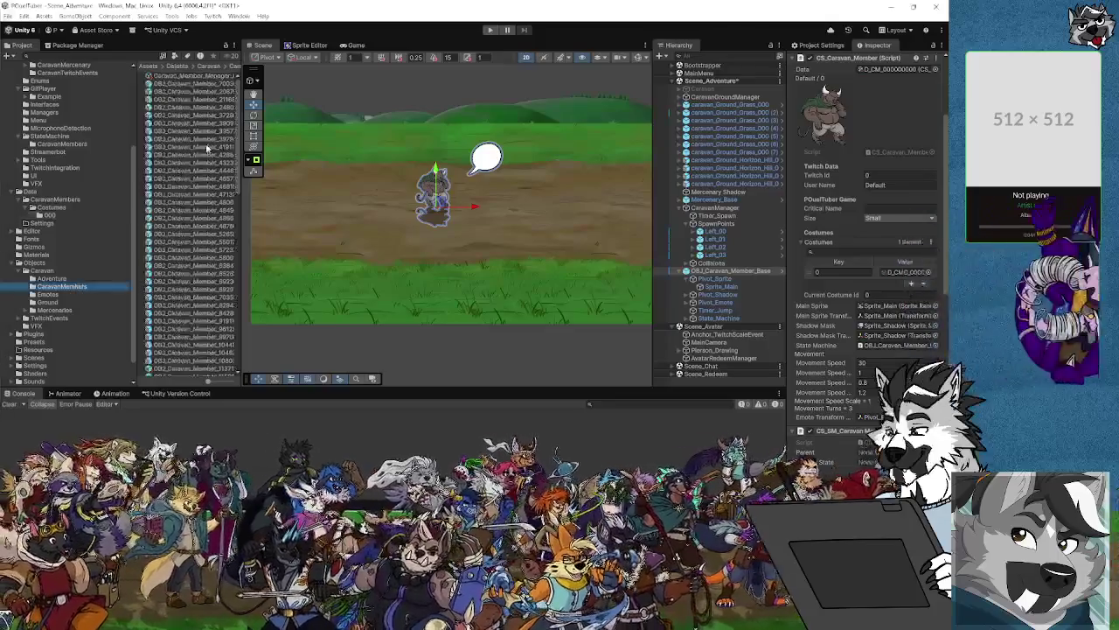
scroll(195, 289, "down", 10)
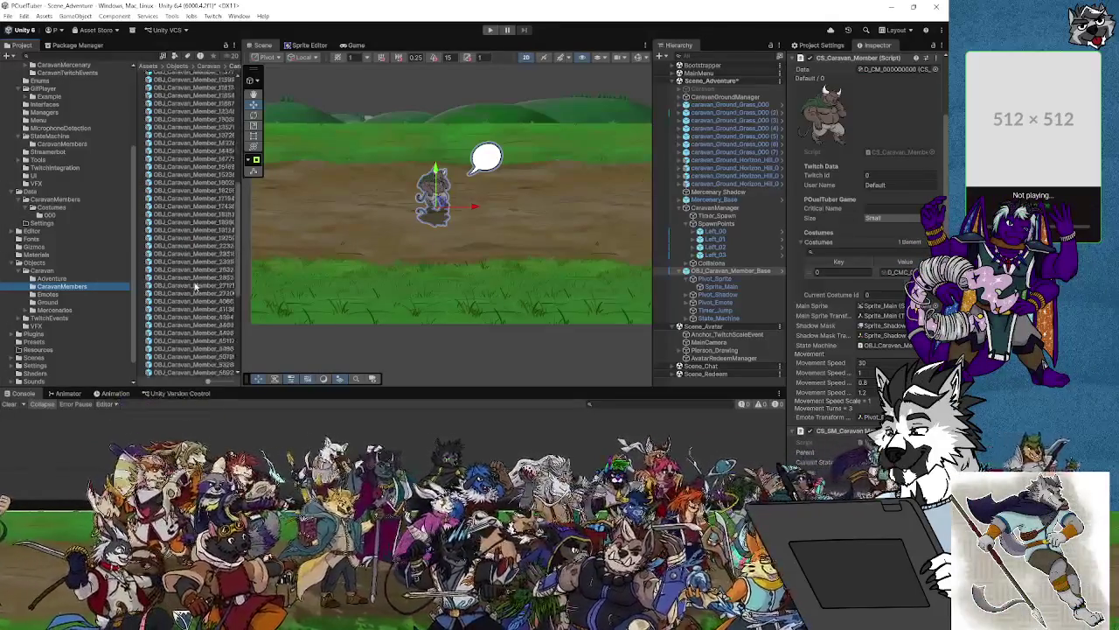
mouse_move(188, 356)
left_mouse_down()
mouse_move(181, 373)
mouse_move(401, 199)
mouse_move(376, 140)
mouse_move(385, 194)
left_mouse_up()
Delete the original caravan member and select the new instance's Pivot_Emote.
scroll(437, 200, "up", 5)
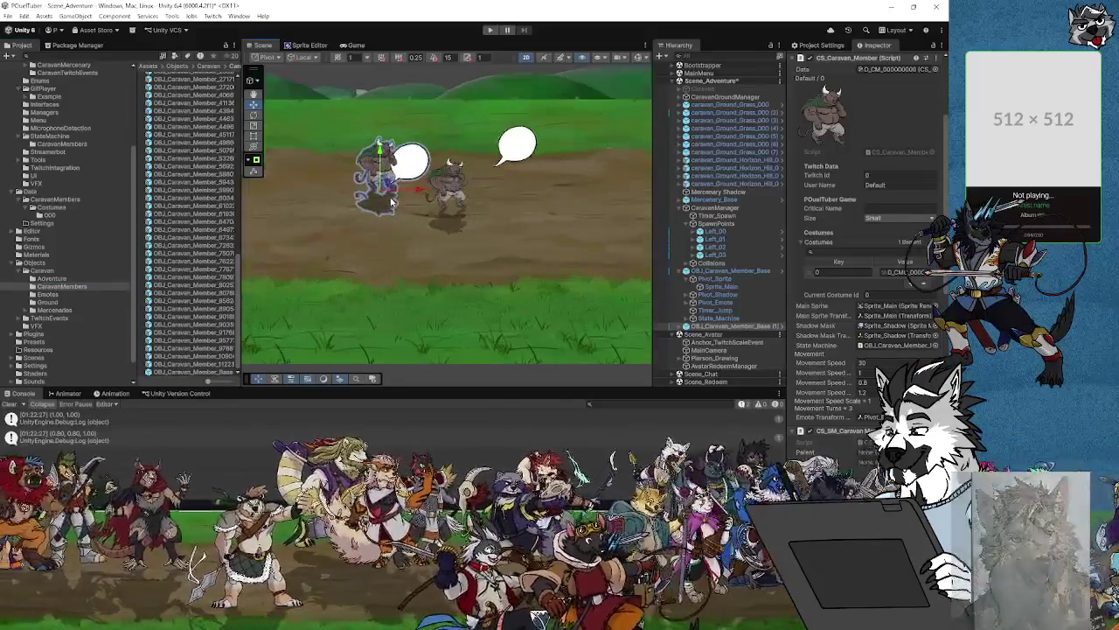
left_click(505, 188)
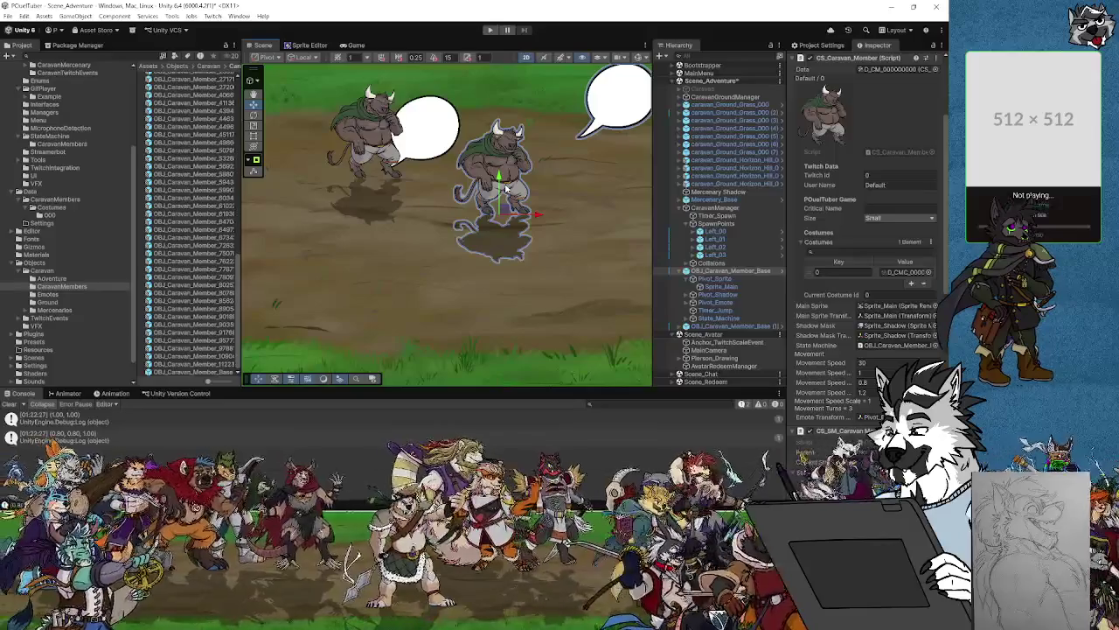
key("Delete")
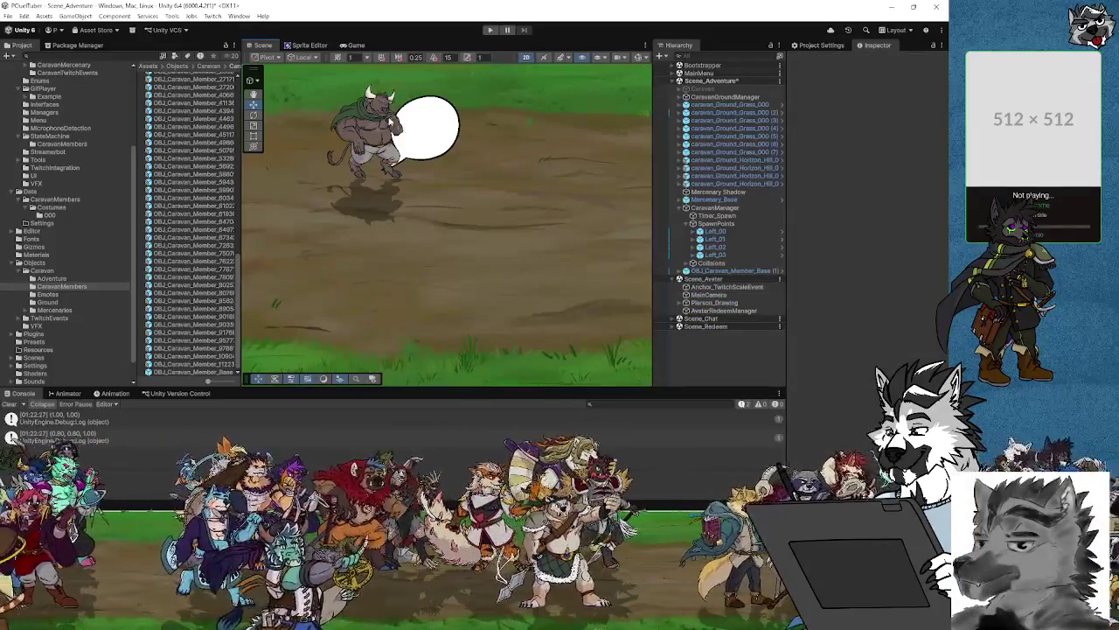
left_click(373, 133)
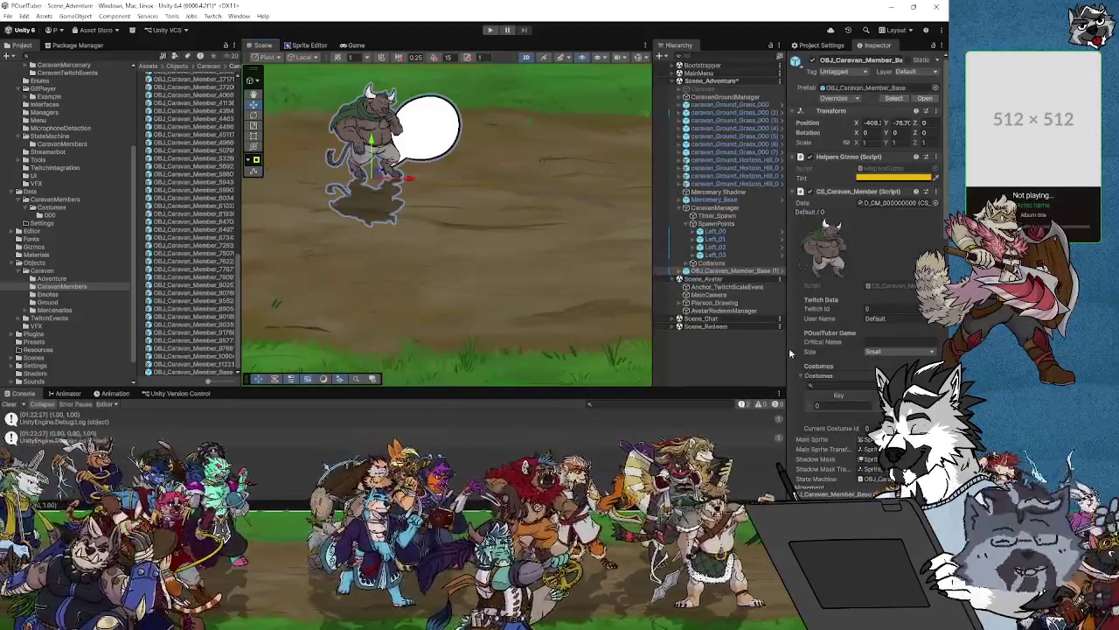
left_click(686, 271)
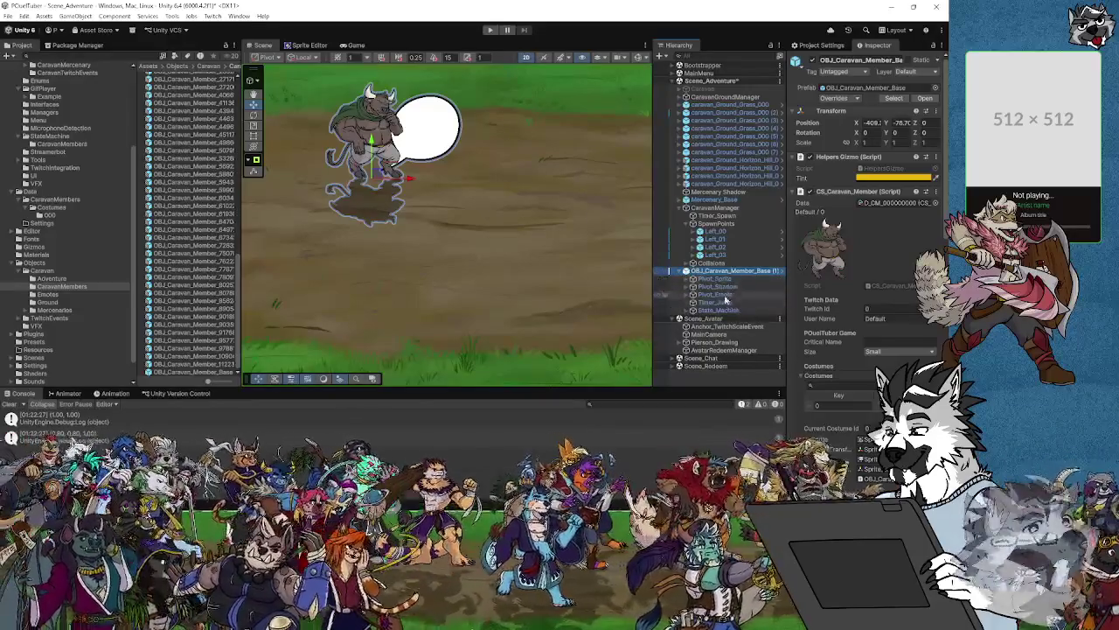
left_click(715, 295)
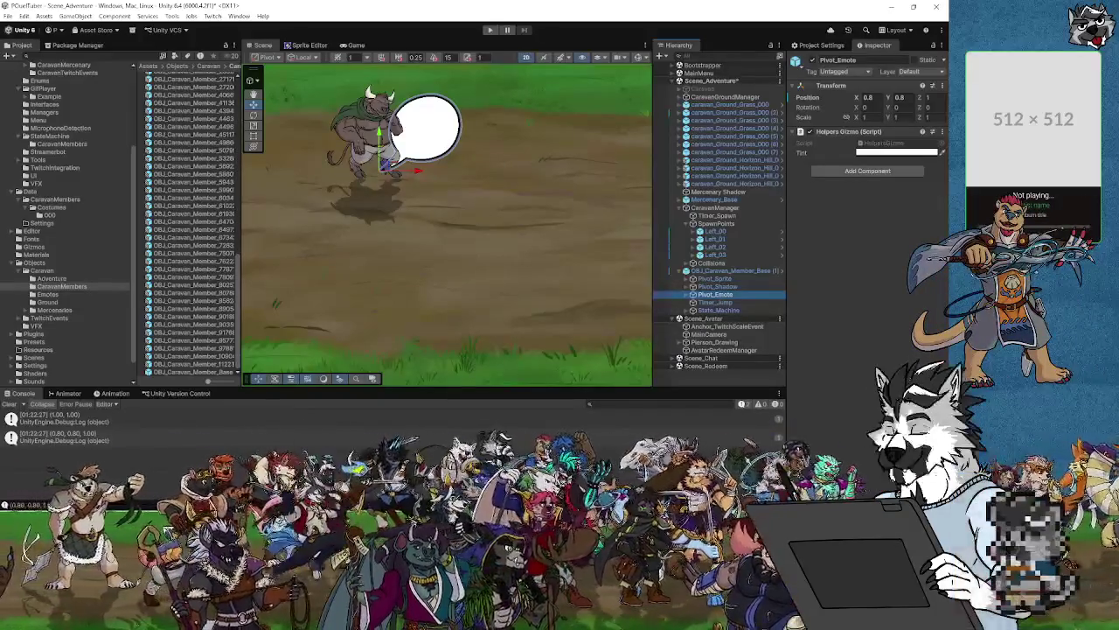
In CS_Caravan_Member.cs, add a blank line below OnValidate for a new method.
key("alt+Tab")
scroll(377, 244, "up", 3)
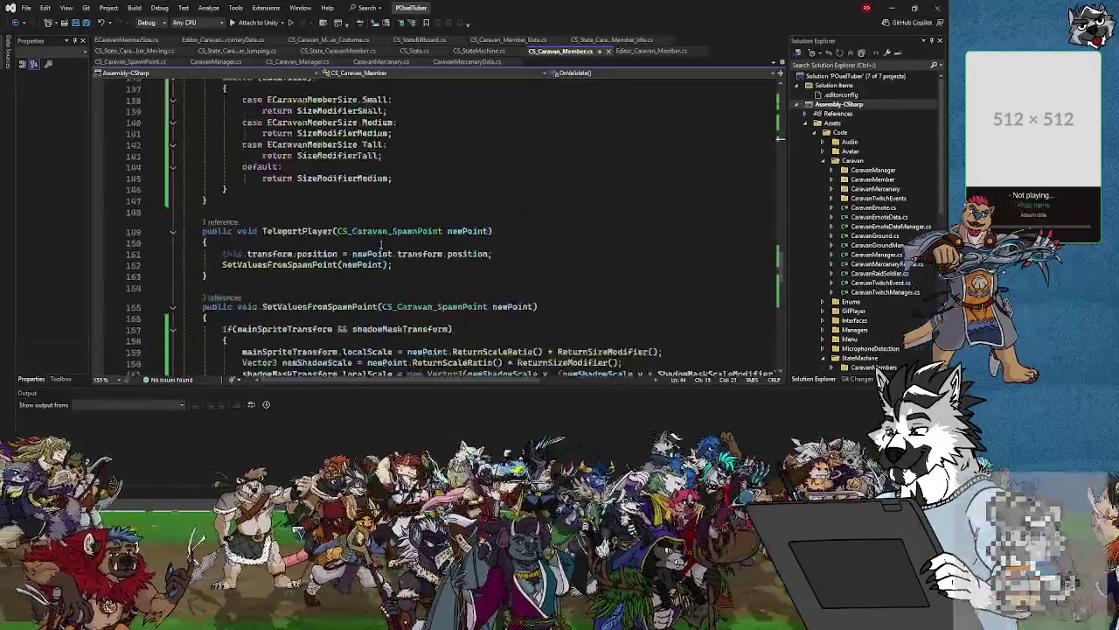
scroll(378, 243, "up", 5)
scroll(378, 243, "up", 20)
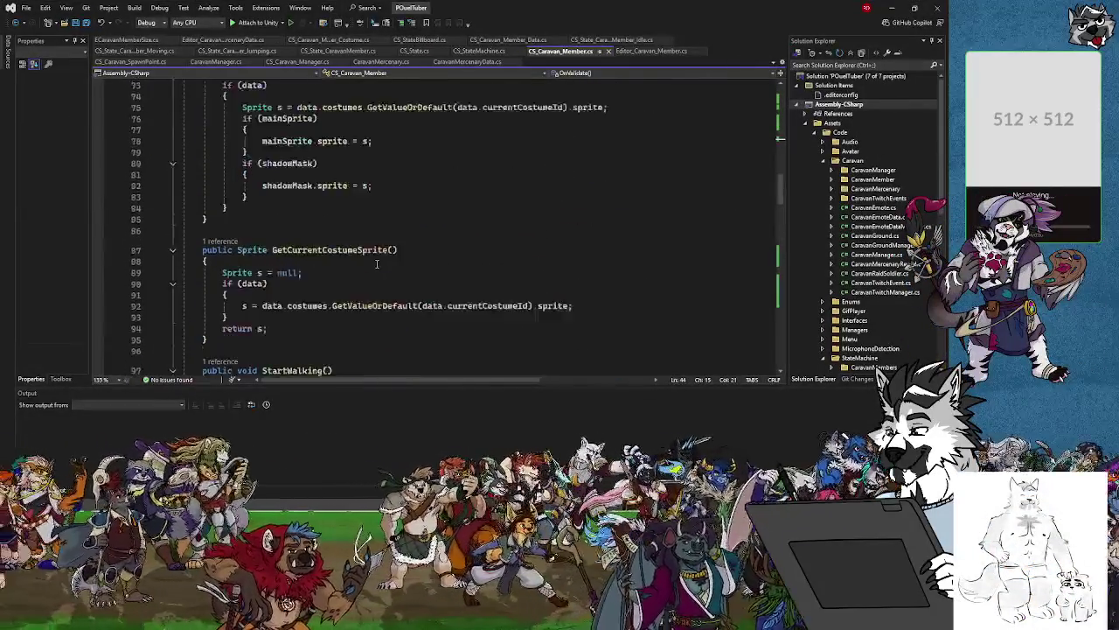
scroll(375, 266, "up", 4)
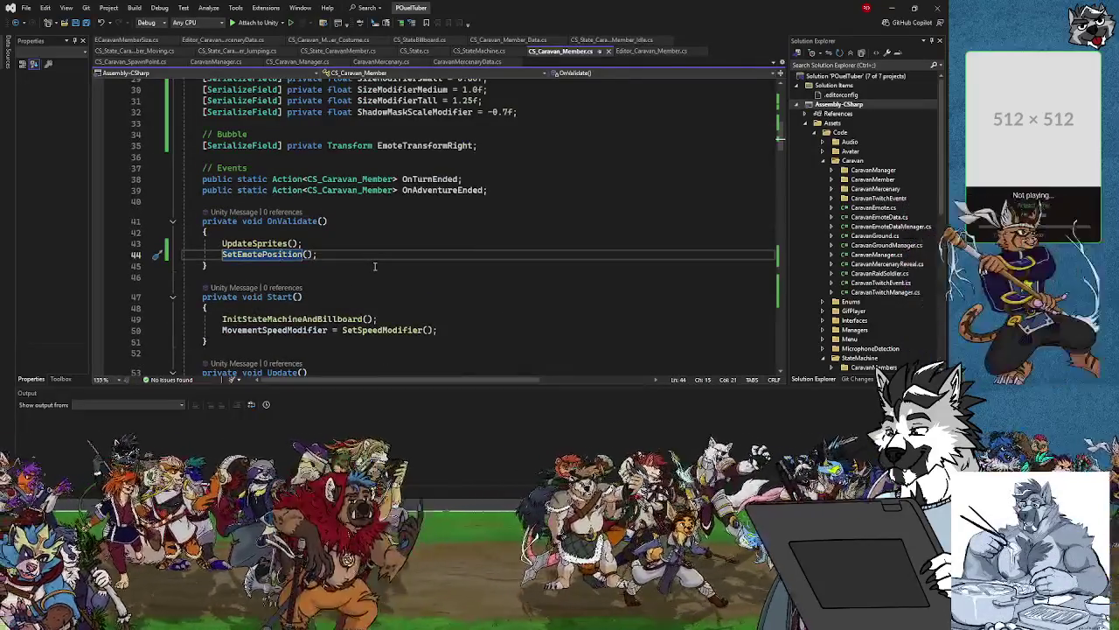
mouse_move(292, 219)
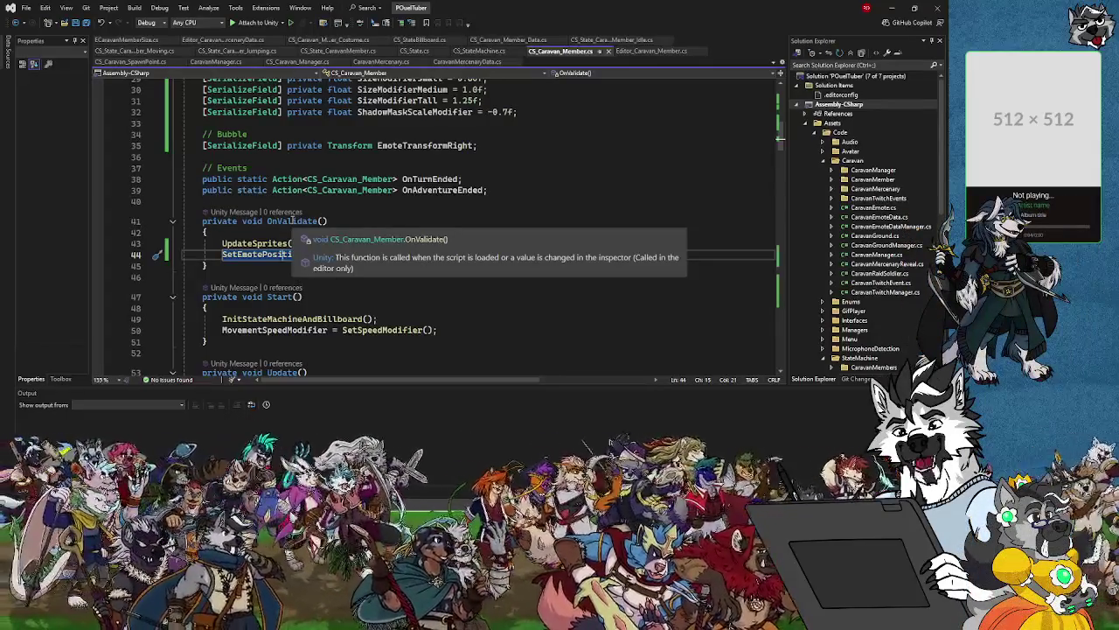
left_click(252, 271)
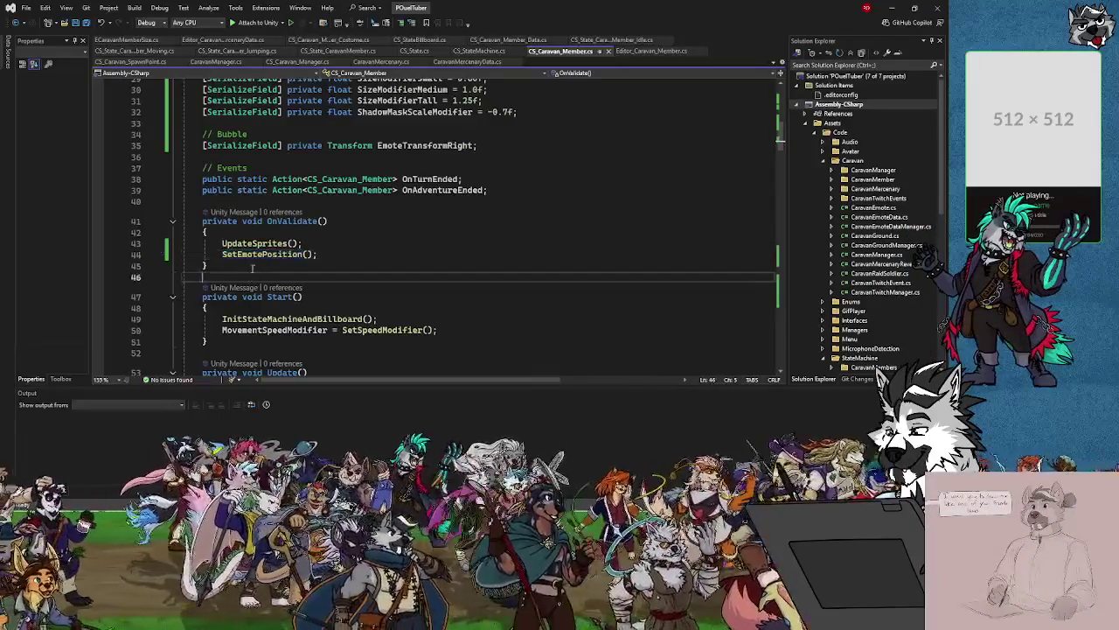
key("Return")
key("Return")
Write private void OnDrawGizmos() calling SetEmotePosition(); and return to Unity.
type("p")
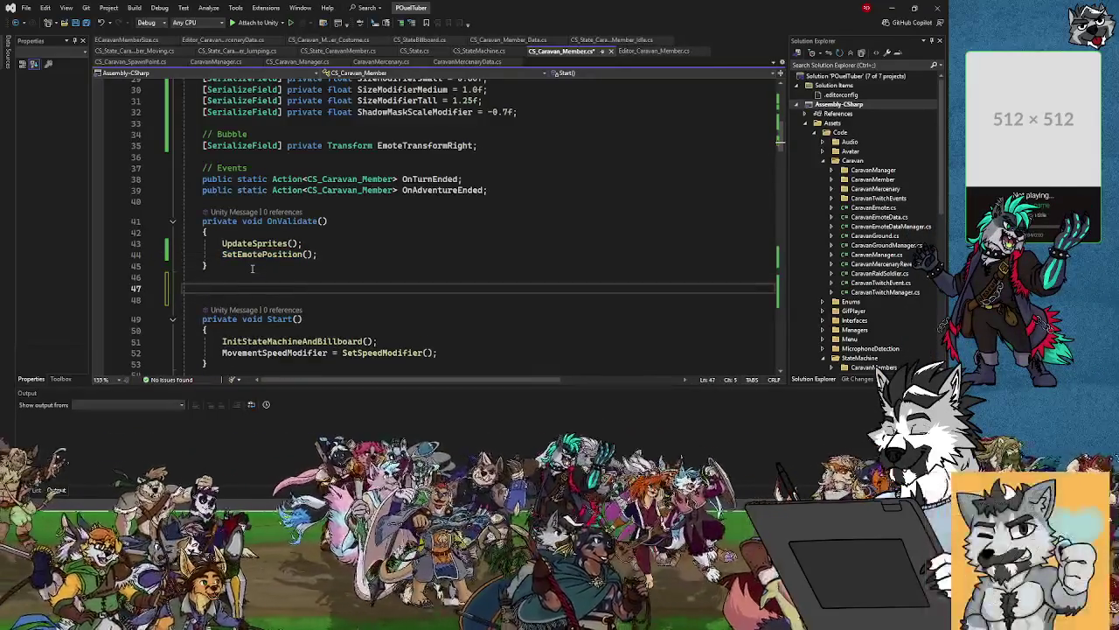
type("rivate")
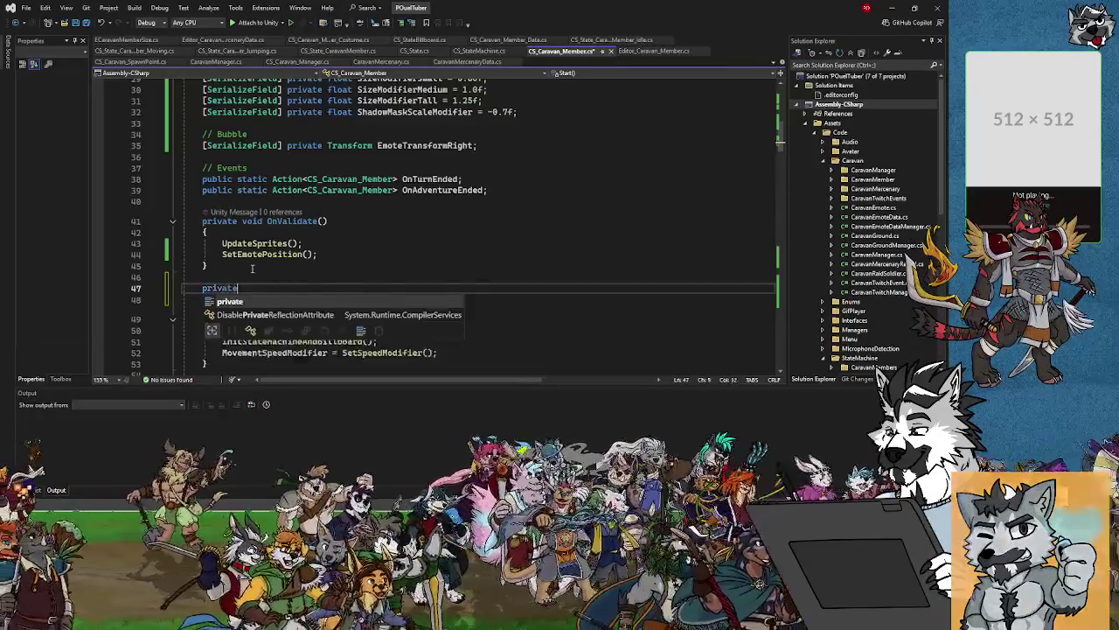
type(" void OnDra")
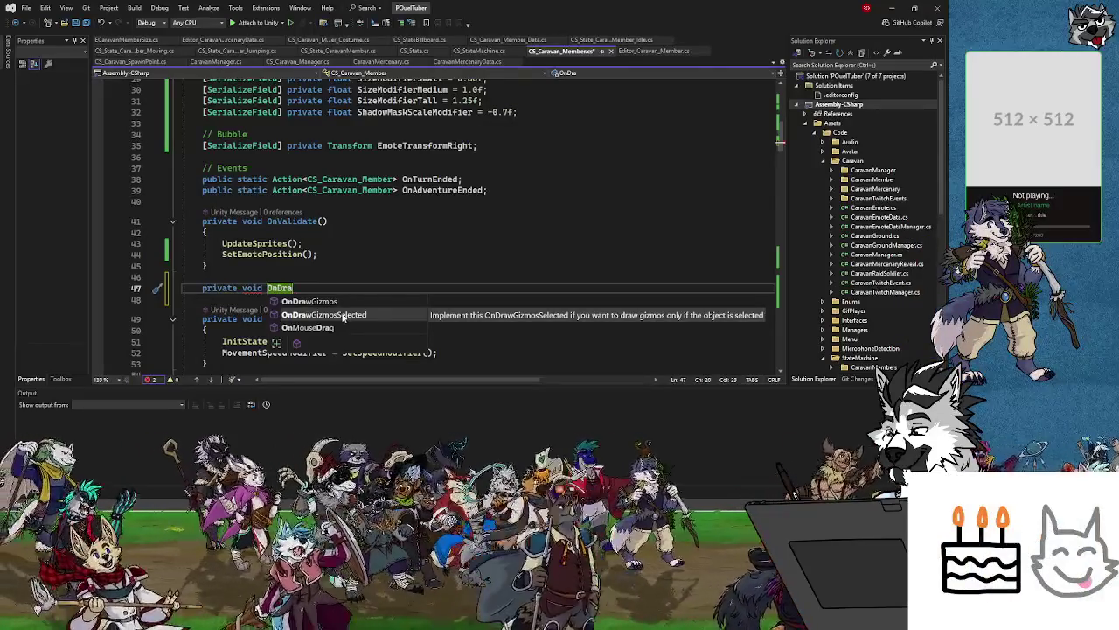
left_click(333, 302)
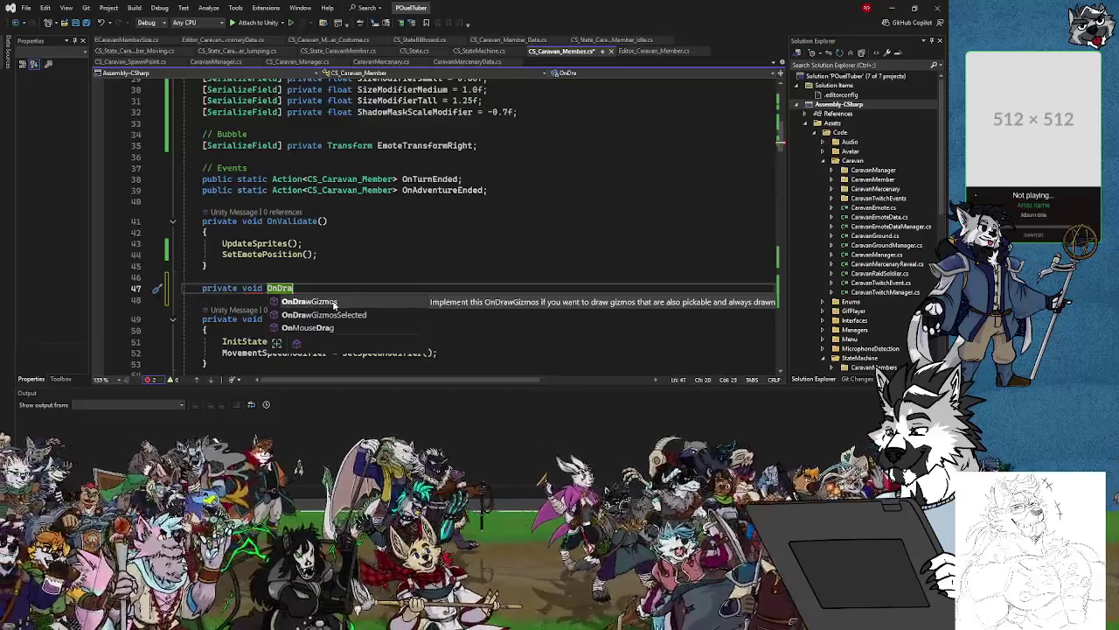
key("Tab")
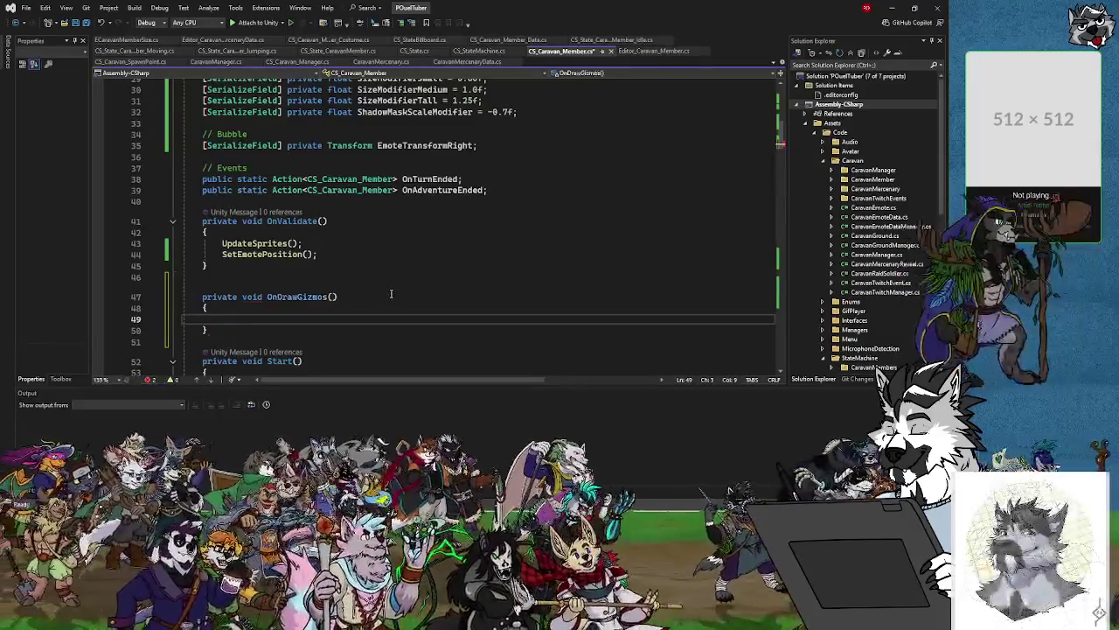
type("SetE")
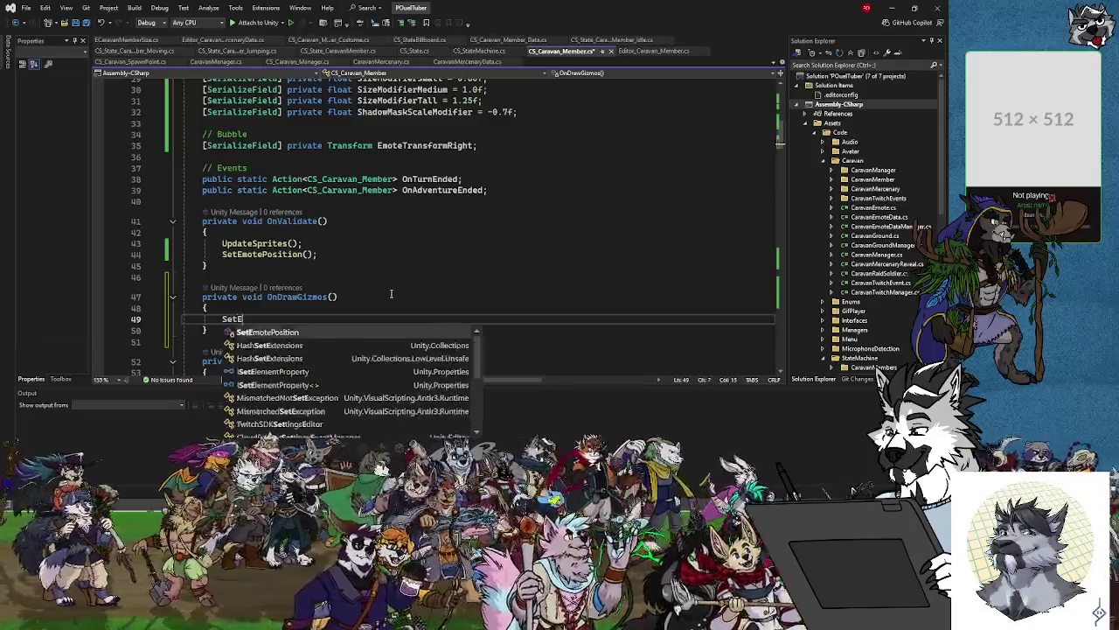
type("motePosition(")
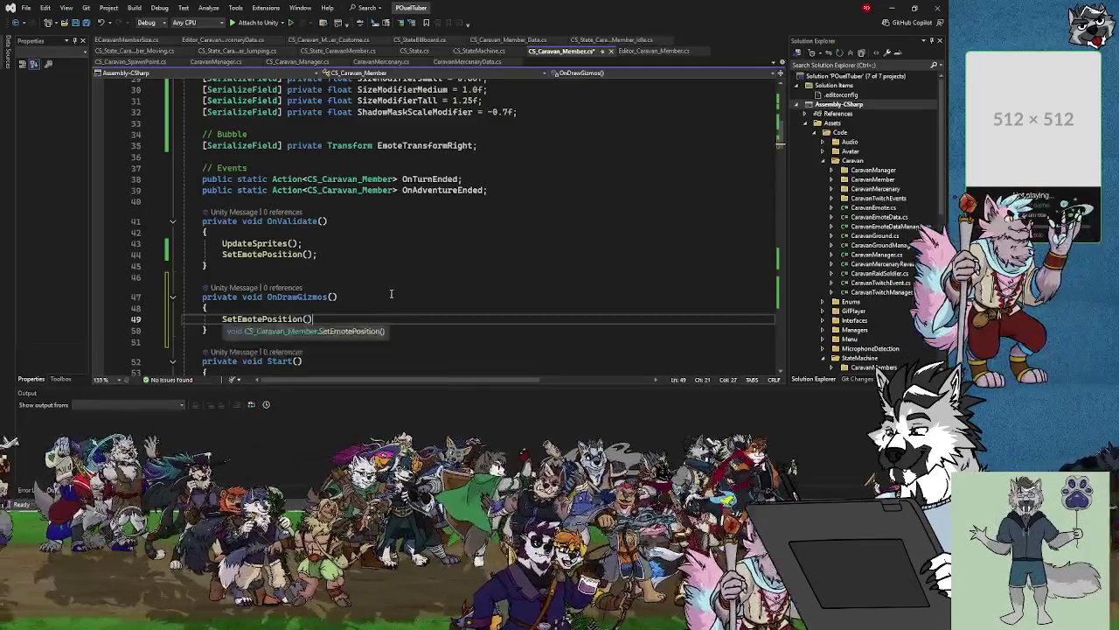
type(");")
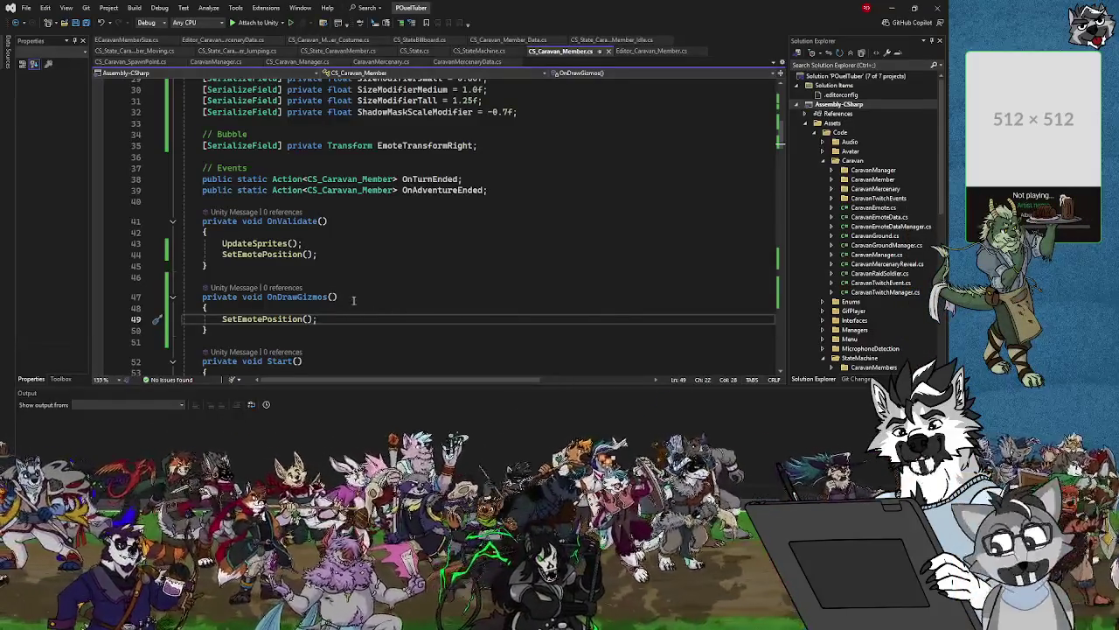
key("Up")
key("Up")
key("Up")
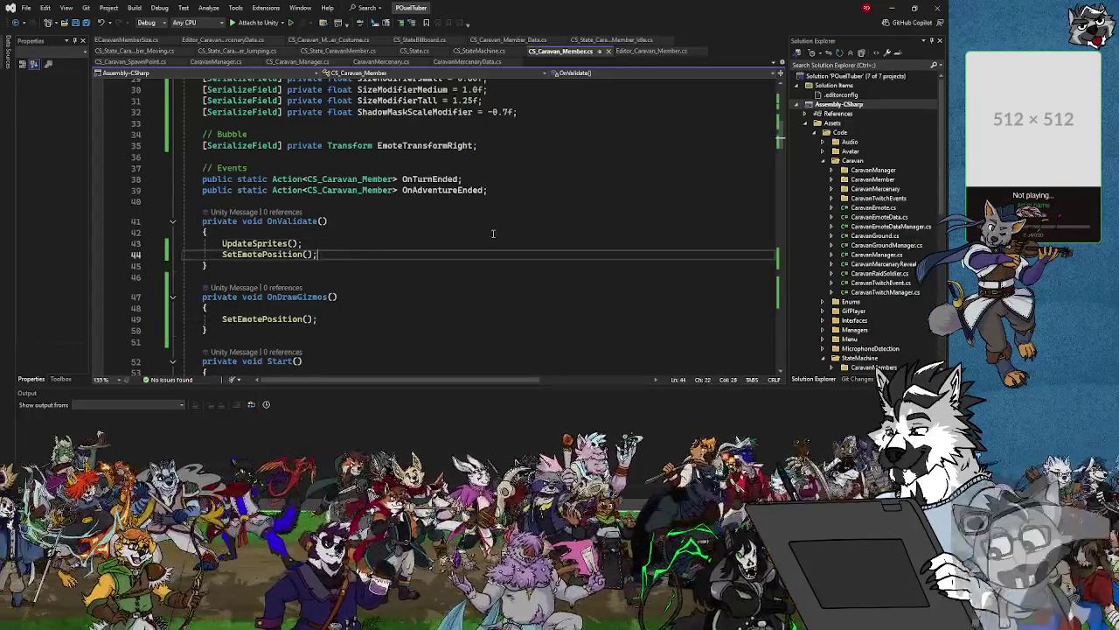
left_click(890, 8)
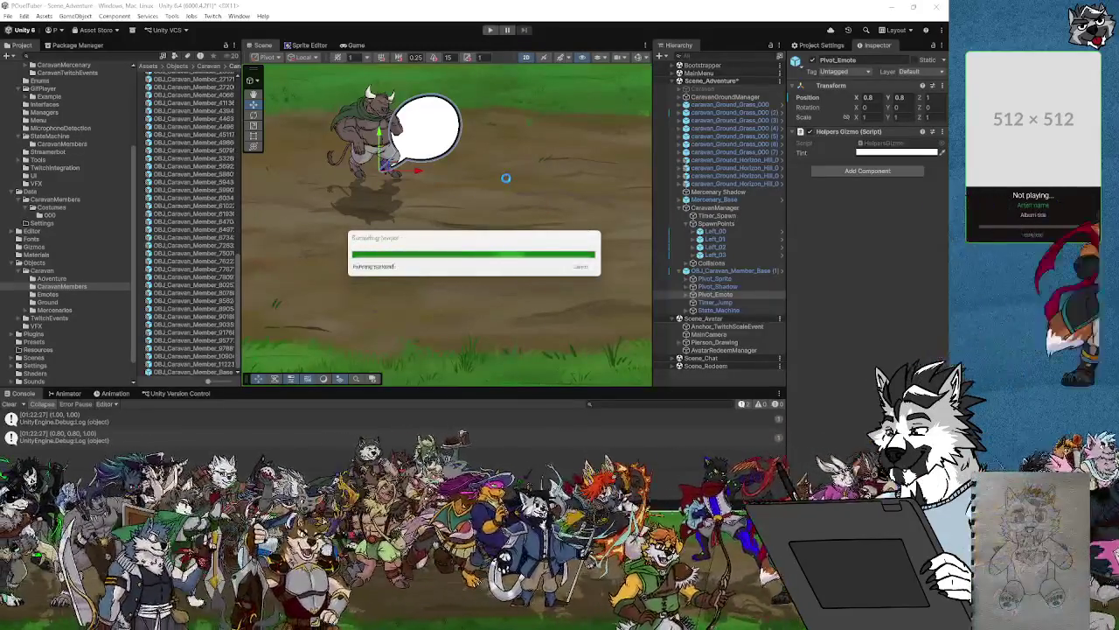
Select the first D_CMC costume asset in Data/CaravanMembers/Costumes/000.
left_click(420, 160)
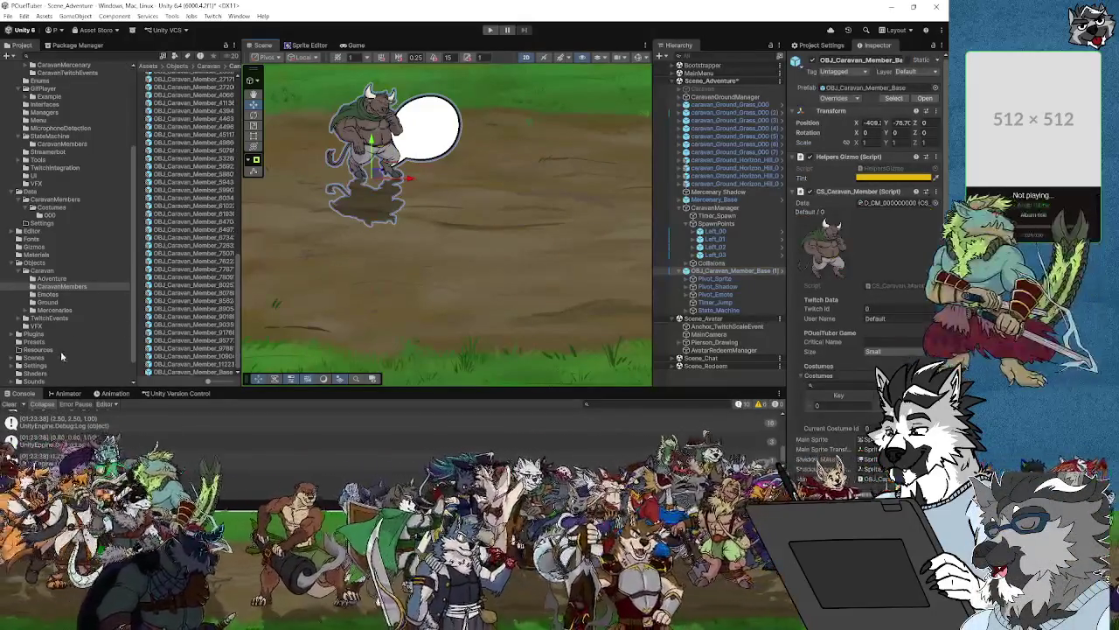
scroll(61, 352, "down", 1)
left_click(50, 190)
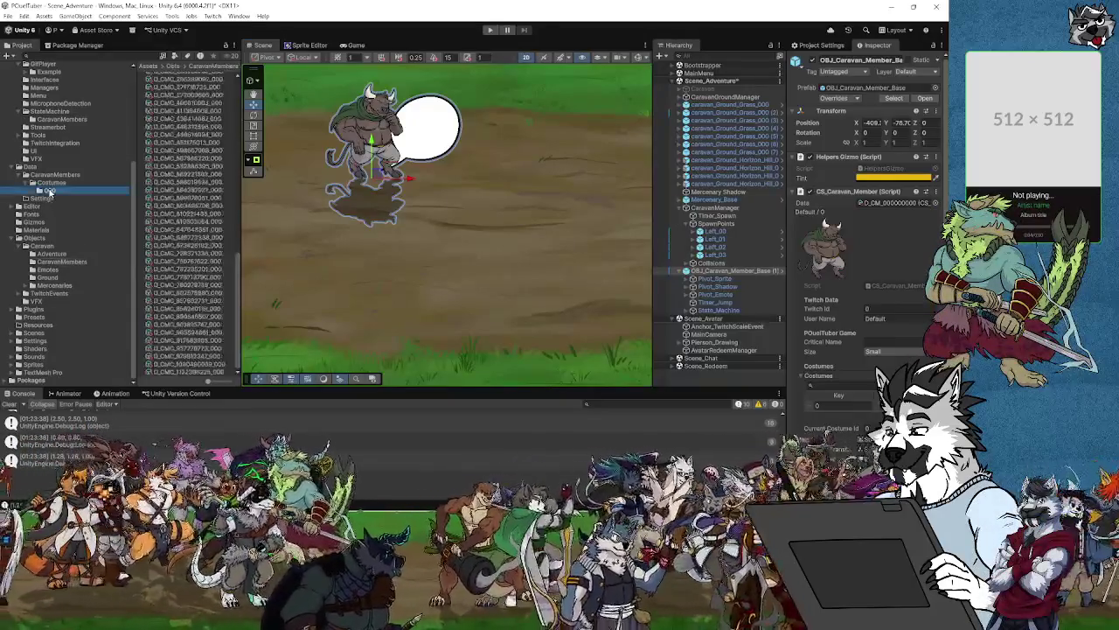
scroll(179, 276, "up", 10)
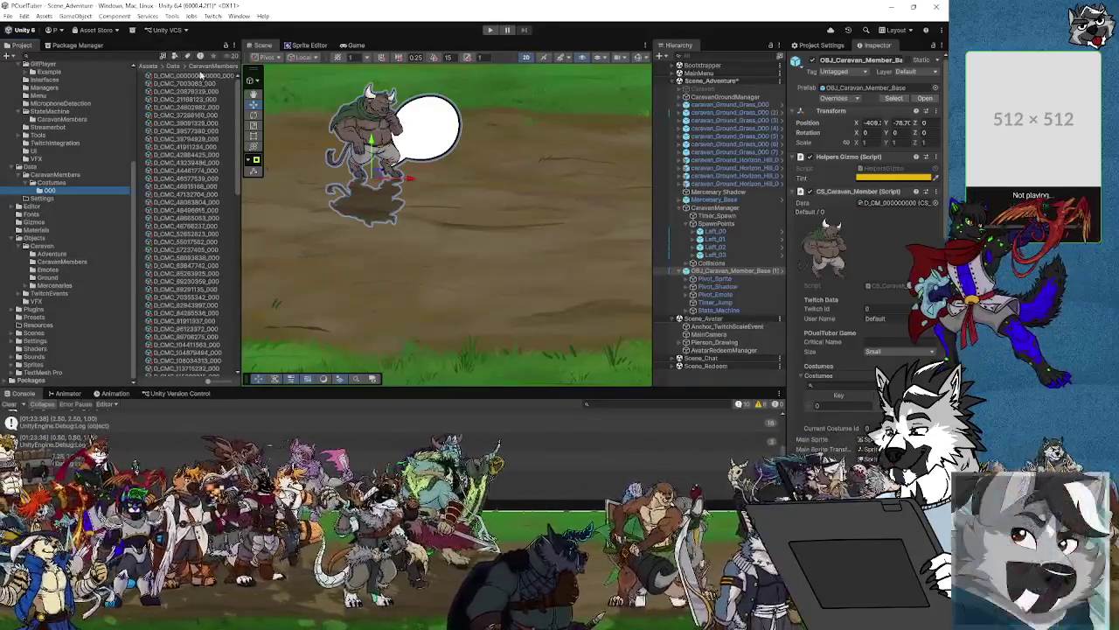
left_click(201, 69)
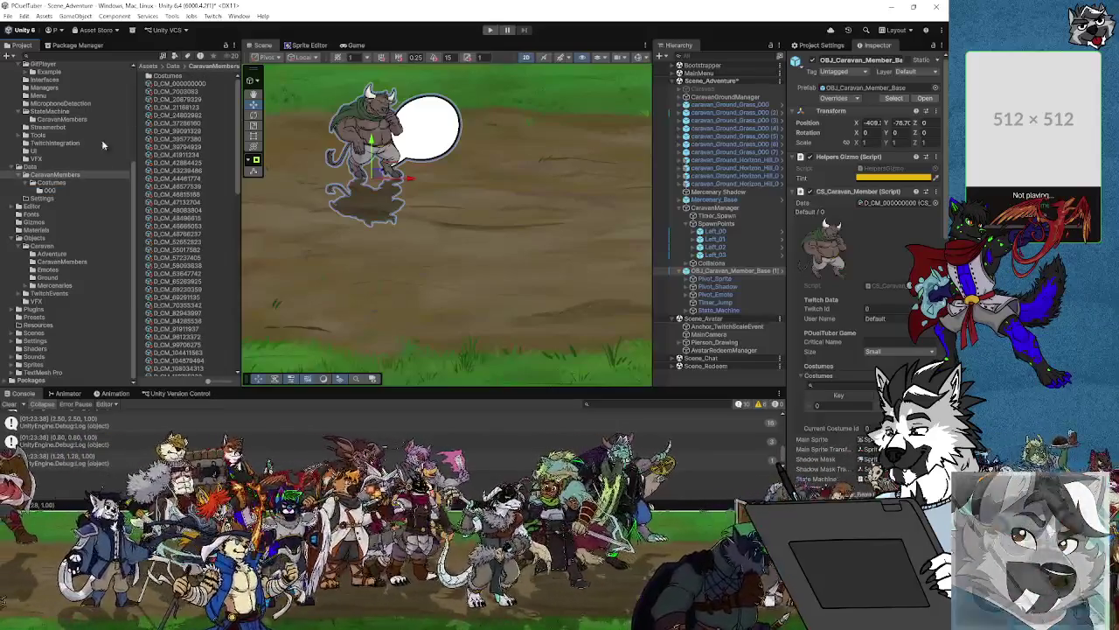
left_click(50, 191)
left_click(208, 77)
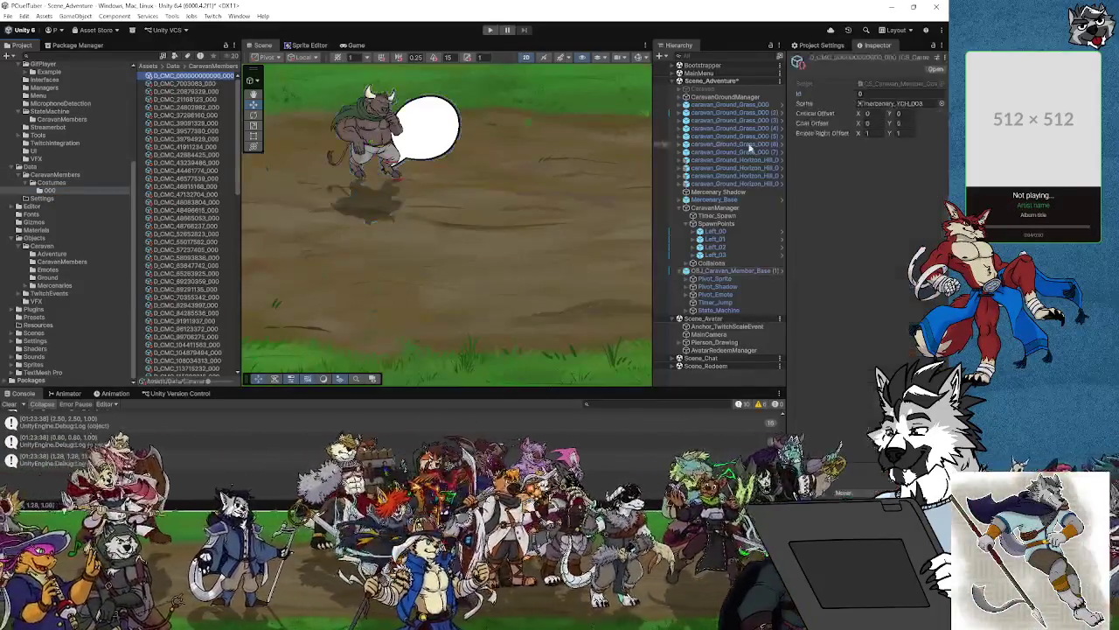
Set Emote Right Offset Y to 5, save the scene, then drag X to -12.63.
key("Tab")
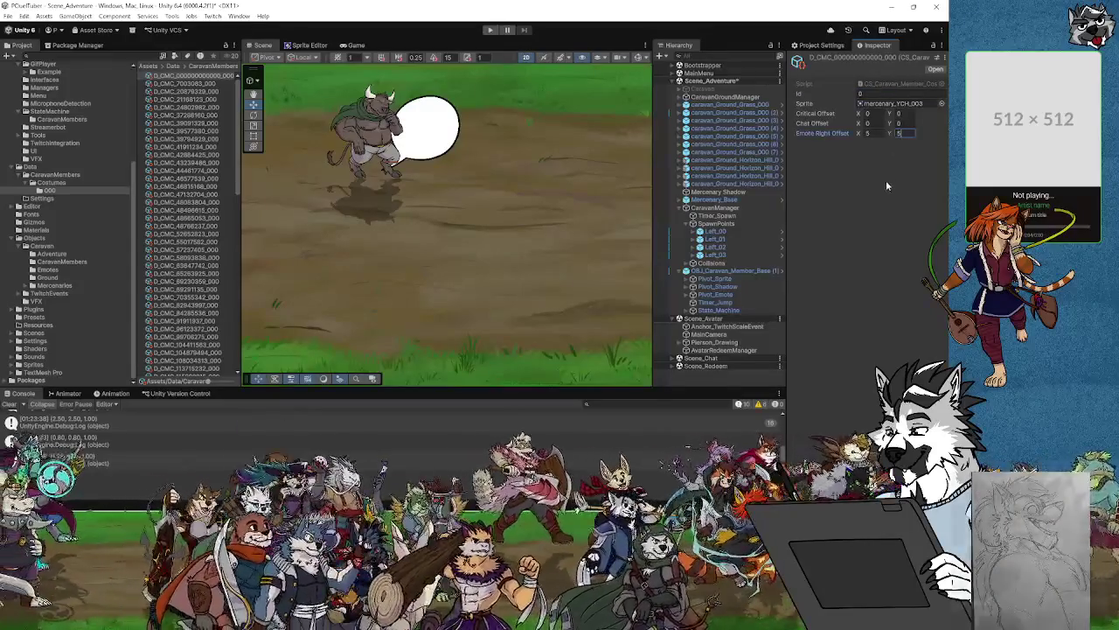
key("Return")
left_click(7, 17)
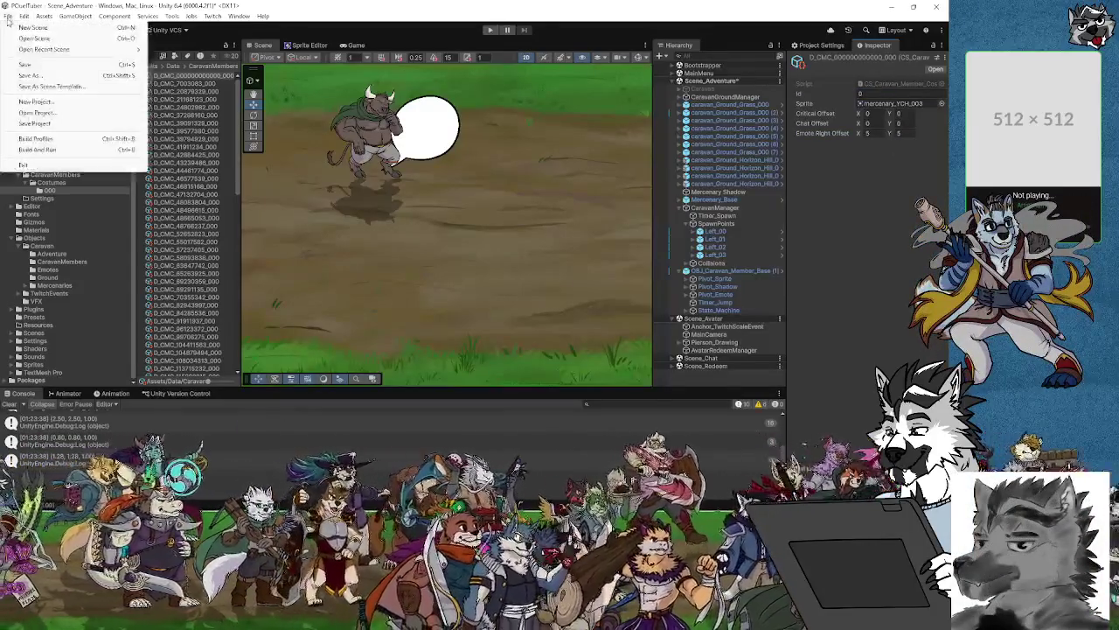
left_click(26, 65)
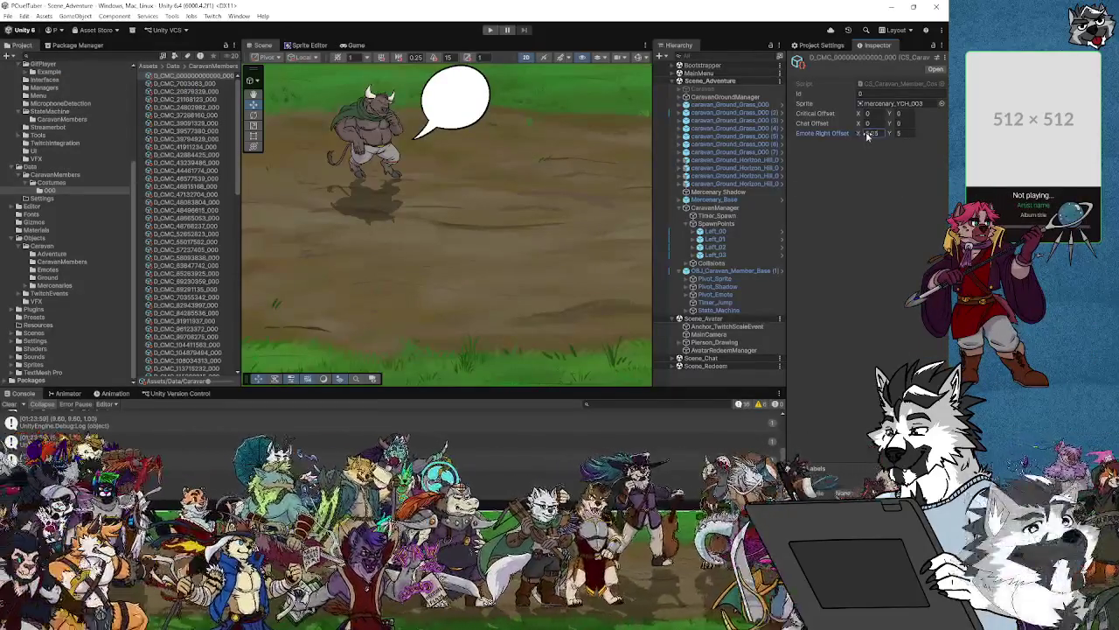
mouse_move(842, 136)
left_mouse_down()
mouse_move(741, 140)
mouse_move(242, 108)
left_mouse_up()
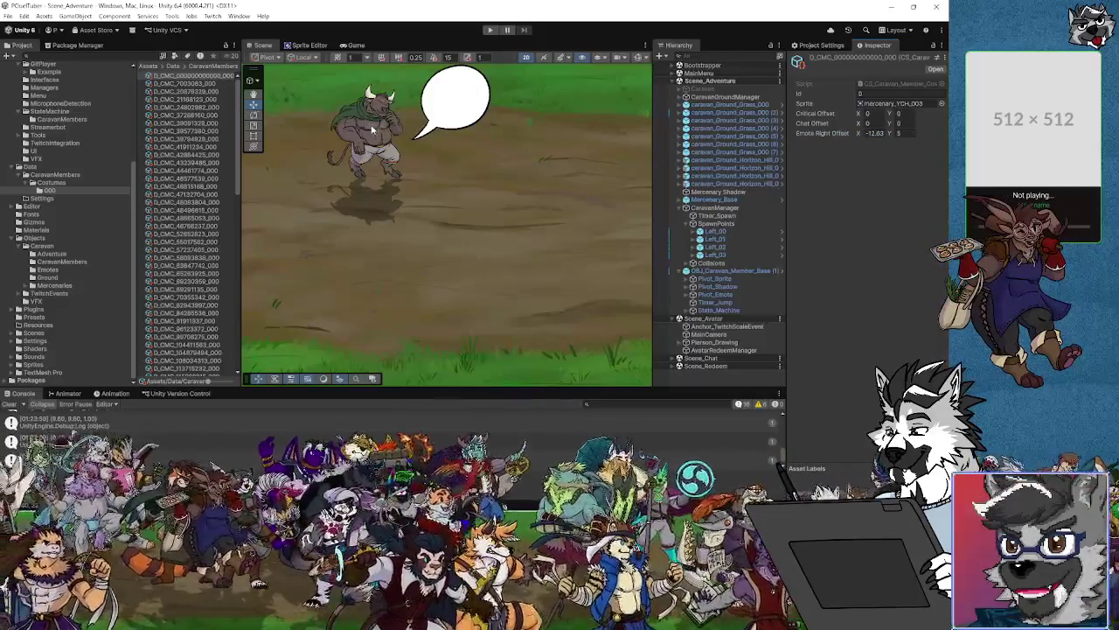
left_click(371, 131)
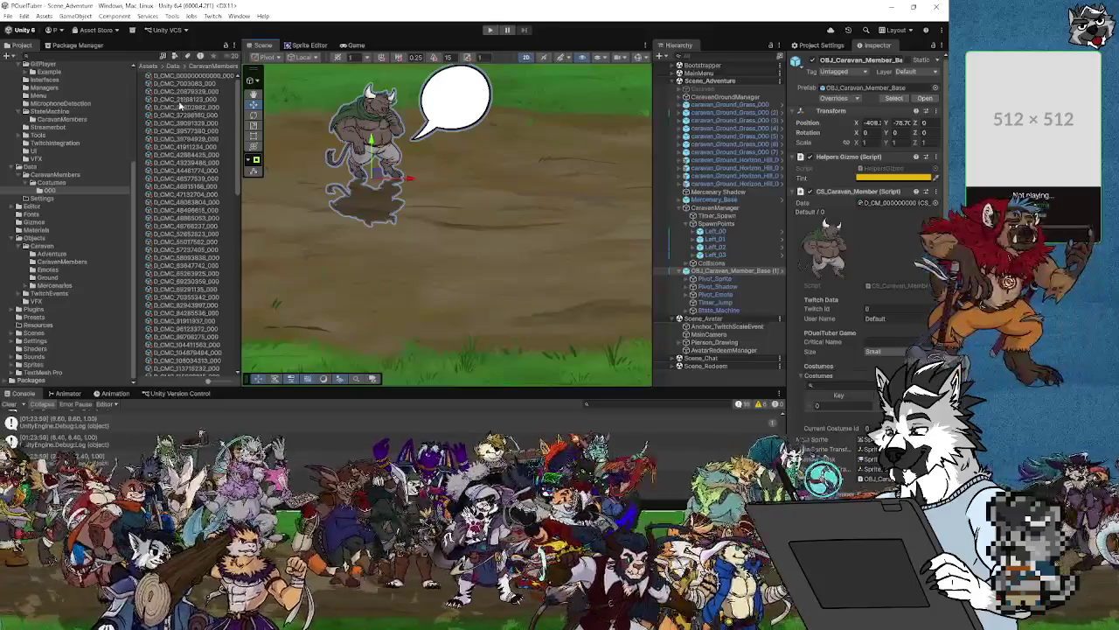
Select the D_CMC_000 costume, drag-adjust its emote bubble offset, and save the project.
left_click(187, 77)
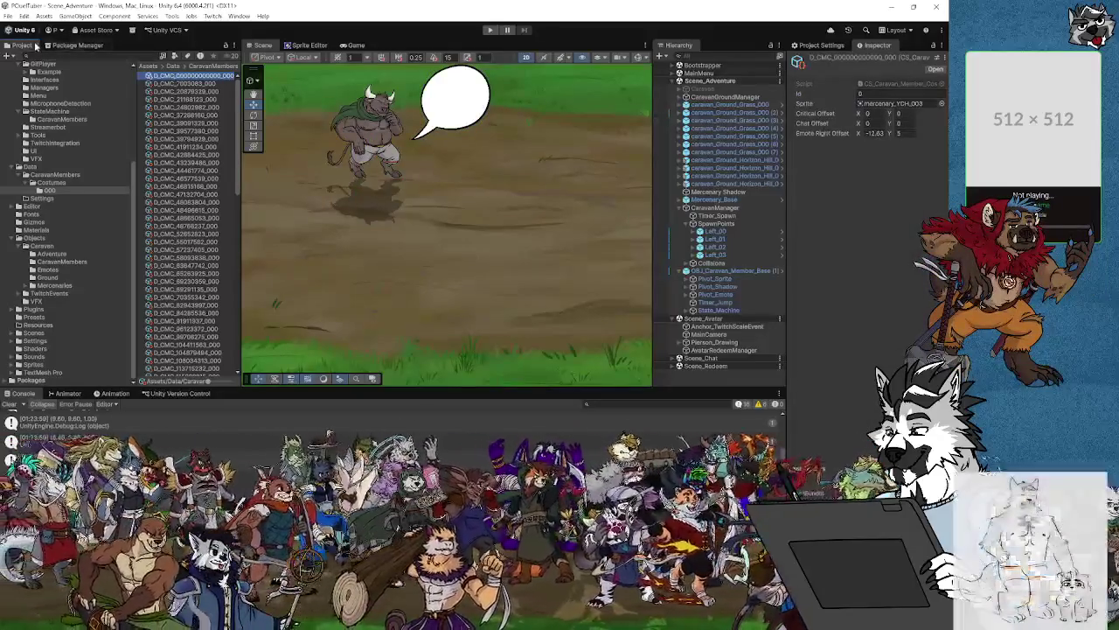
left_click(12, 16)
left_click(52, 66)
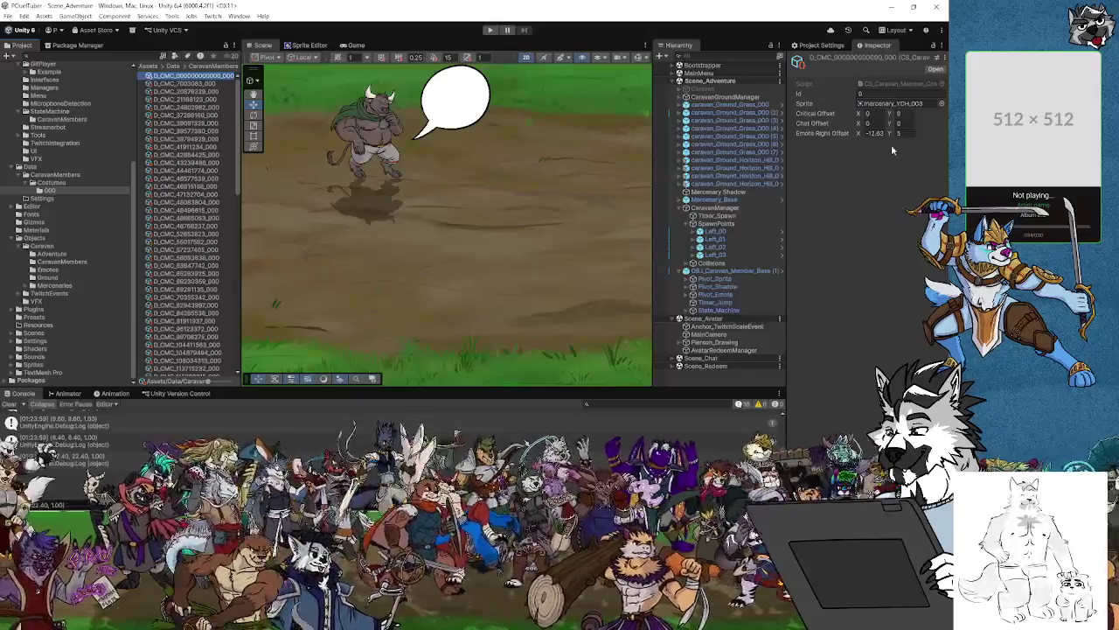
mouse_move(894, 134)
left_mouse_down()
mouse_move(47, 140)
mouse_move(350, 128)
mouse_move(320, 130)
left_mouse_up()
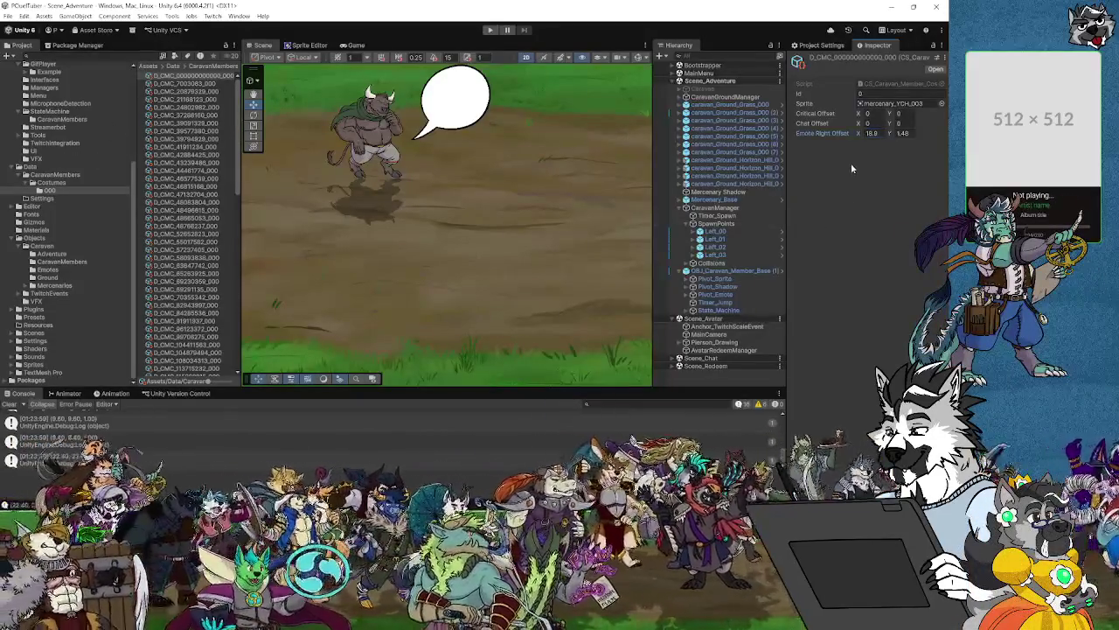
left_click(9, 16)
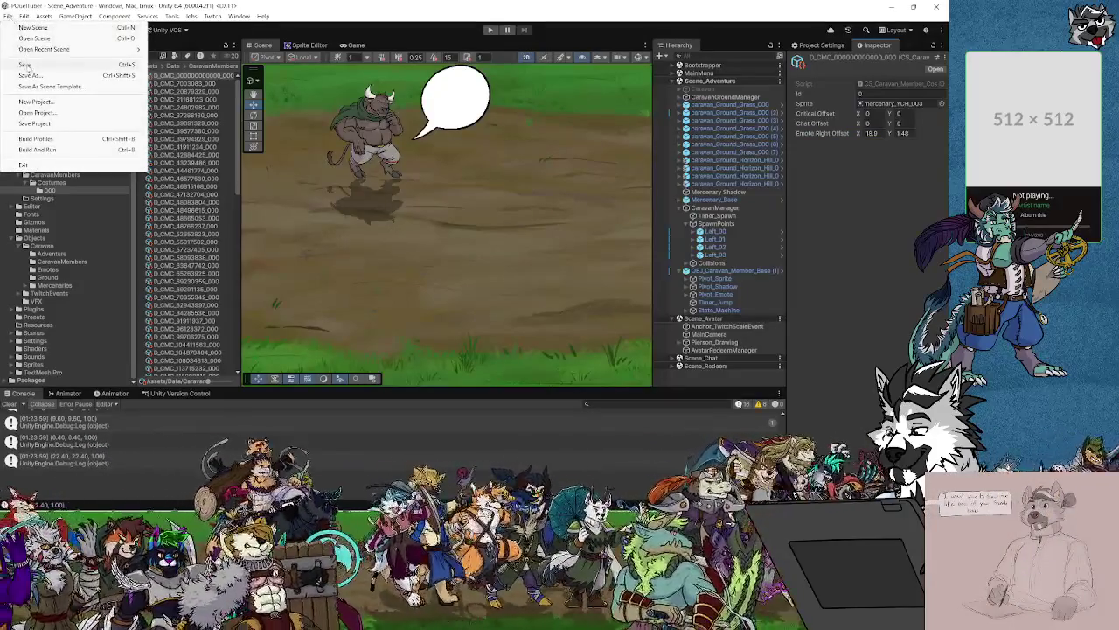
With the bull selected, set D_CMC_000's Emote Right Offset to X 10, Y 10.
left_click(392, 140)
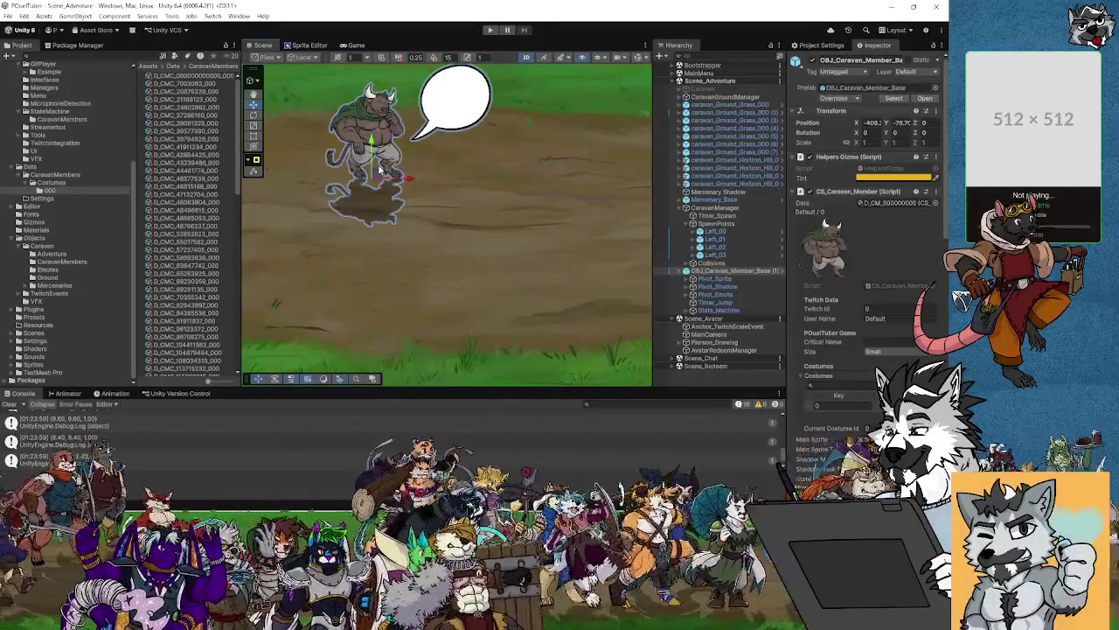
left_click(378, 172)
left_click(377, 175)
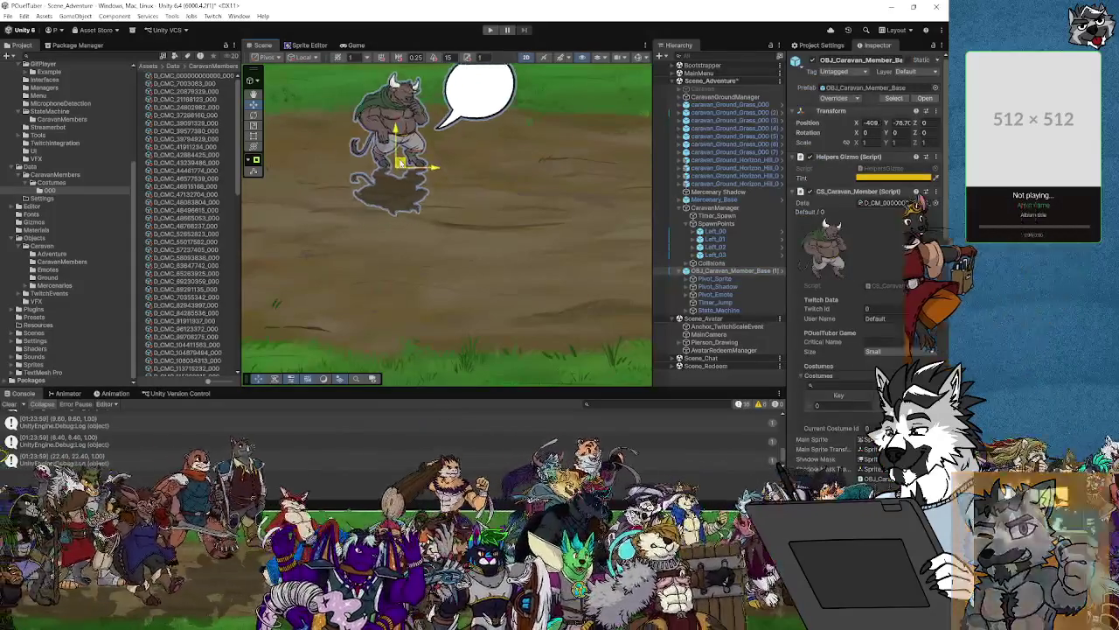
left_click(54, 193)
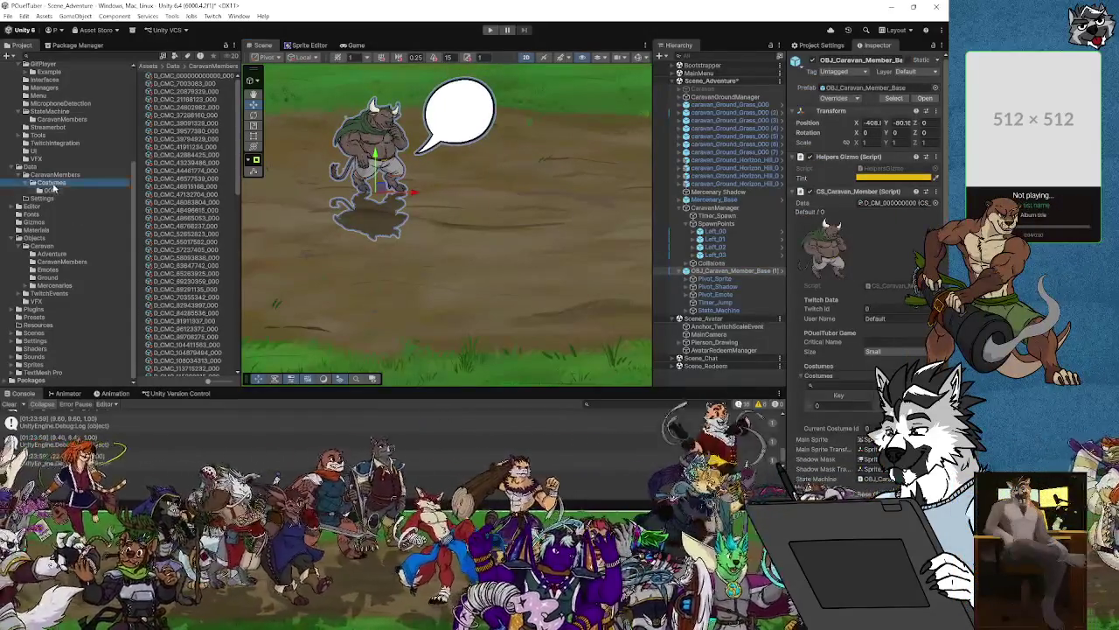
left_click(188, 76)
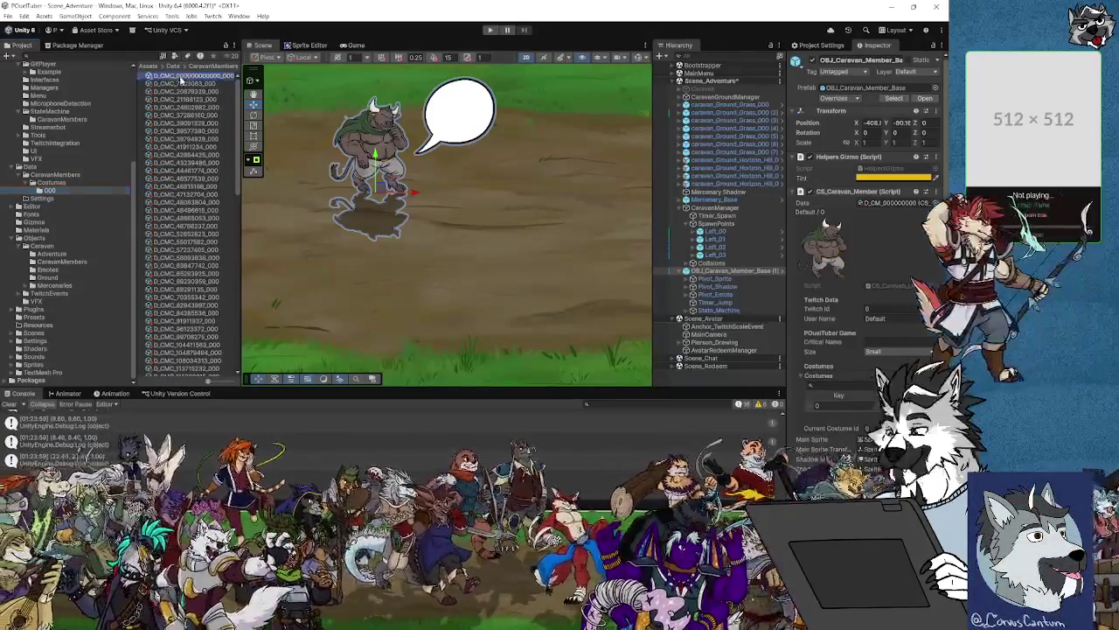
left_click(872, 133)
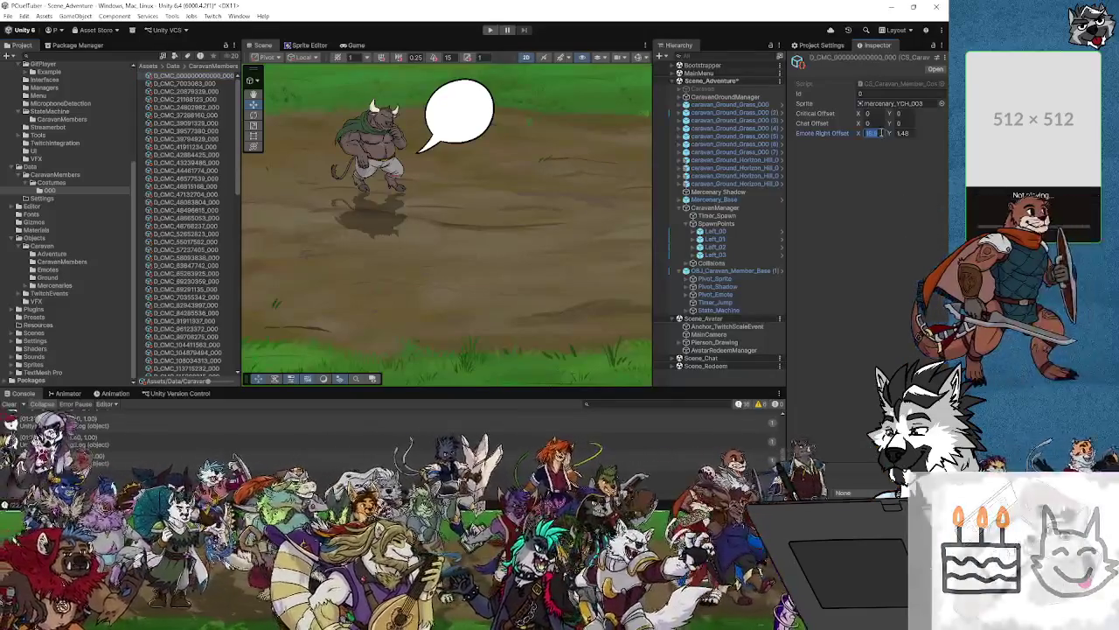
type("10")
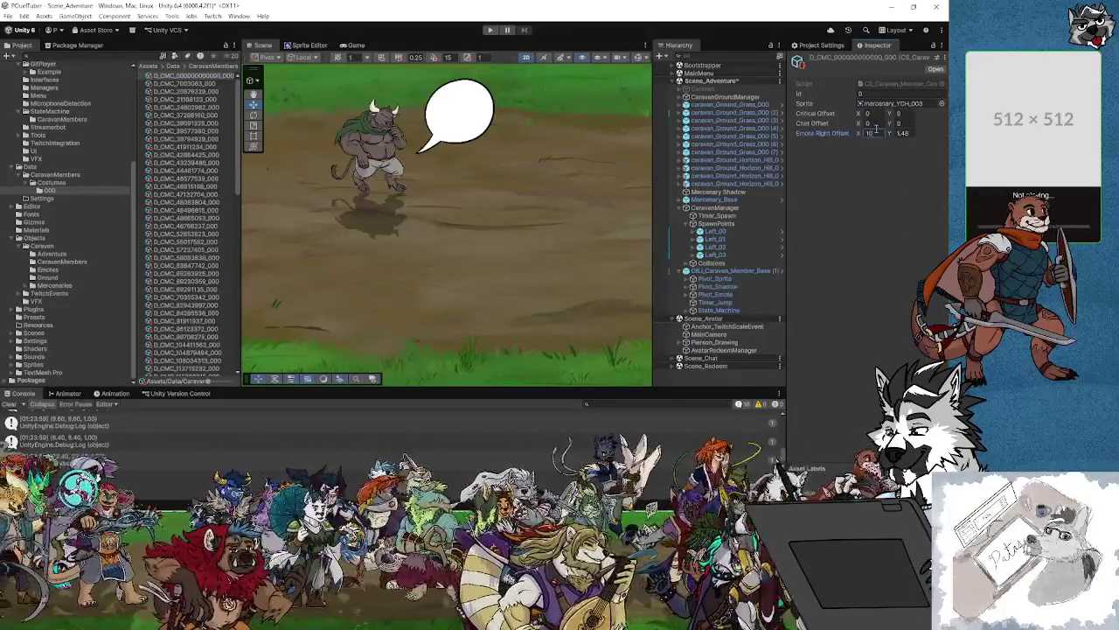
left_click(903, 133)
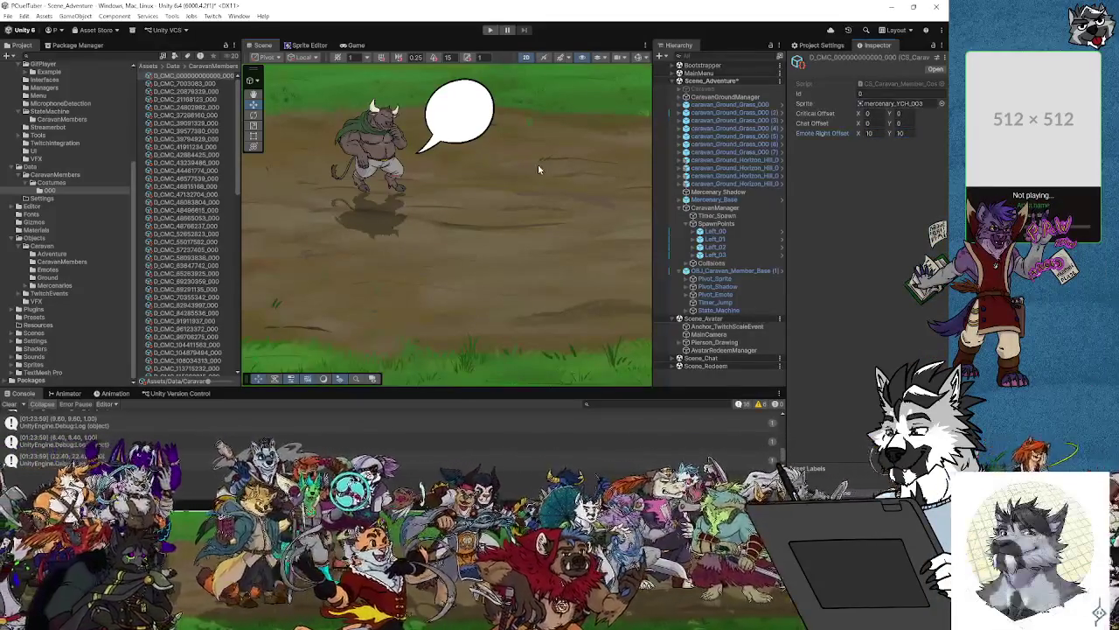
left_click(538, 165)
Open the code behind the logged offset message in Visual Studio and save the script.
left_click(188, 75)
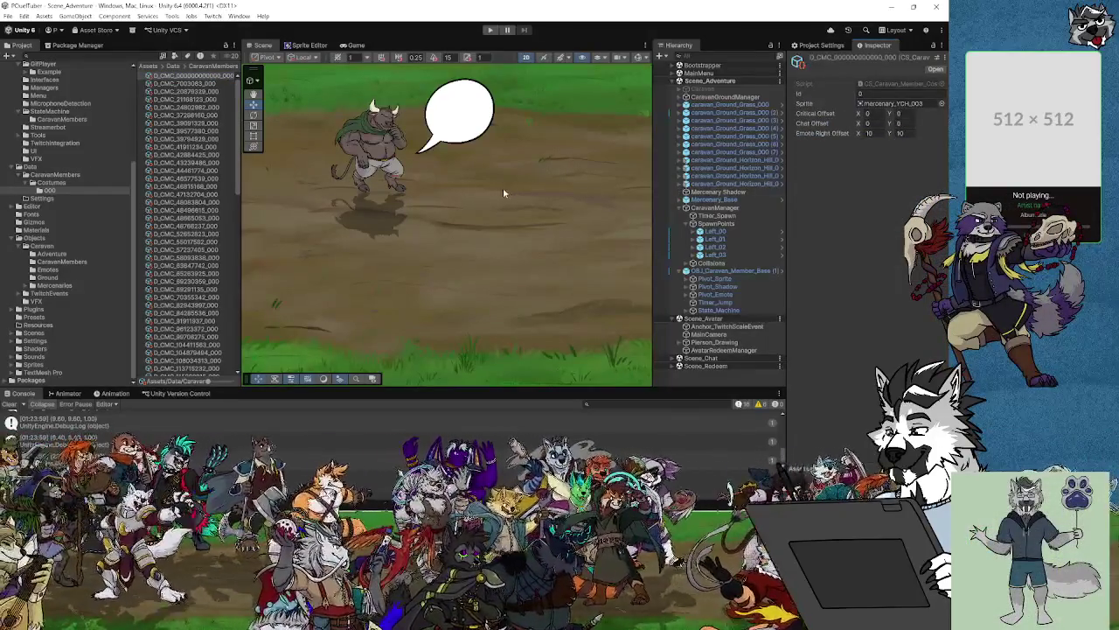
left_click(366, 162)
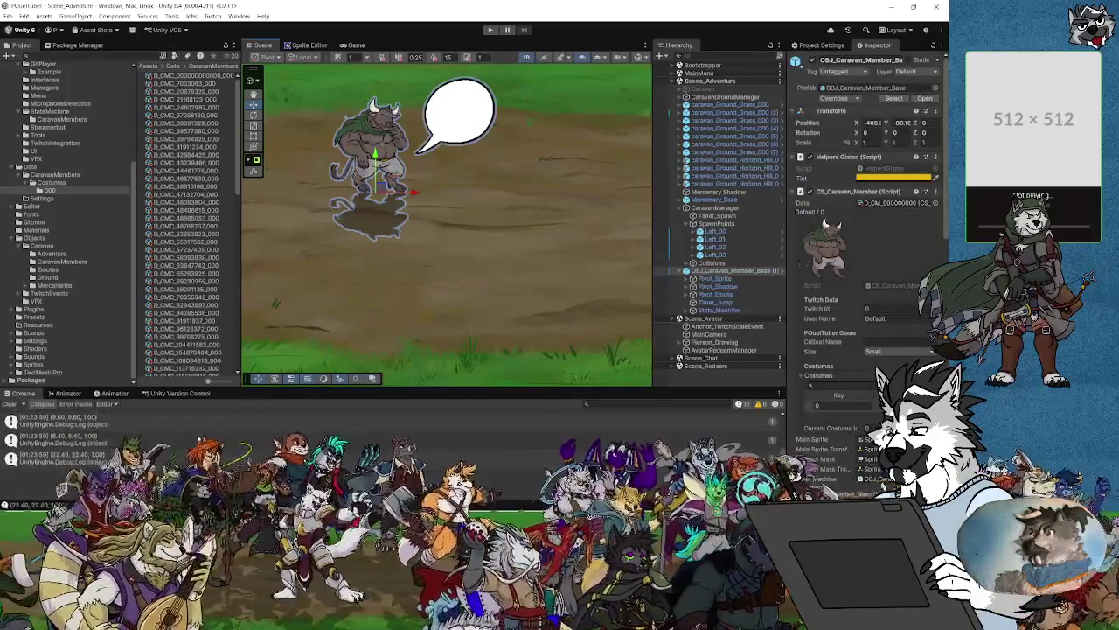
double_click(88, 455)
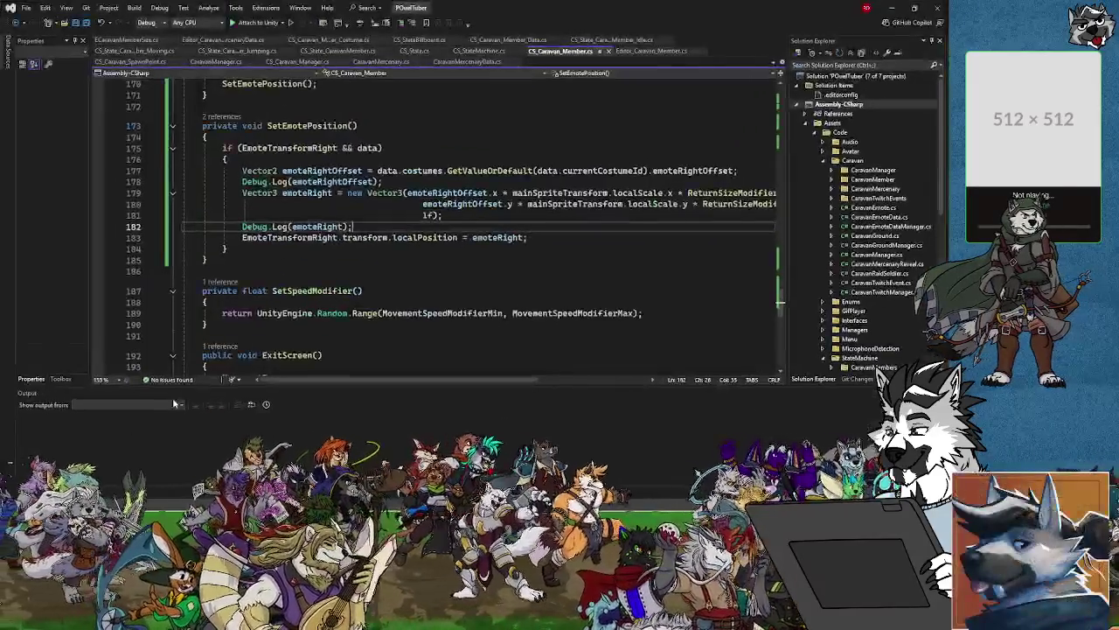
key("ctrl+s")
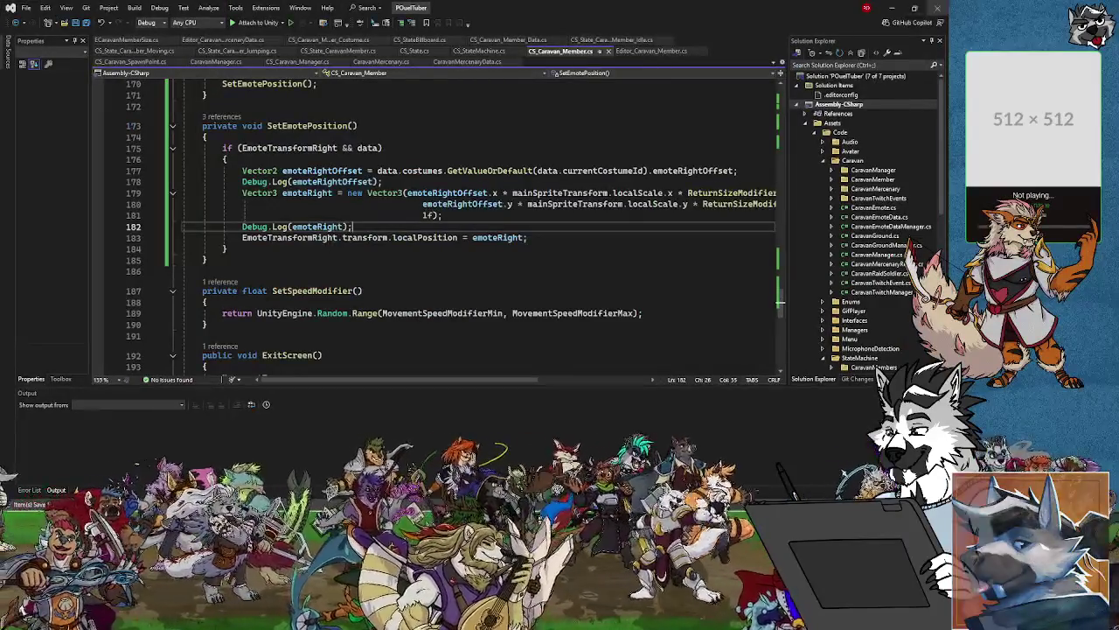
left_click(894, 8)
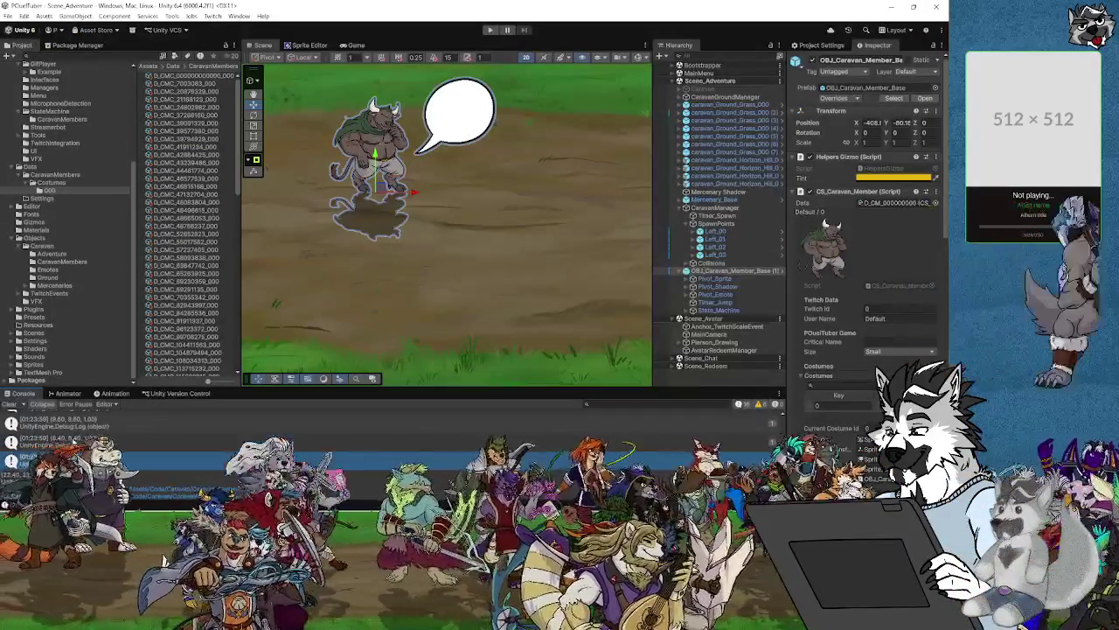
Inspect OBJ_Caravan_Member_Base's Pivot_Emote, then revert all the member's prefab overrides.
left_click(737, 273)
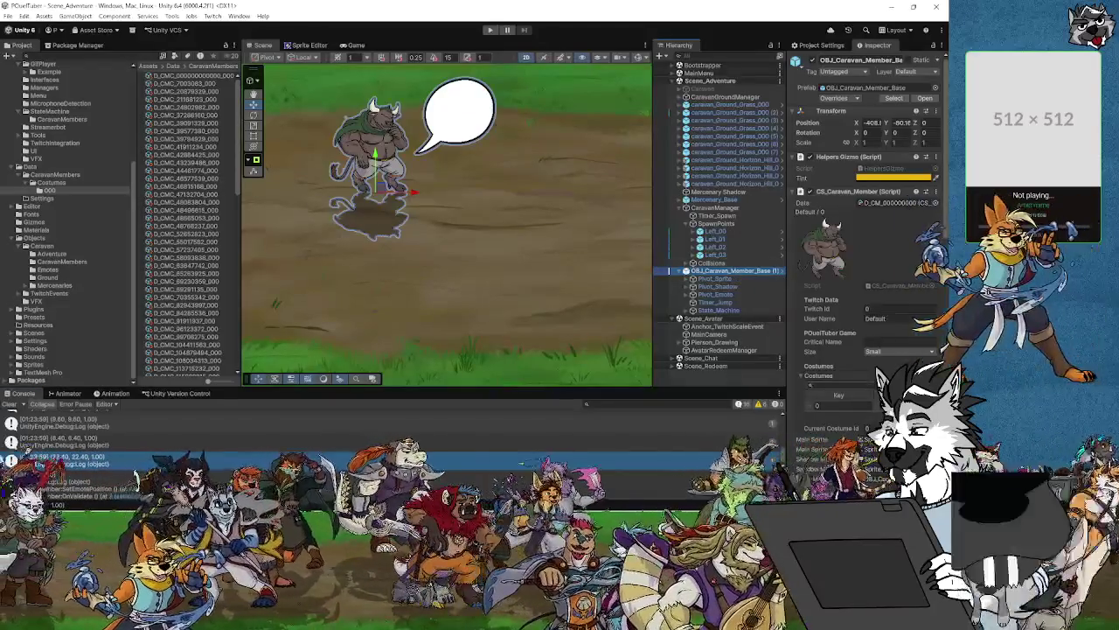
scroll(879, 372, "down", 3)
scroll(840, 349, "down", 3)
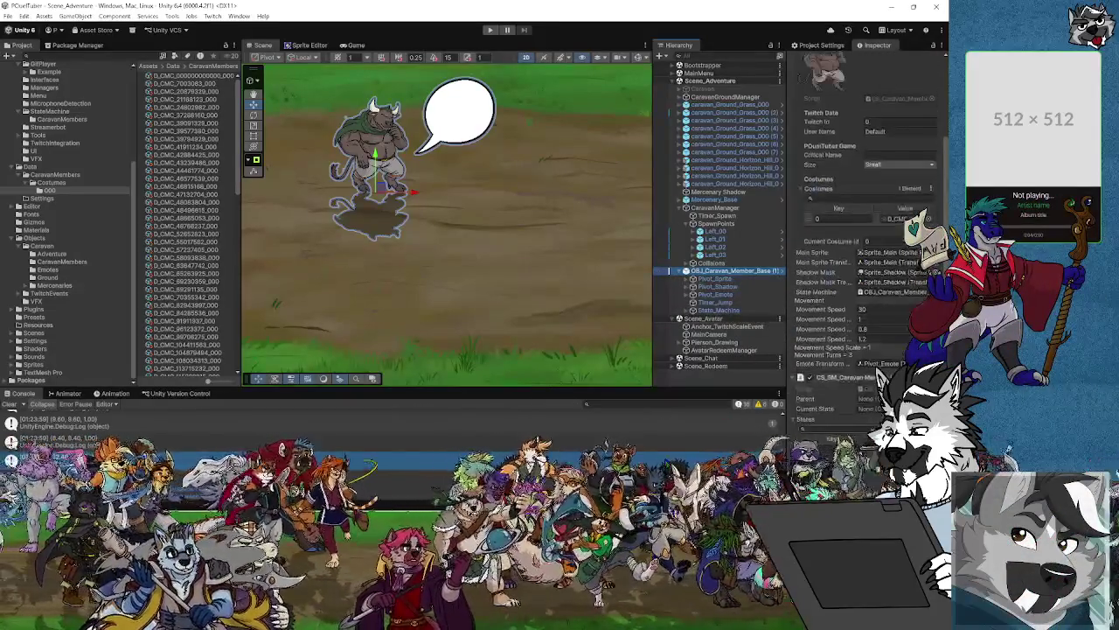
left_click(721, 295)
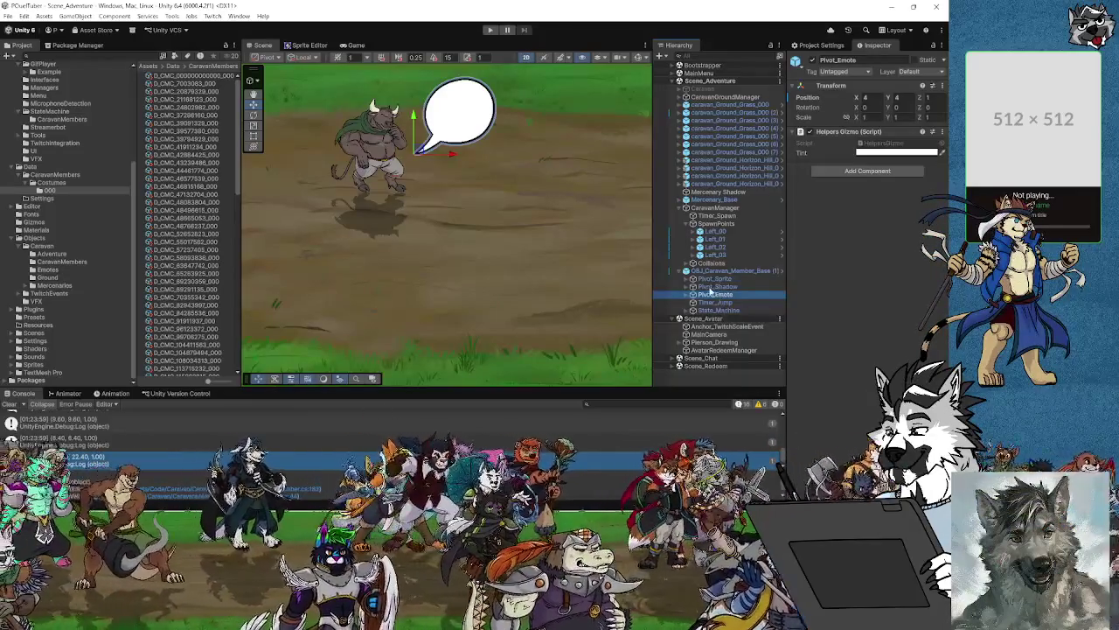
left_click(688, 295)
left_click(689, 295)
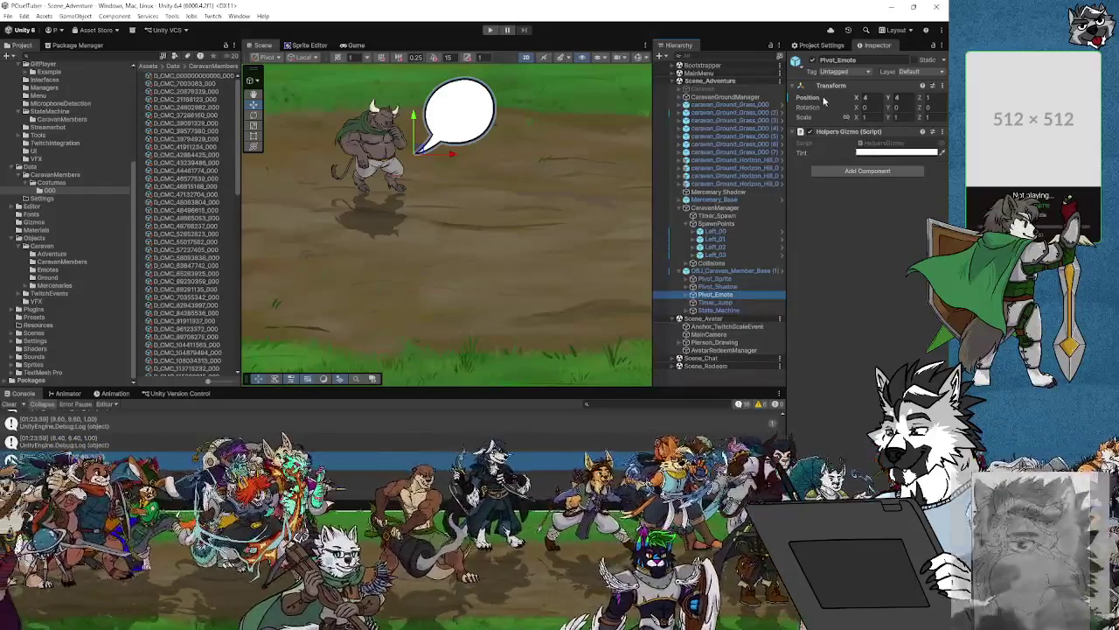
right_click(823, 102)
left_click(722, 271)
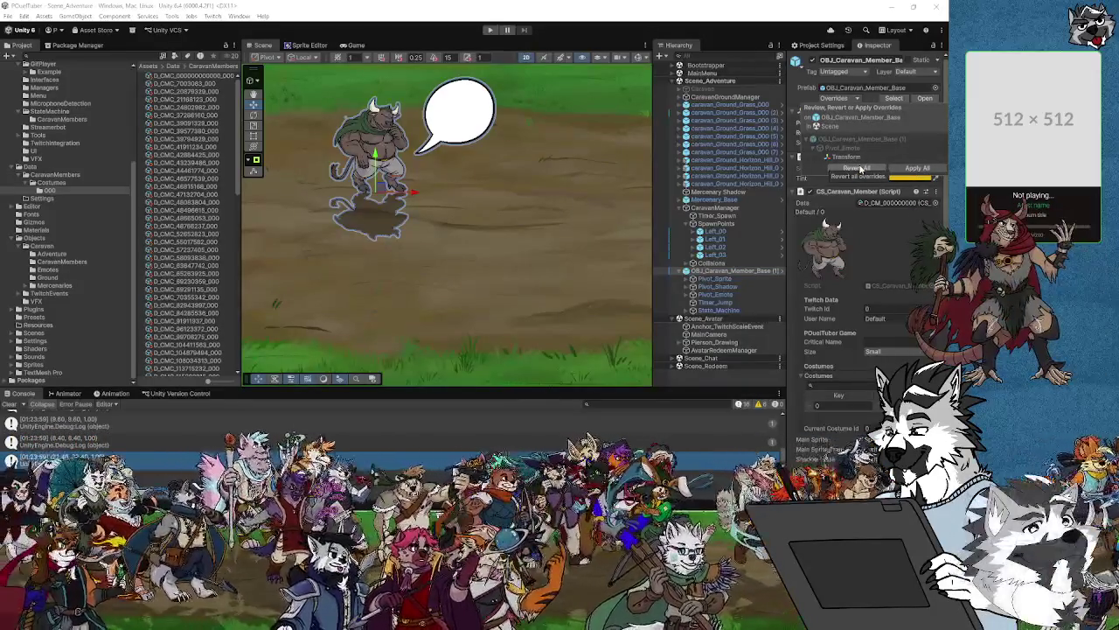
left_click(860, 168)
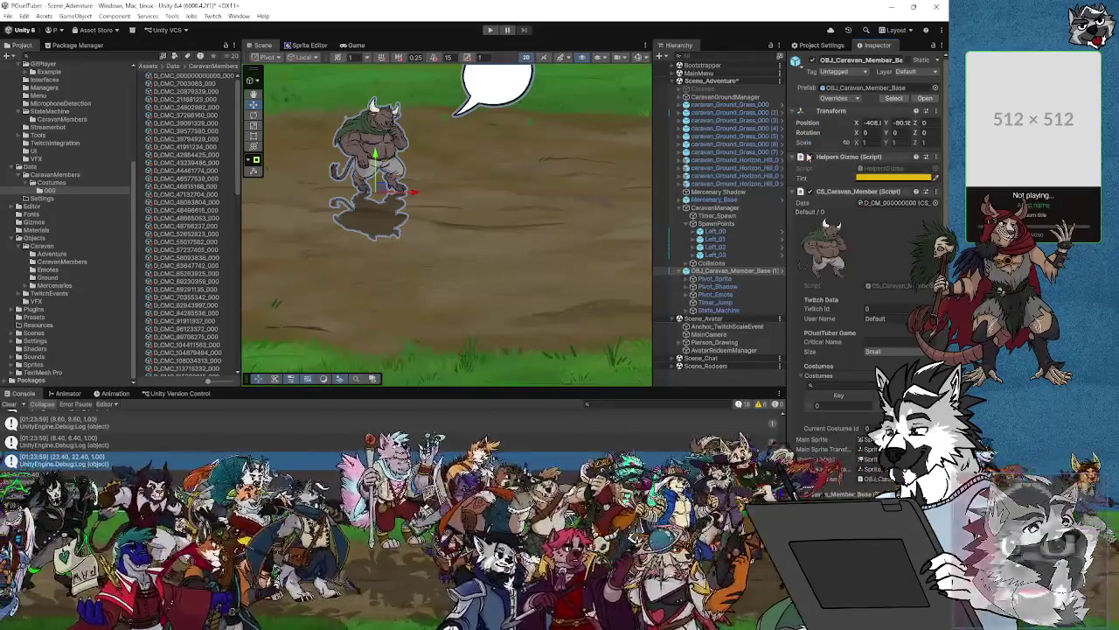
Show the first costume data asset in the Costumes/000 folder.
left_click(52, 191)
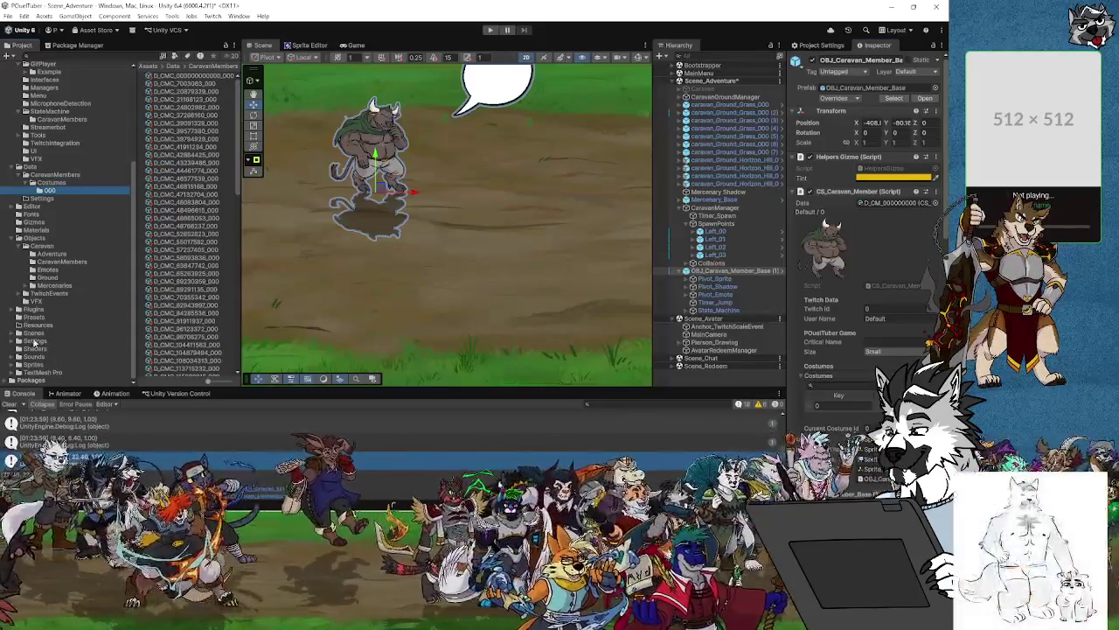
left_click(33, 357)
left_click(52, 191)
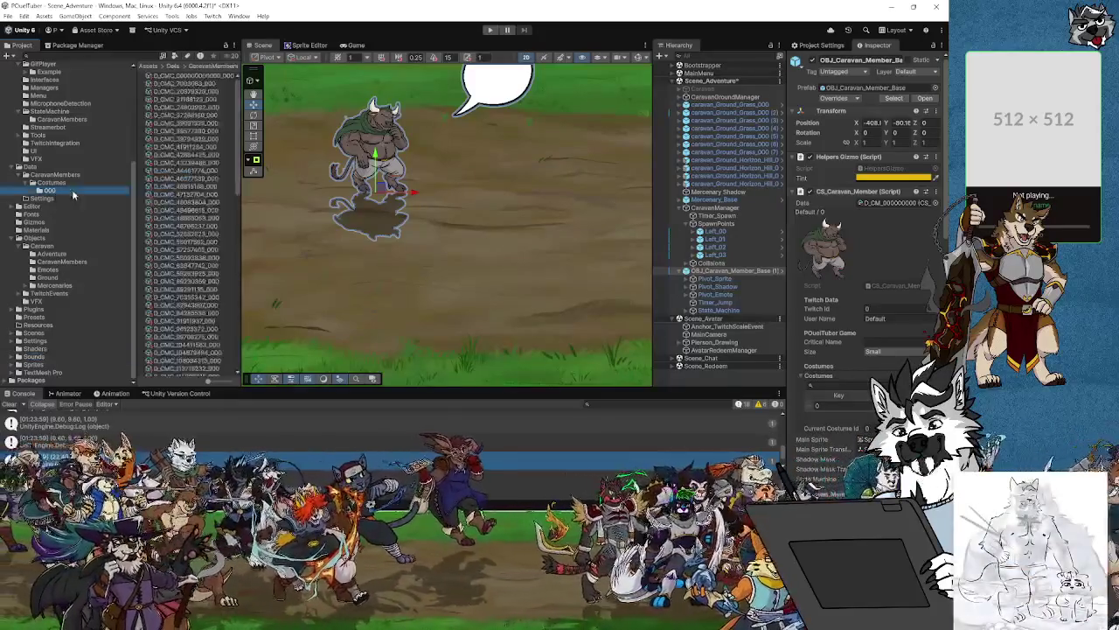
left_click(201, 76)
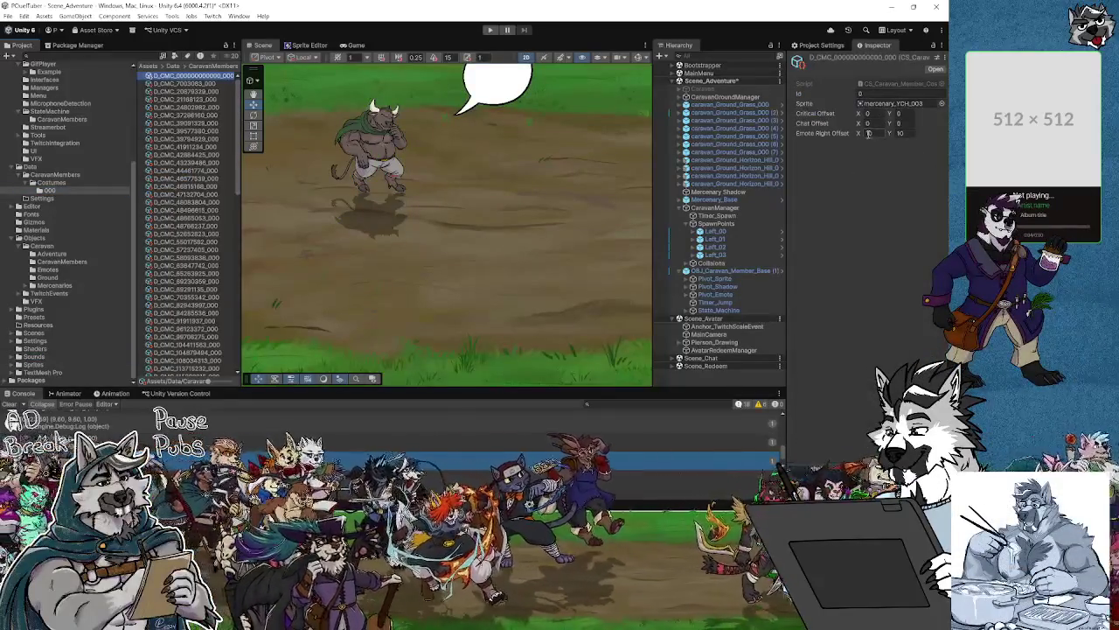
Change D_CMC_000's Emote Right Offset X to 3, keeping Y at 10, and save.
left_click(877, 134)
left_click(902, 133)
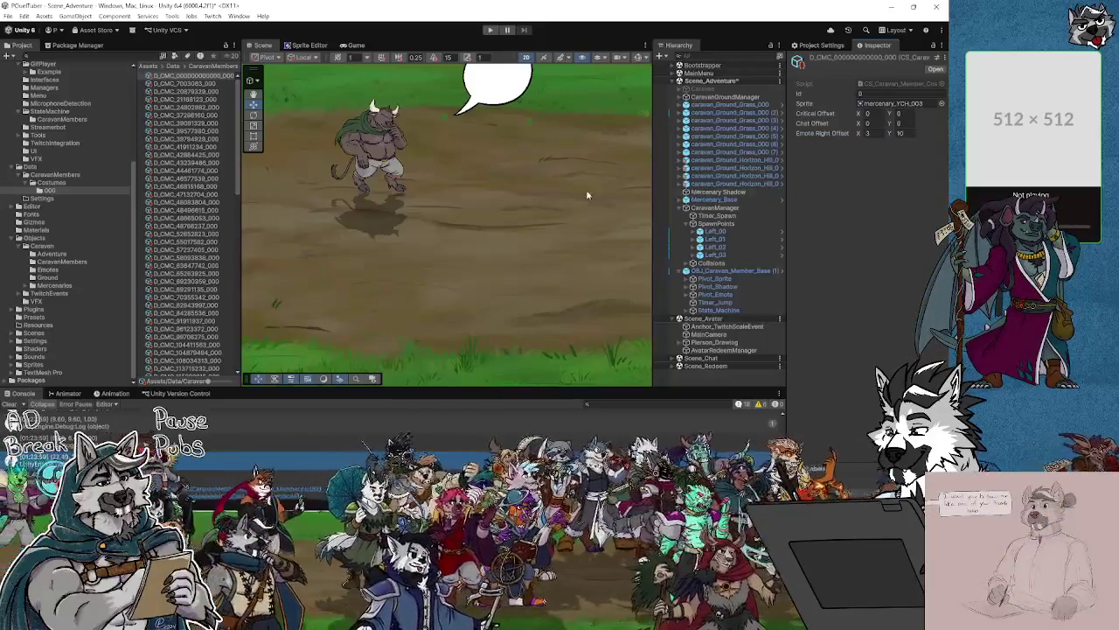
left_click(7, 16)
left_click(44, 69)
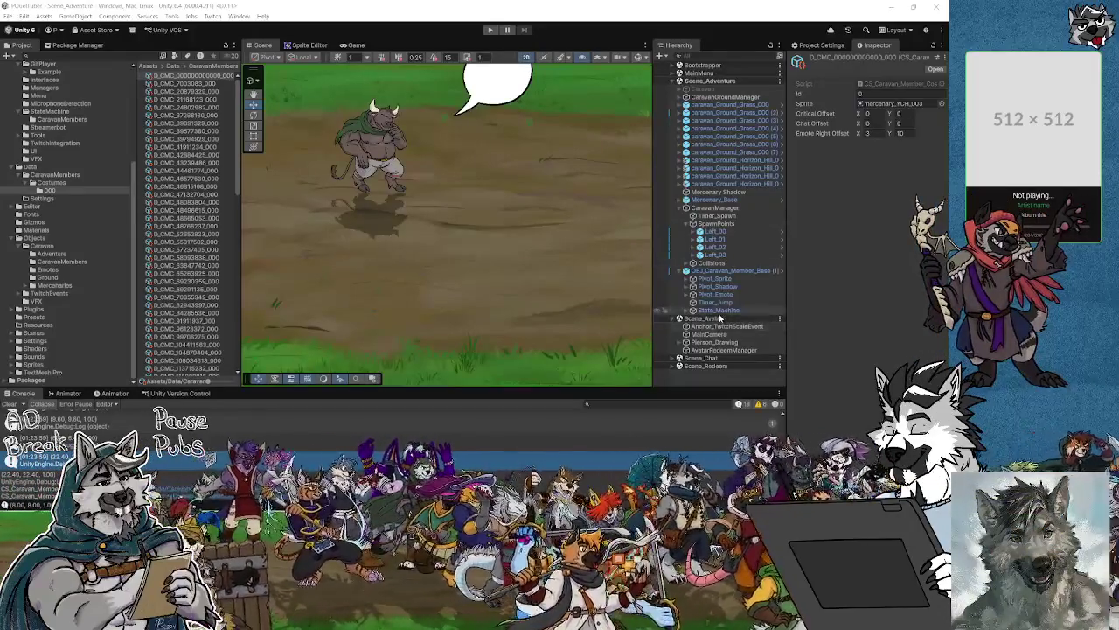
left_click(716, 271)
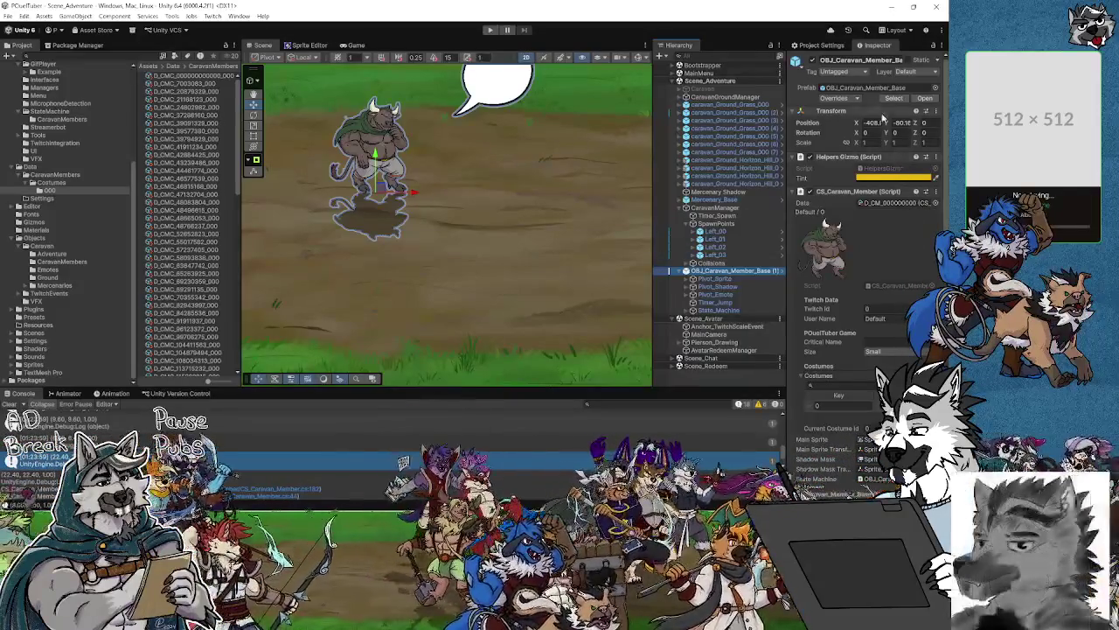
Apply the caravan member's overrides to its prefab and frame the bull in the view.
left_click(848, 98)
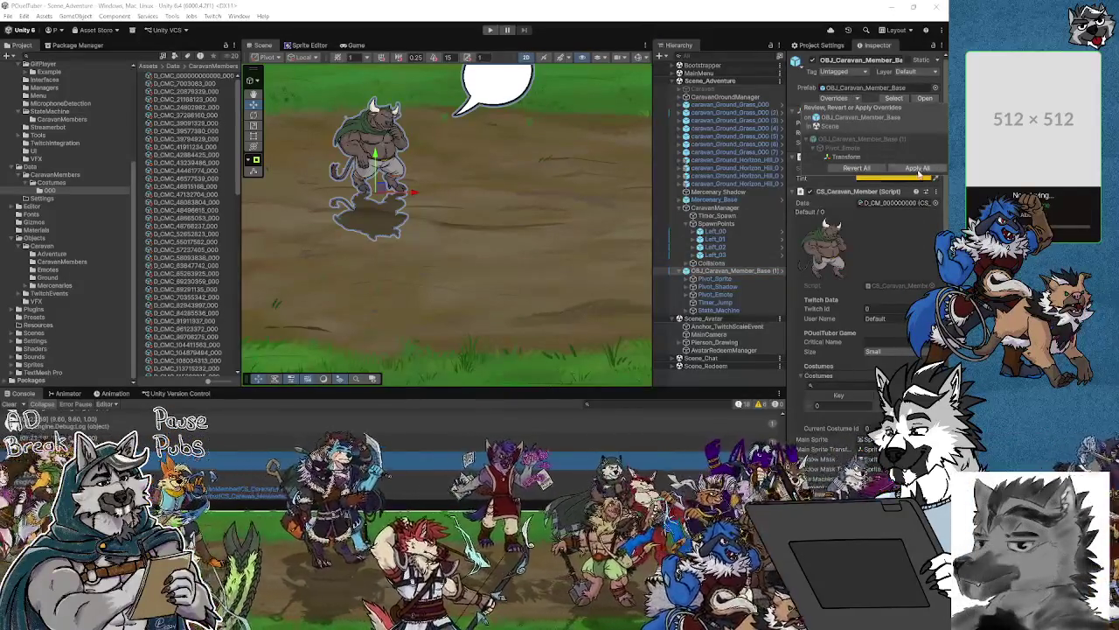
left_click(917, 168)
key("f")
scroll(464, 227, "up", 2)
scroll(465, 227, "down", 3)
scroll(465, 226, "down", 2)
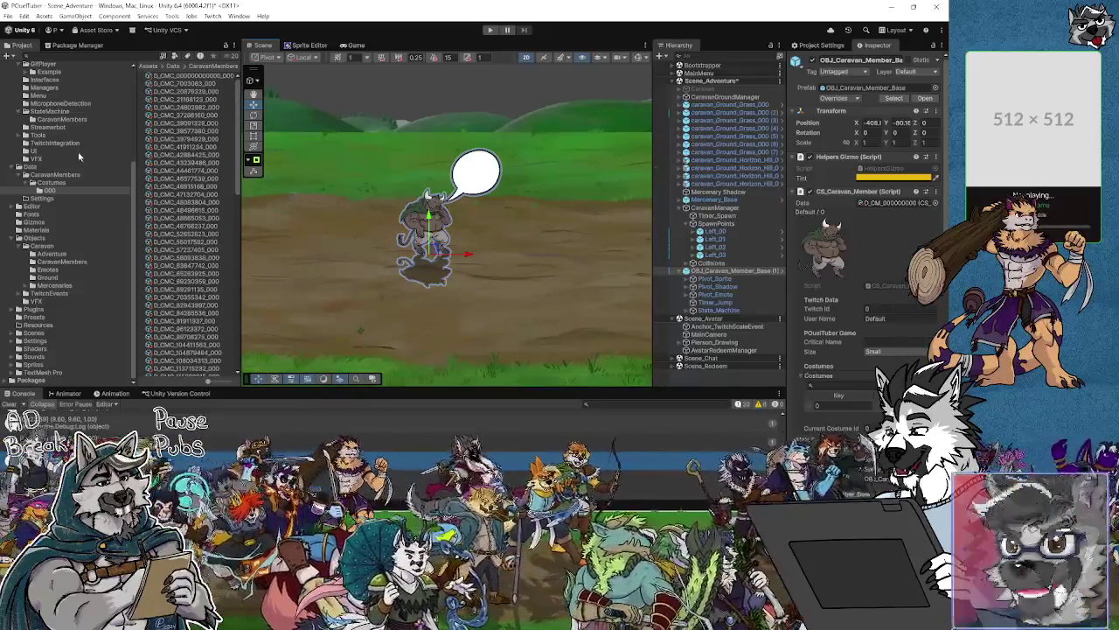
left_click(184, 83)
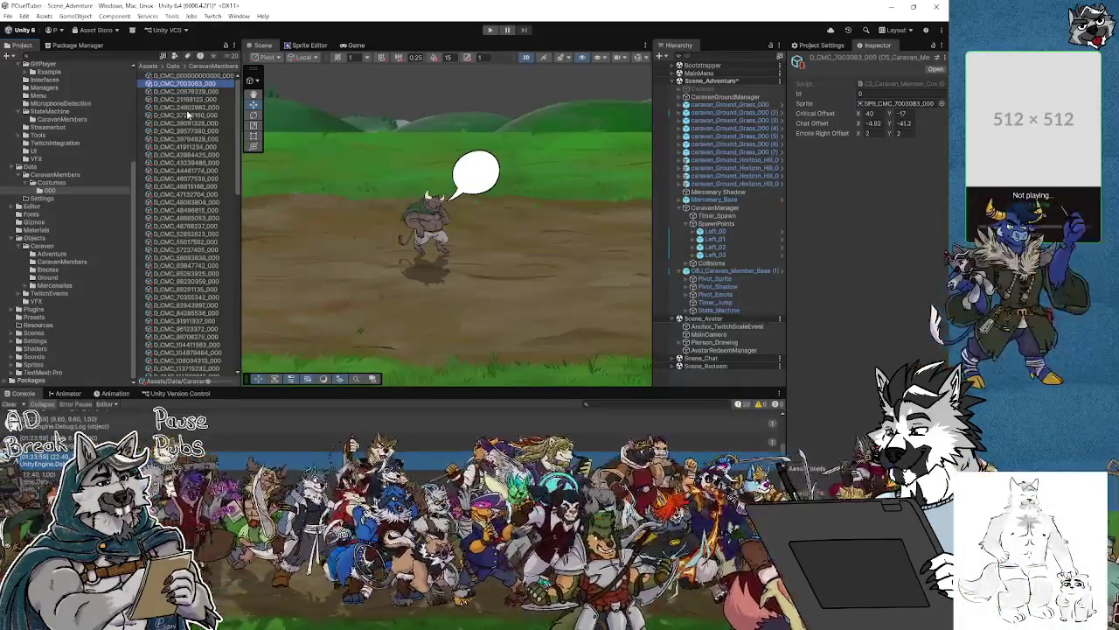
left_click(190, 76)
left_click(190, 83)
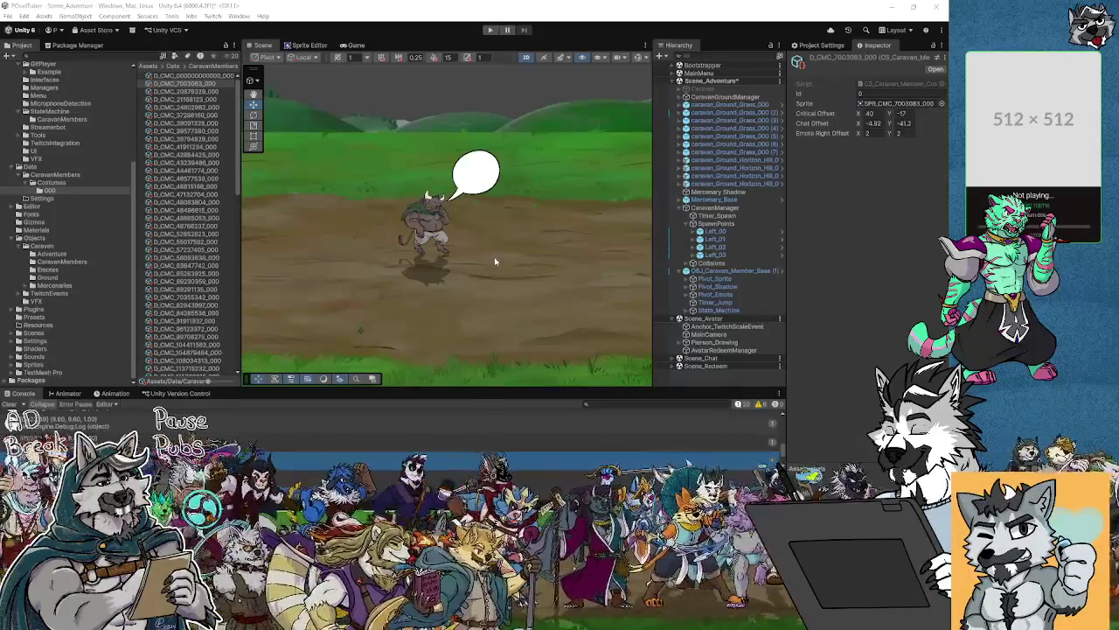
left_click(8, 16)
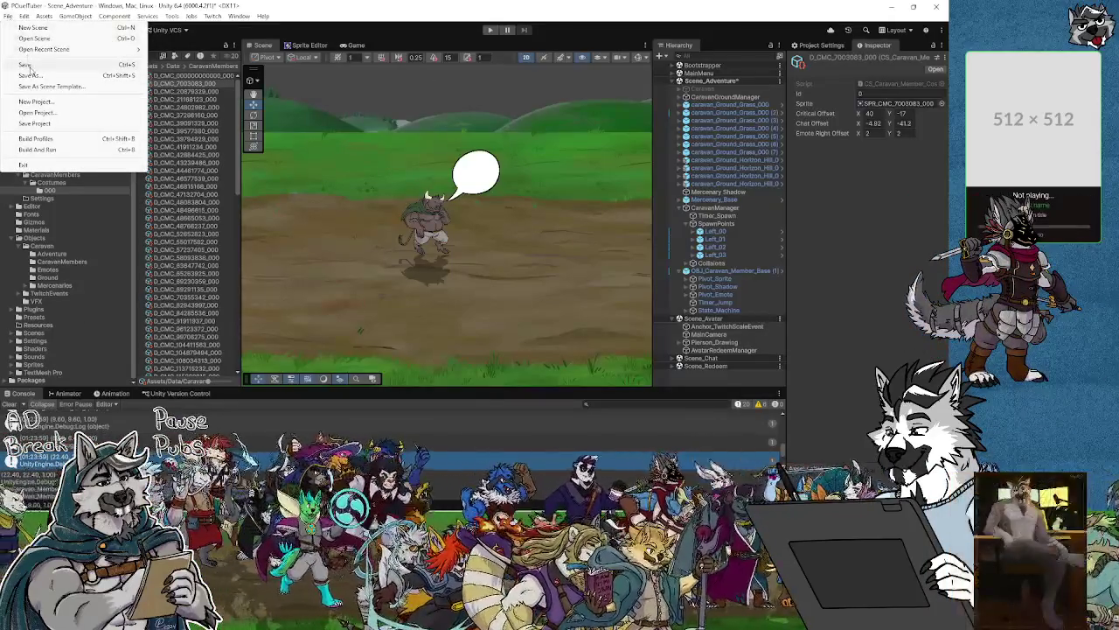
Save the adventure scene from the File menu.
left_click(25, 65)
left_click(8, 16)
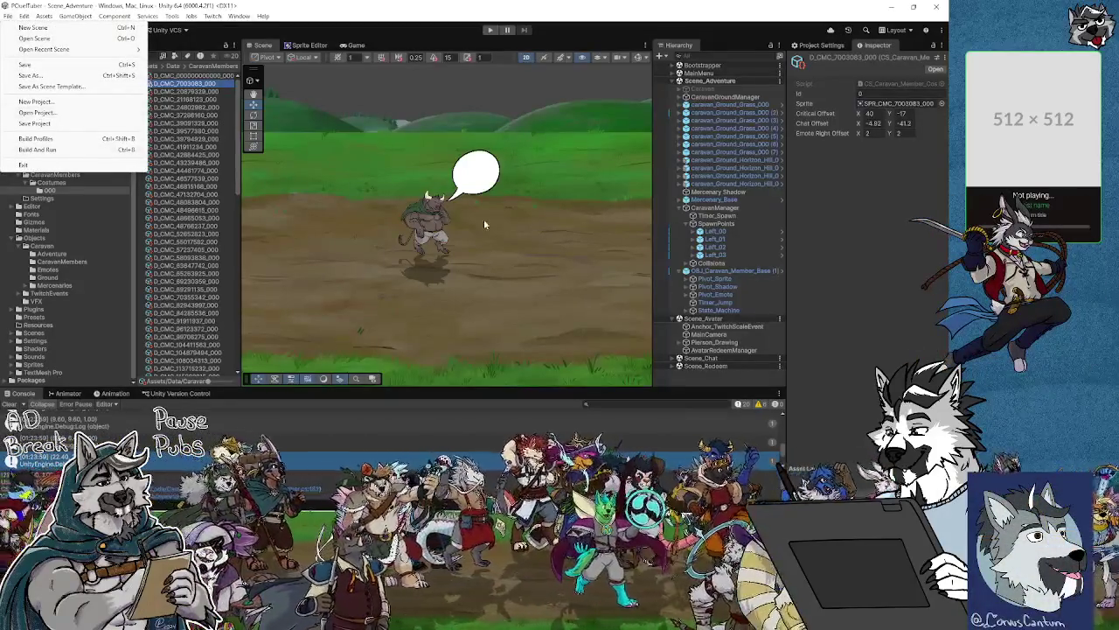
left_click(309, 197)
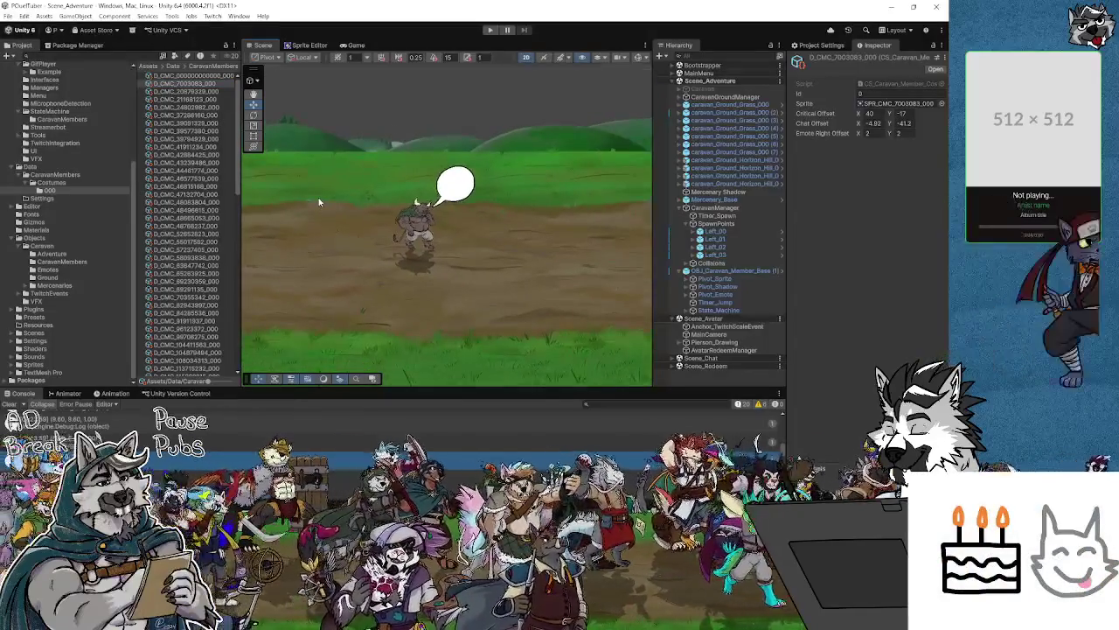
left_click(206, 77)
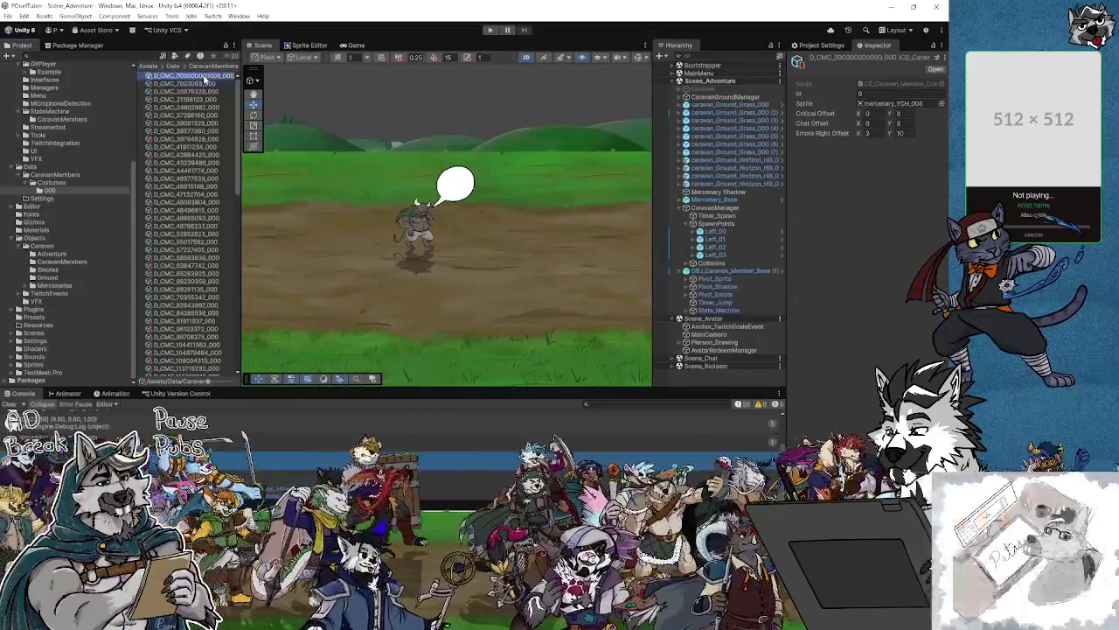
left_click(204, 84)
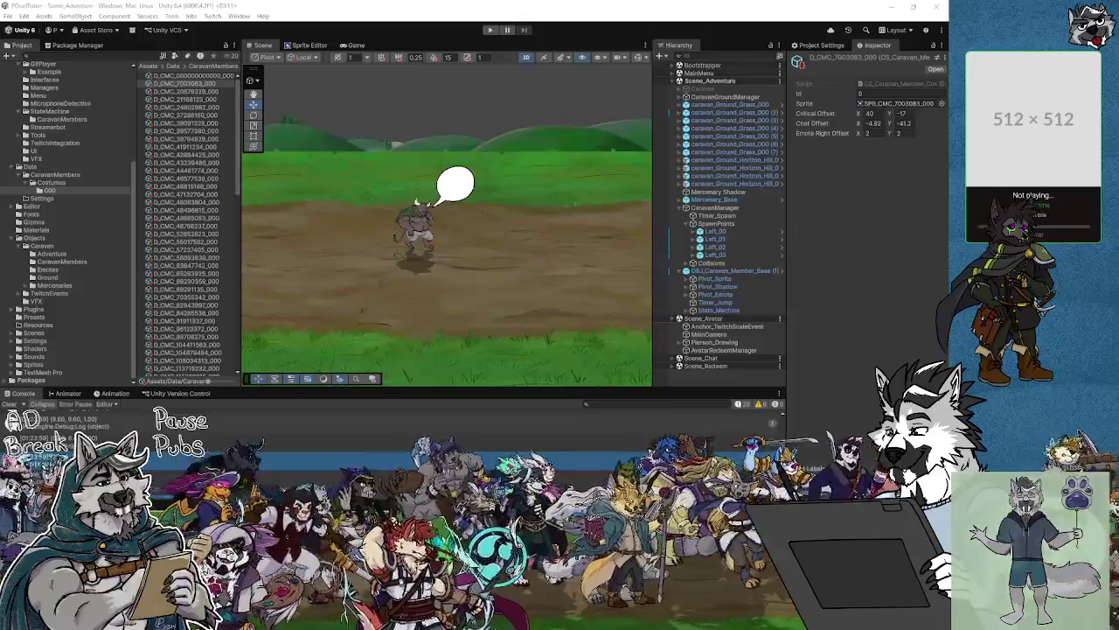
left_click(183, 83)
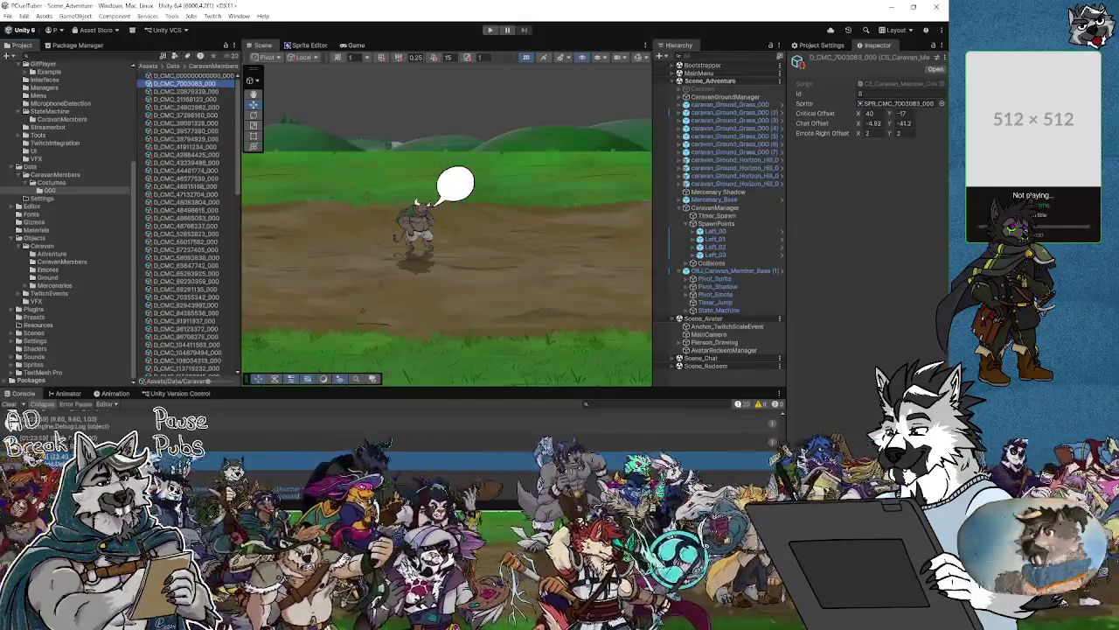
key("alt+Tab")
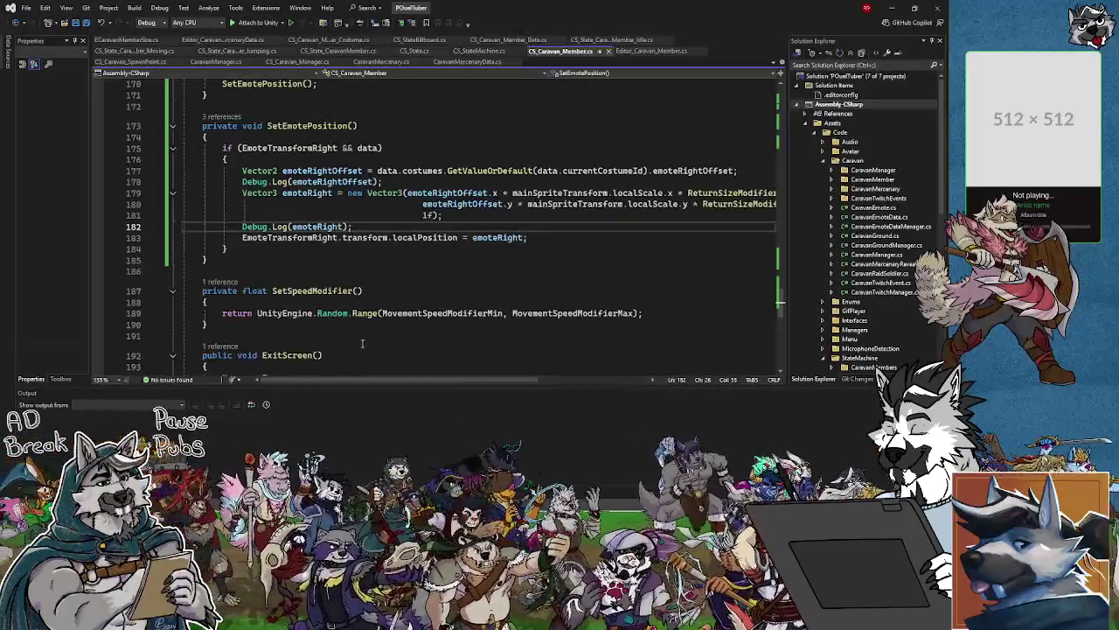
Scroll through CS_Caravan_Member.cs, then open CS_Caravan_Member_Data.cs with its costumes dictionary.
scroll(377, 260, "up", 20)
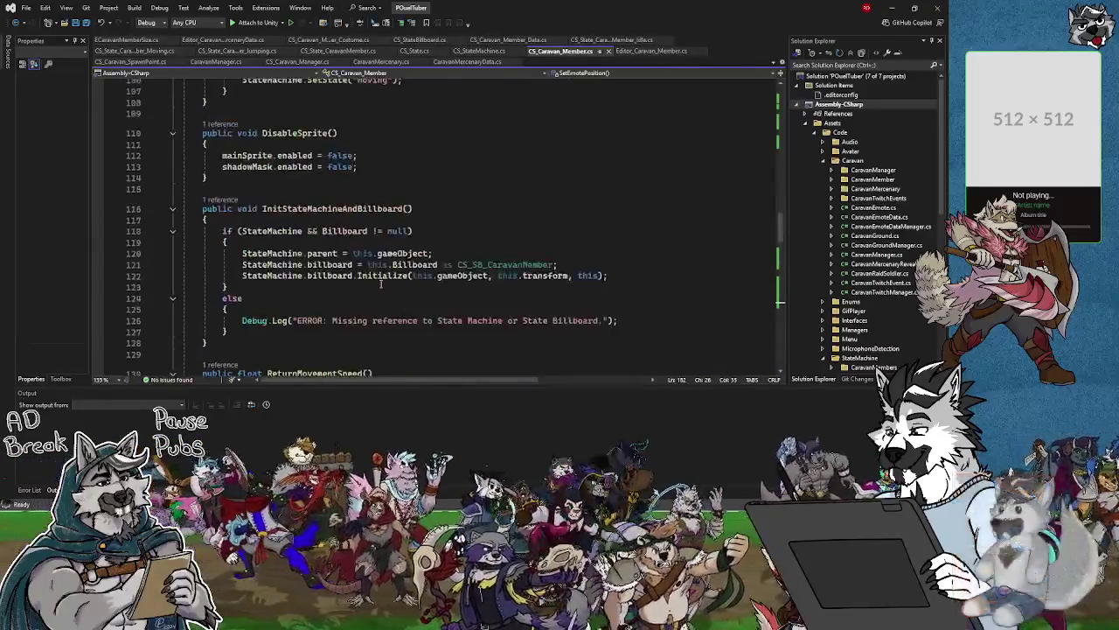
scroll(380, 284, "up", 20)
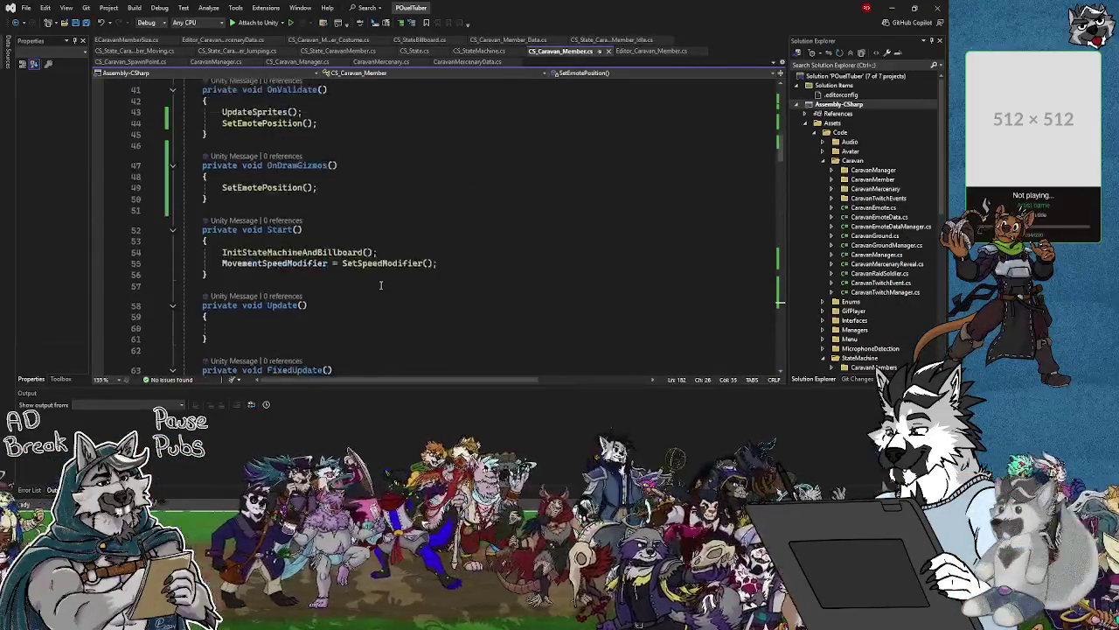
scroll(380, 282, "up", 10)
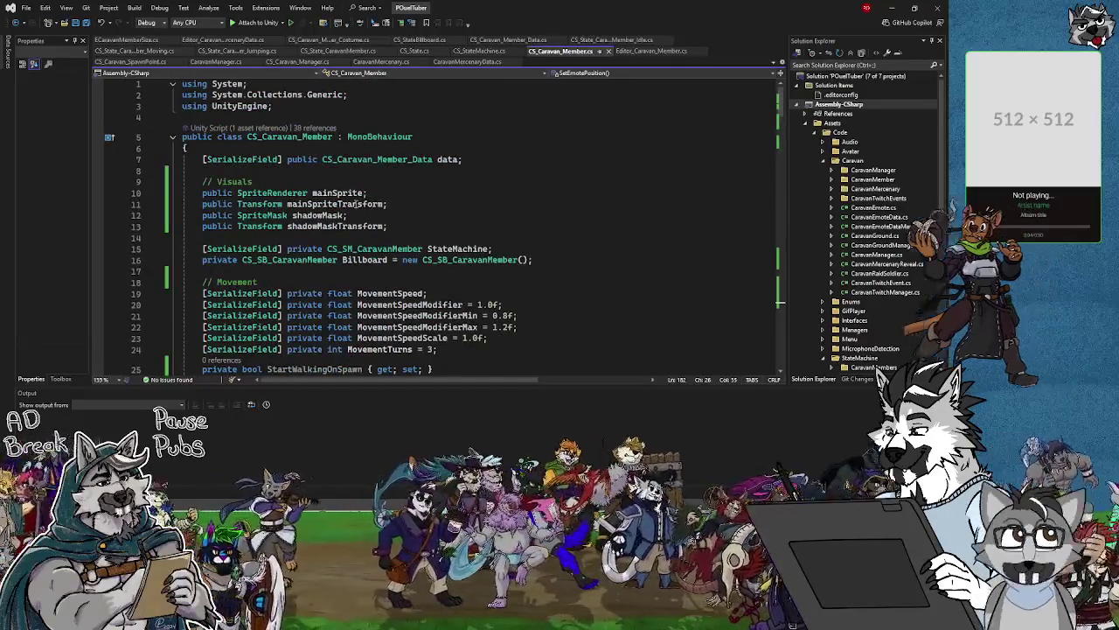
scroll(366, 253, "down", 4)
scroll(366, 253, "down", 18)
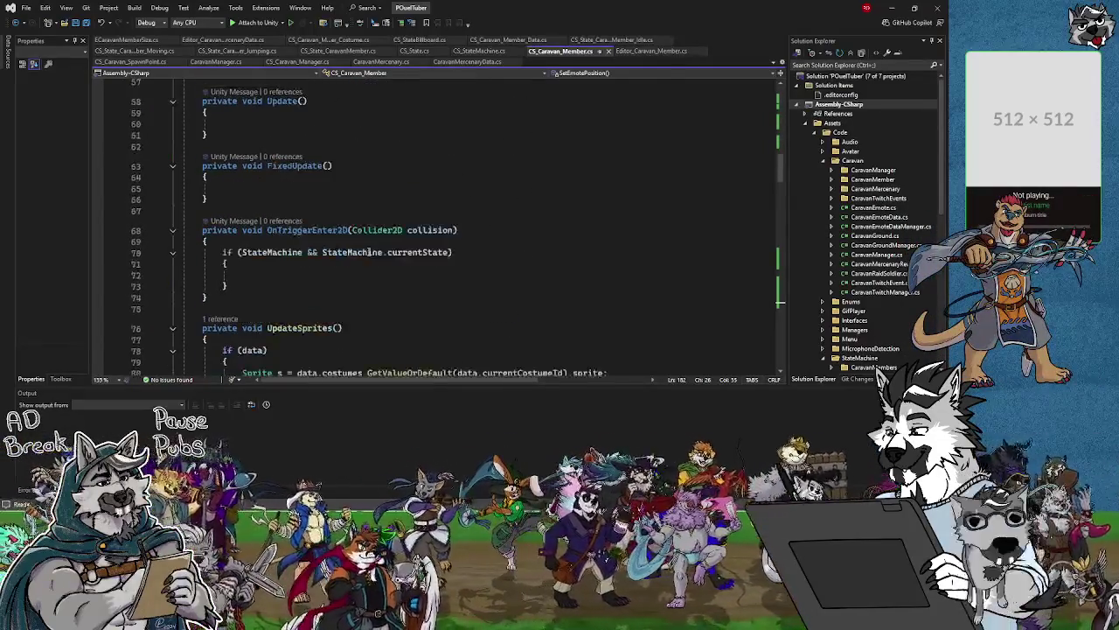
scroll(368, 252, "down", 15)
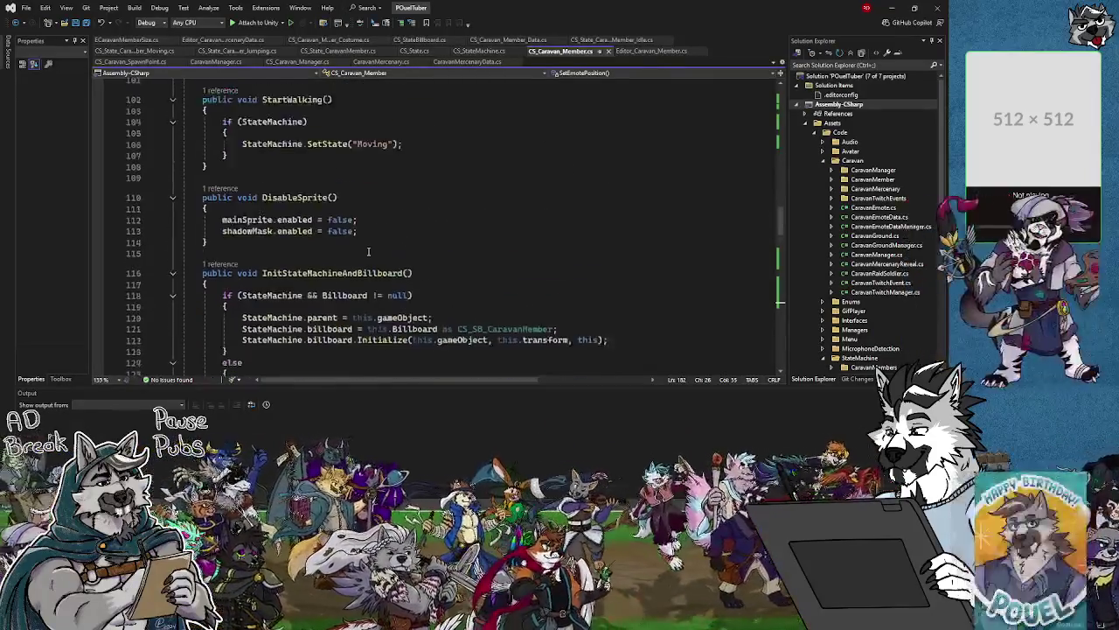
scroll(368, 252, "down", 12)
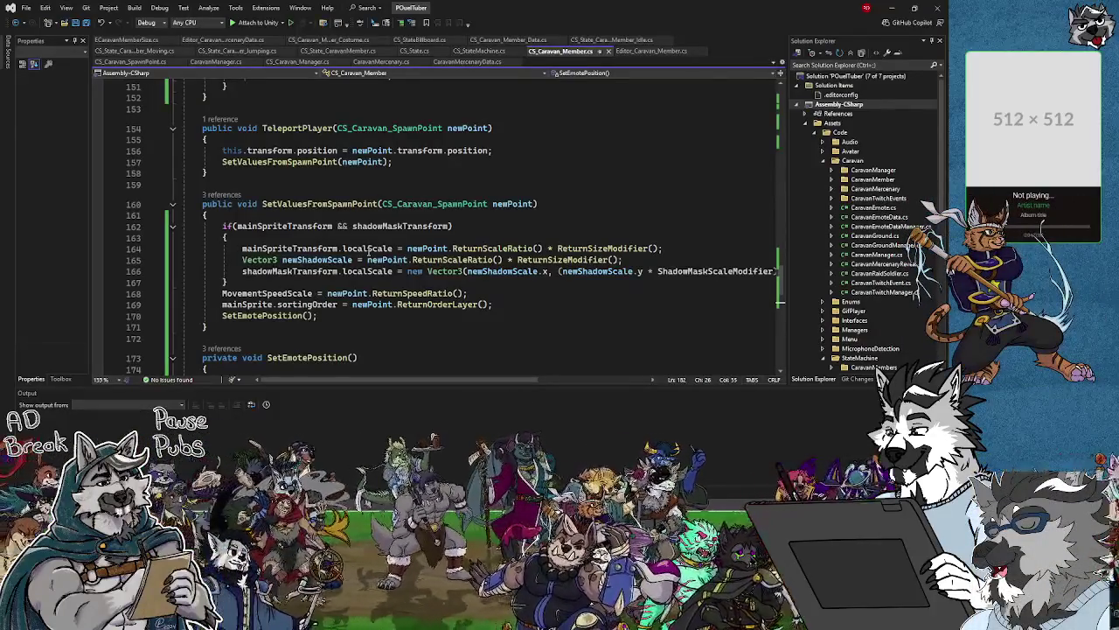
mouse_move(369, 252)
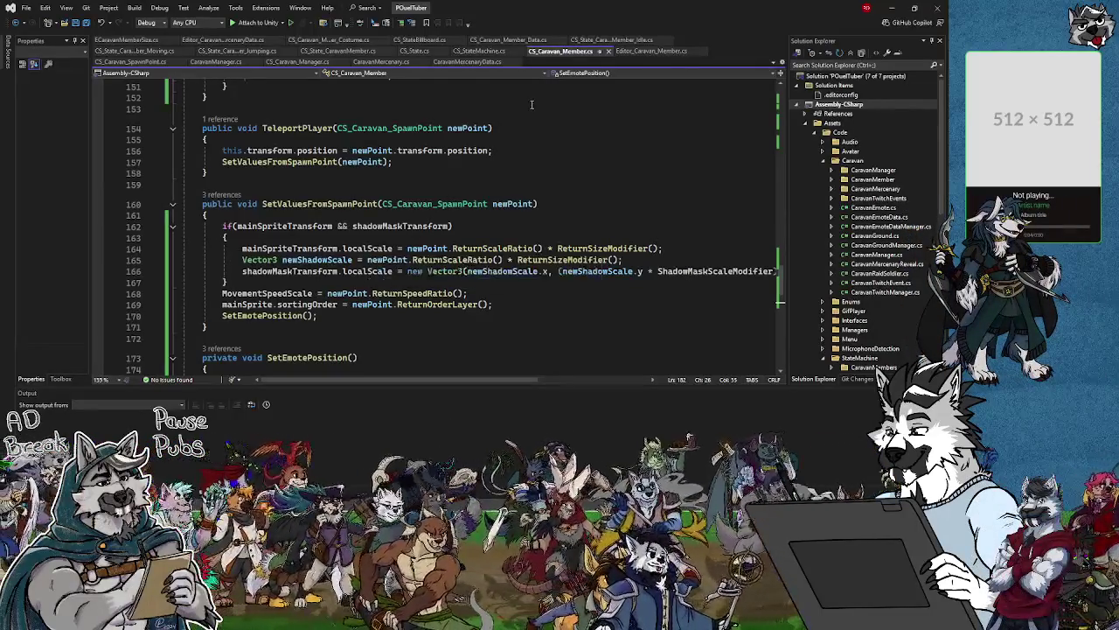
left_click(478, 51)
left_click(508, 39)
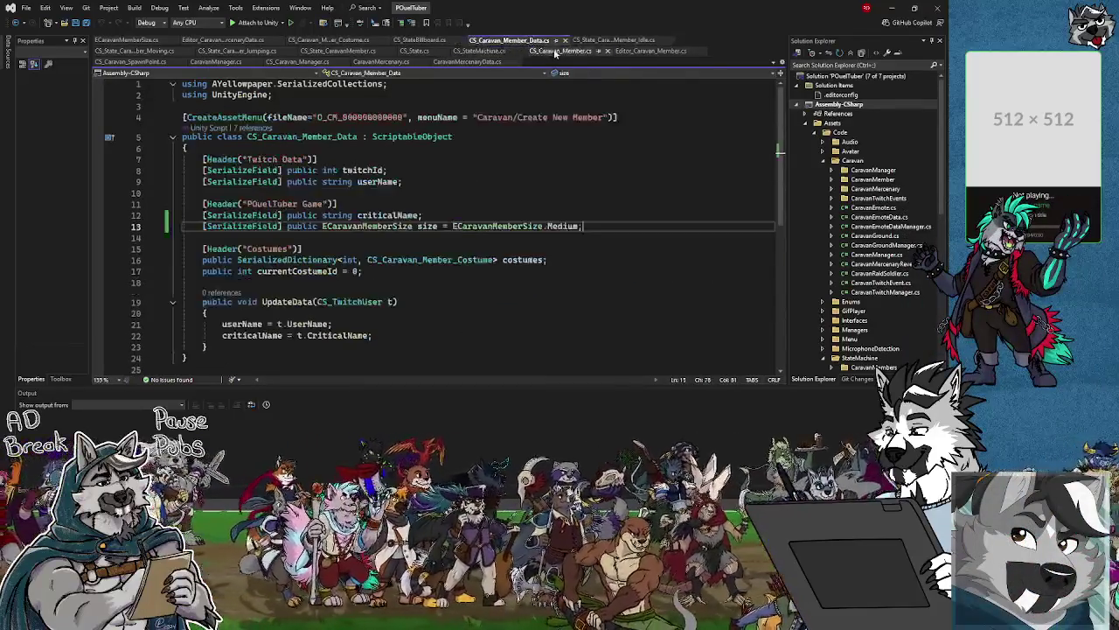
Go back to CS_Caravan_Member.cs, then return to Unity and start play mode.
left_click(560, 50)
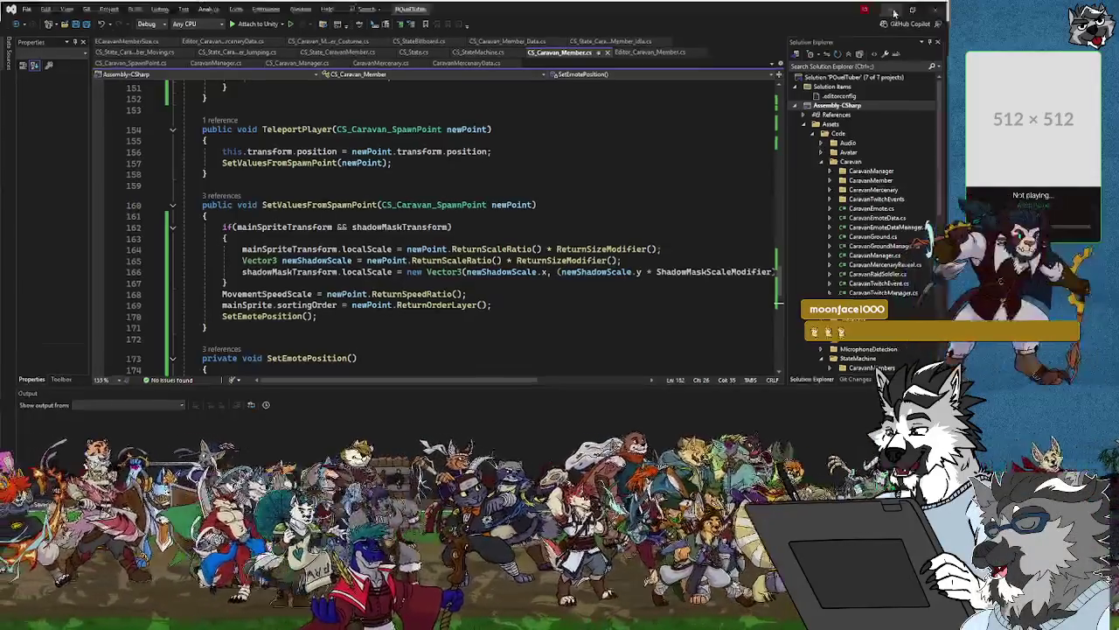
key("alt+Tab")
left_click(491, 30)
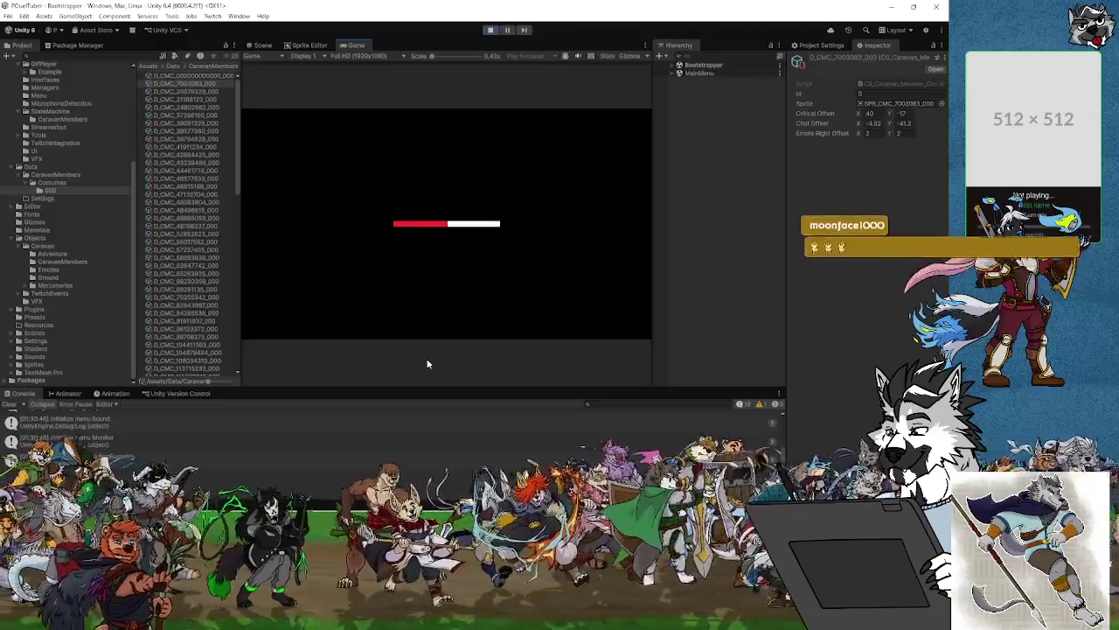
Watch the running Scene_Adventure in the Scene view, zooming and panning onto the spawned members' speech bubbles.
left_click(262, 45)
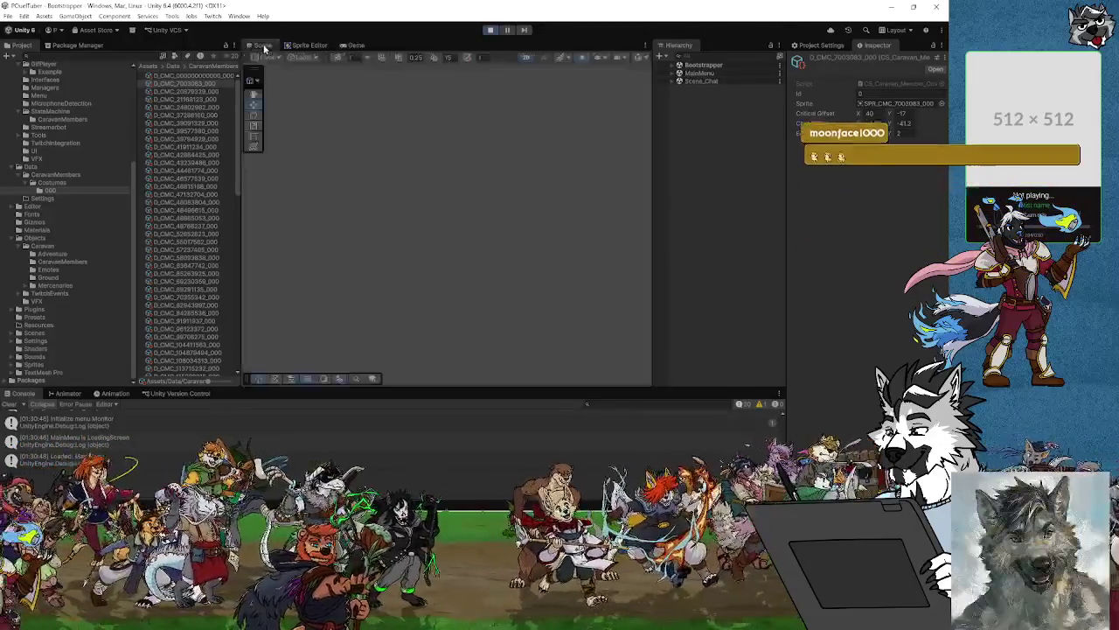
scroll(396, 265, "down", 1)
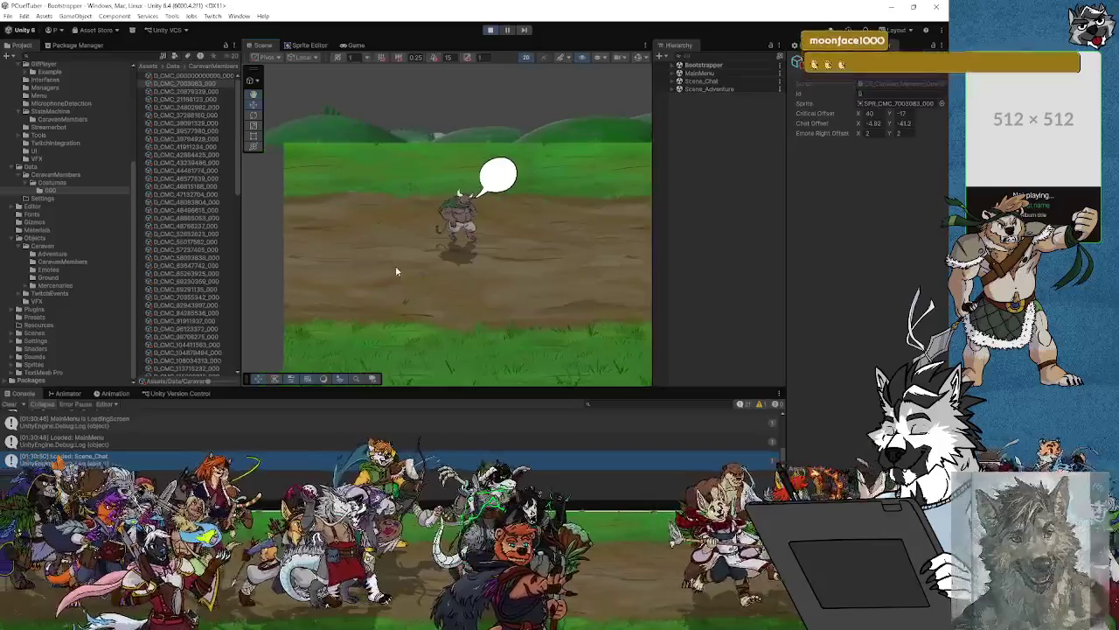
scroll(395, 265, "up", 1)
scroll(397, 264, "down", 2)
mouse_move(396, 264)
left_mouse_down()
mouse_move(372, 237)
mouse_move(399, 270)
left_mouse_up()
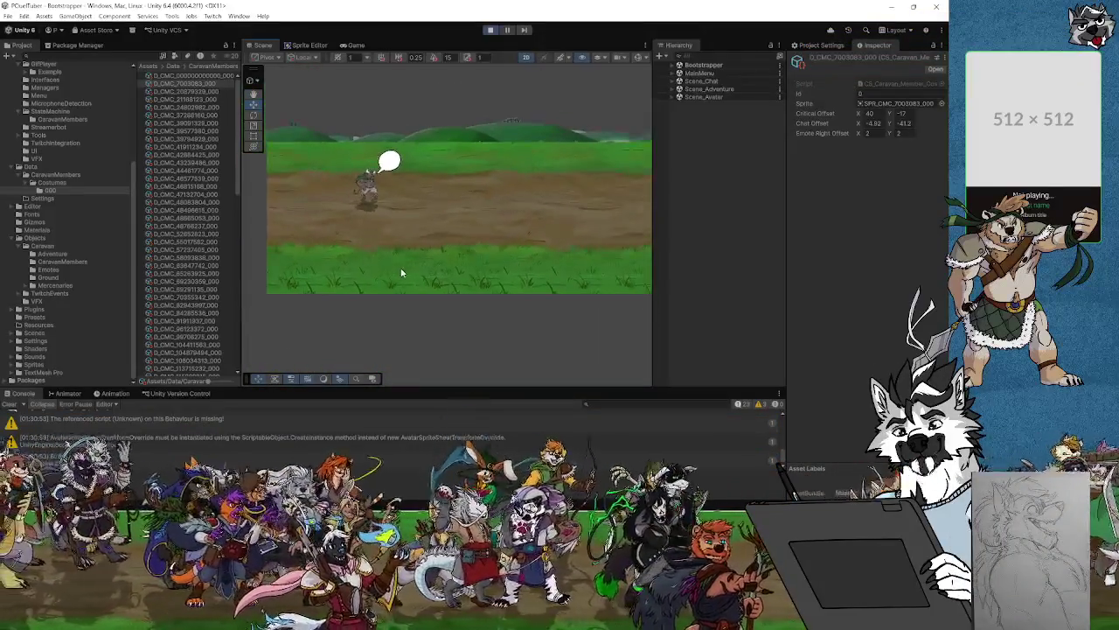
scroll(399, 270, "up", 2)
scroll(405, 280, "down", 2)
scroll(406, 280, "up", 2)
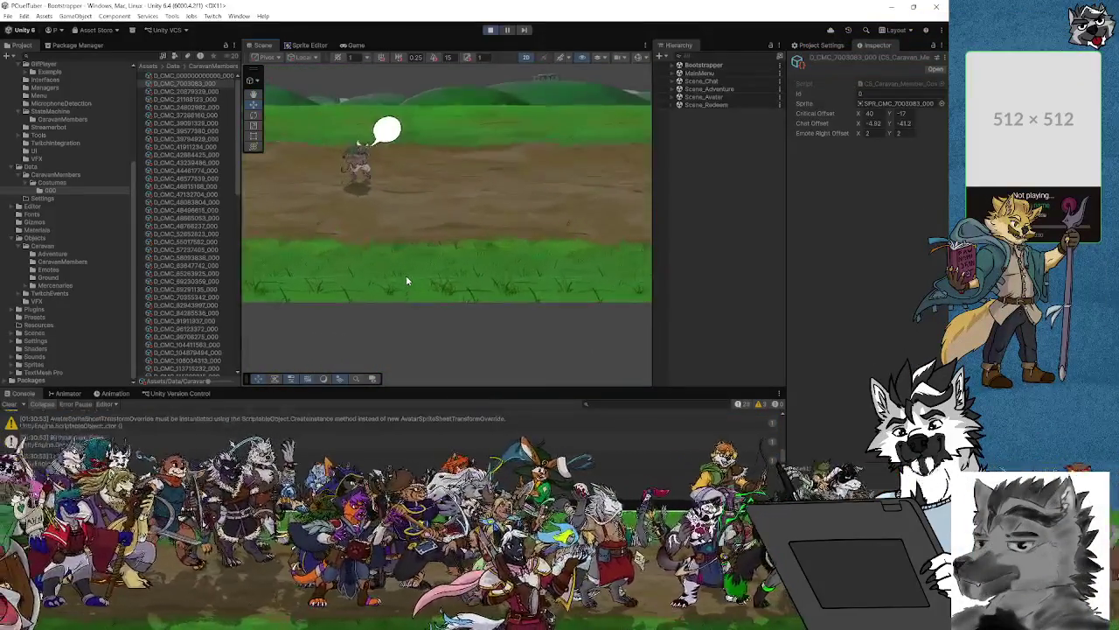
scroll(489, 320, "down", 2)
scroll(415, 302, "up", 2)
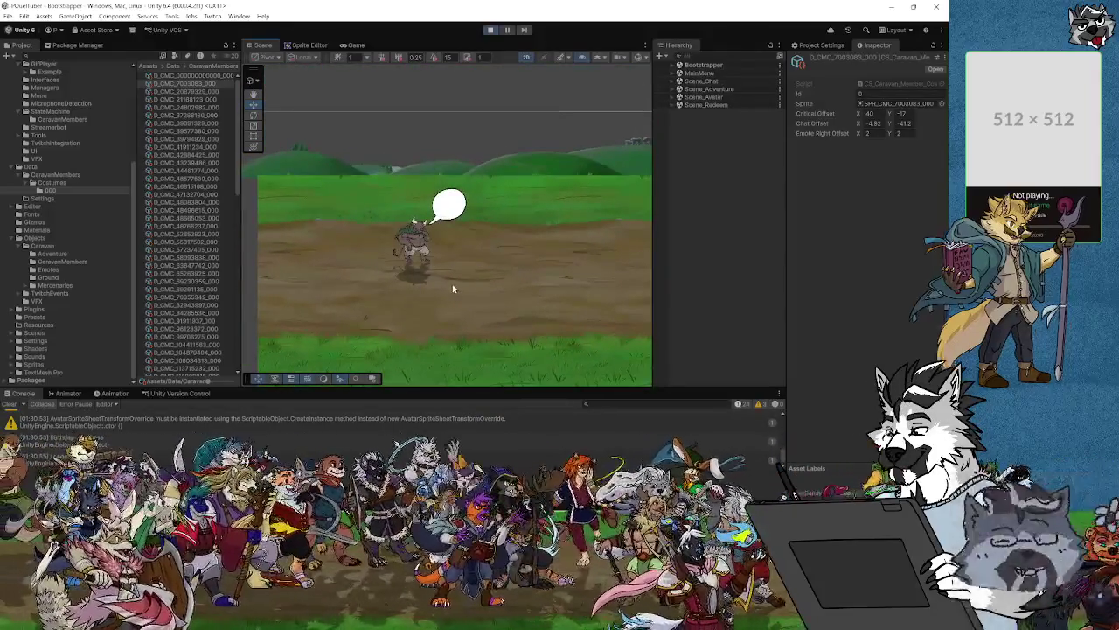
scroll(415, 293, "down", 2)
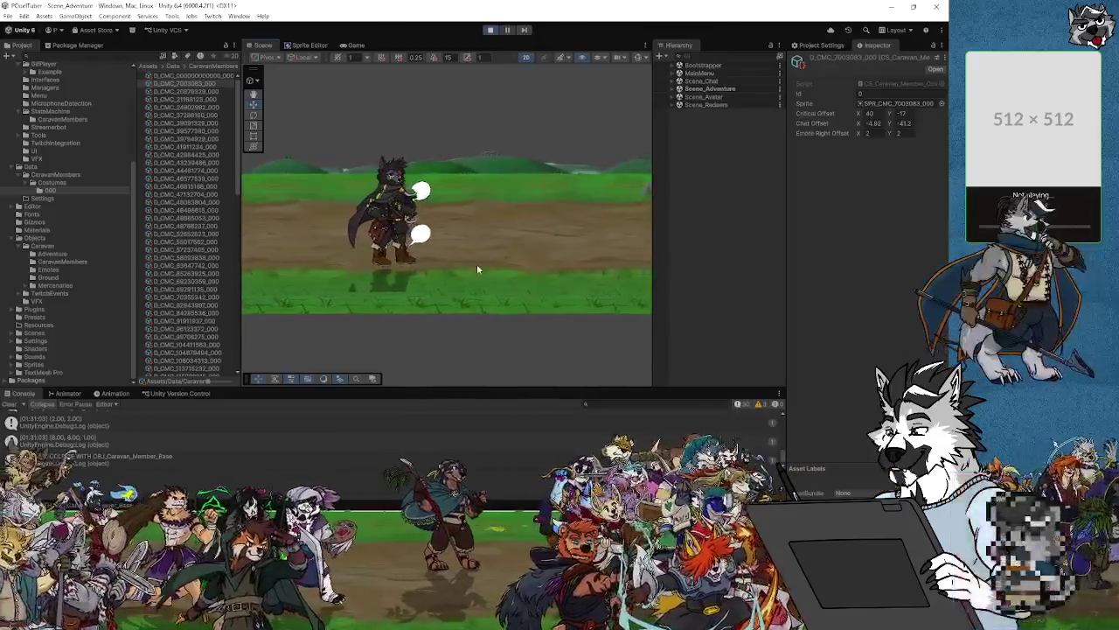
scroll(406, 250, "up", 5)
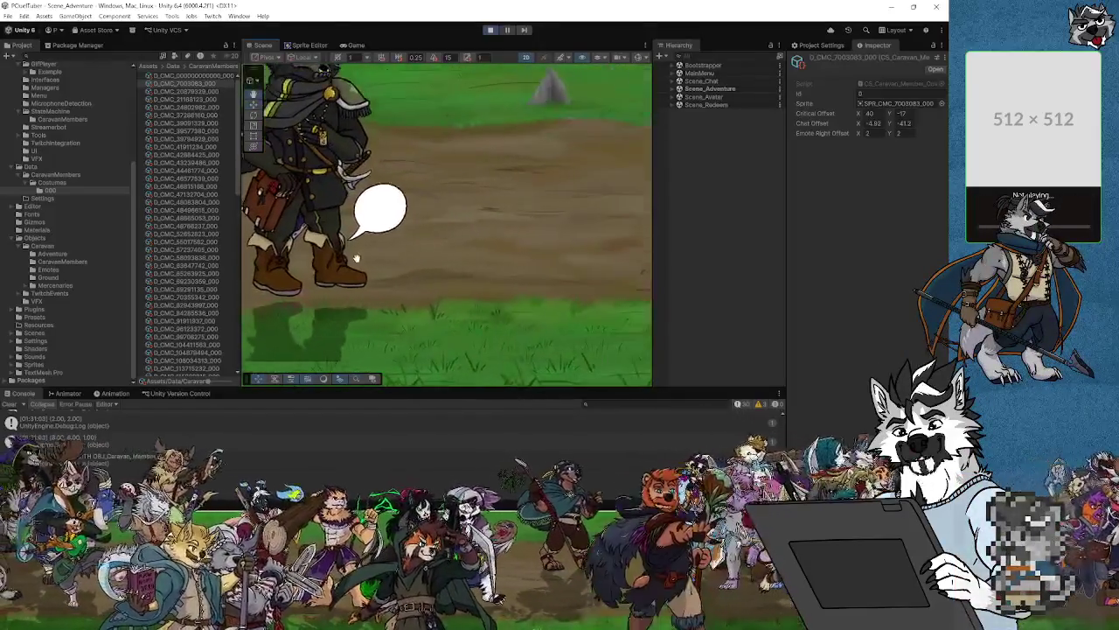
scroll(470, 267, "down", 5)
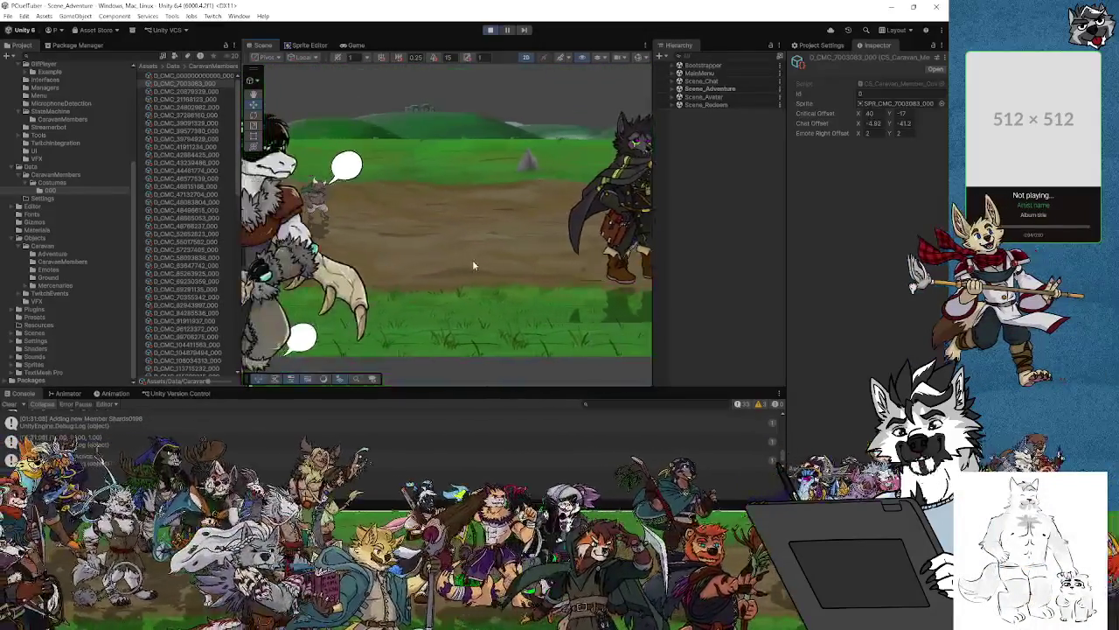